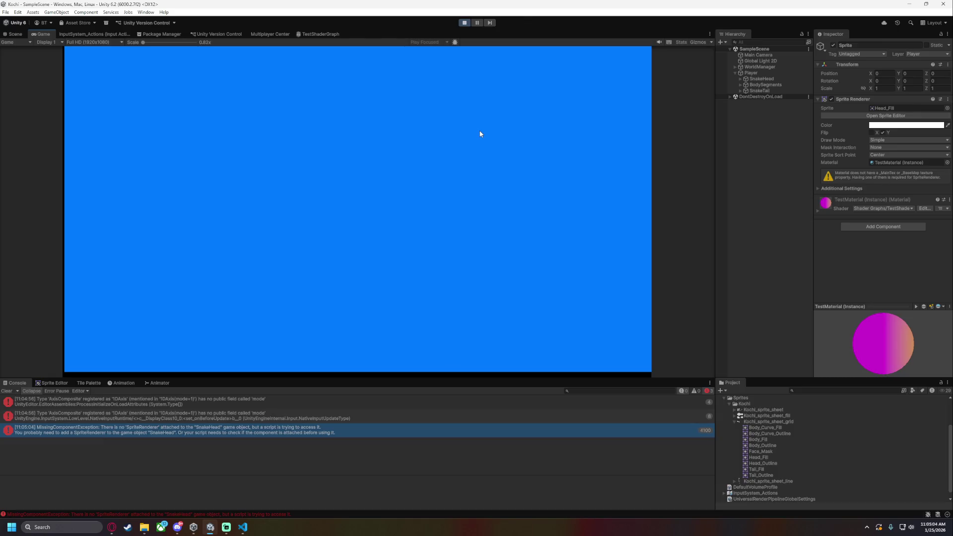
Stop the running snake game and switch to PlayerBodyMove.cs in Visual Studio Code
click(464, 23)
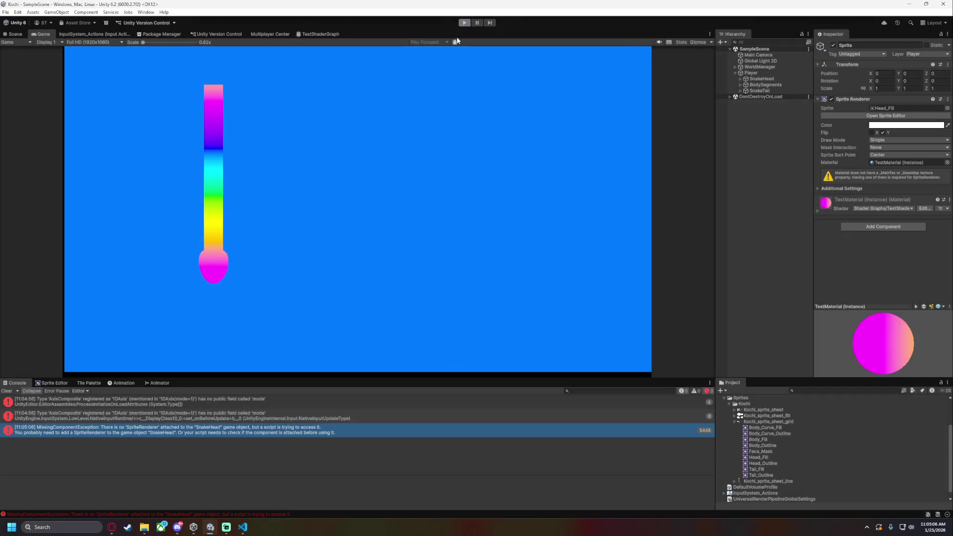
click(240, 525)
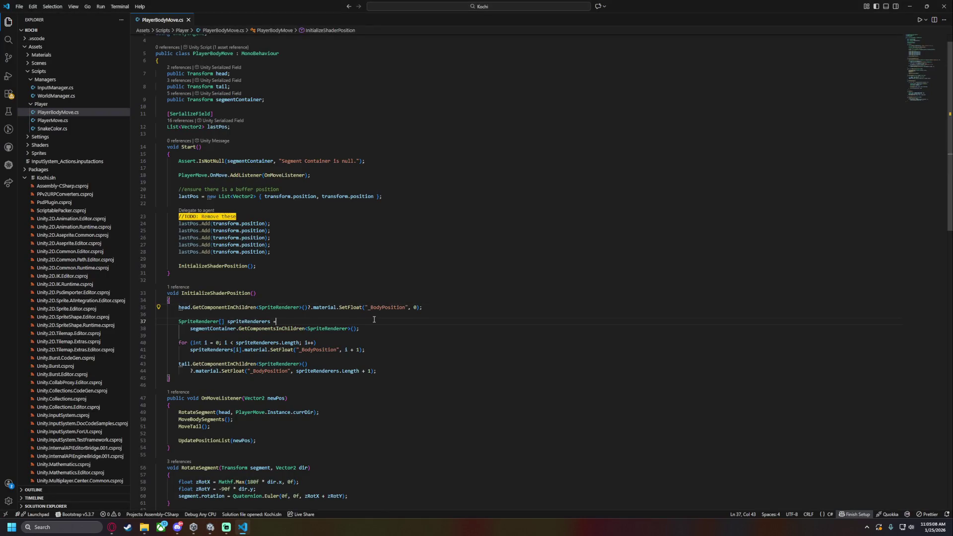
Shrink the code editor and move it over Unity, then maximize it again
drag(308, 365, 218, 365)
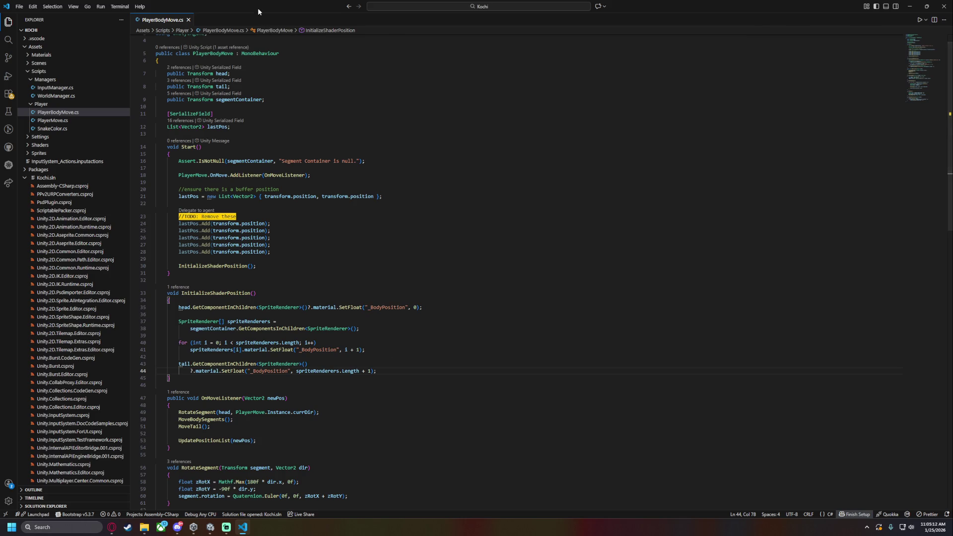
double_click(256, 11)
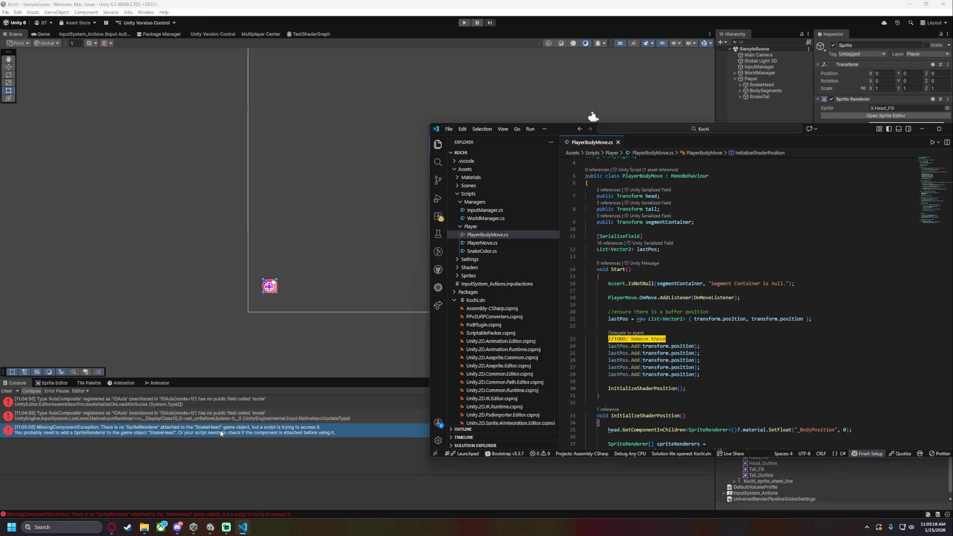
drag(566, 130, 271, 98)
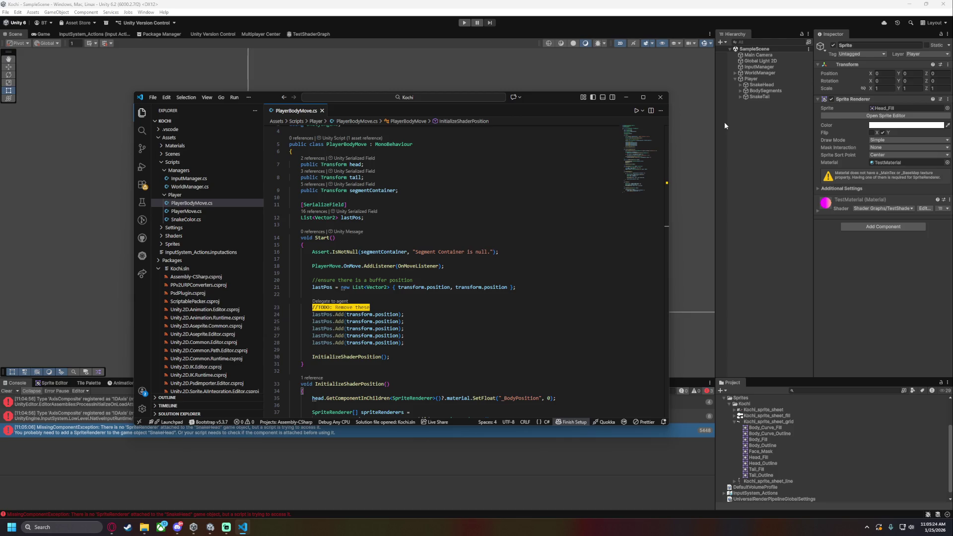
double_click(265, 100)
Find the head occurrences in the file, then search the whole project for spriteRenderer
click(181, 308)
double_click(181, 307)
double_click(222, 73)
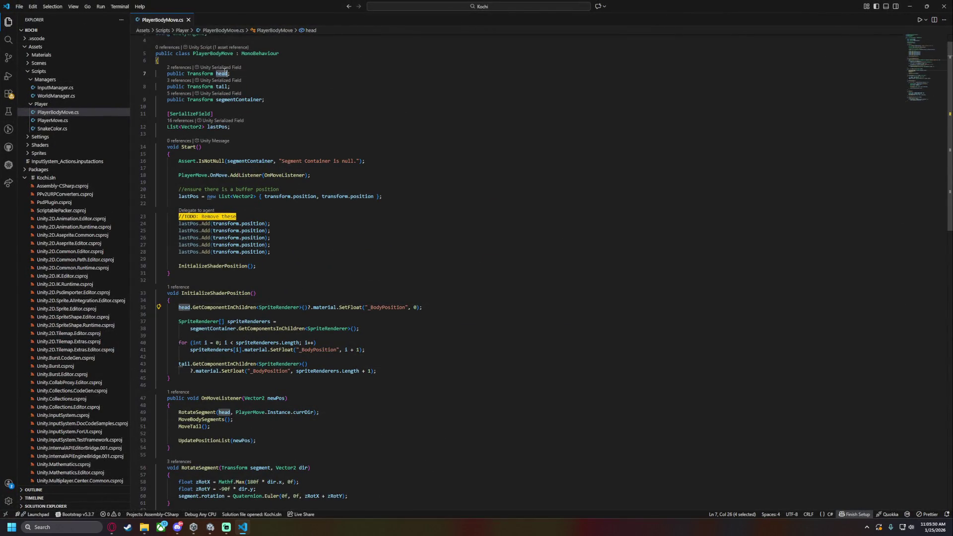
key(ctrl+f)
scroll(359, 281, down, 3)
scroll(359, 281, down, 5)
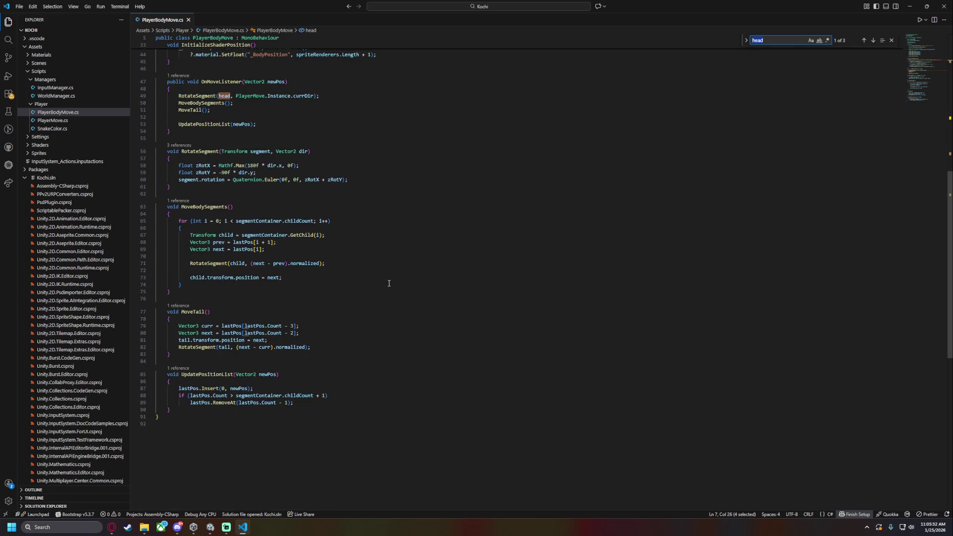
click(8, 39)
text(spriteRenderer)
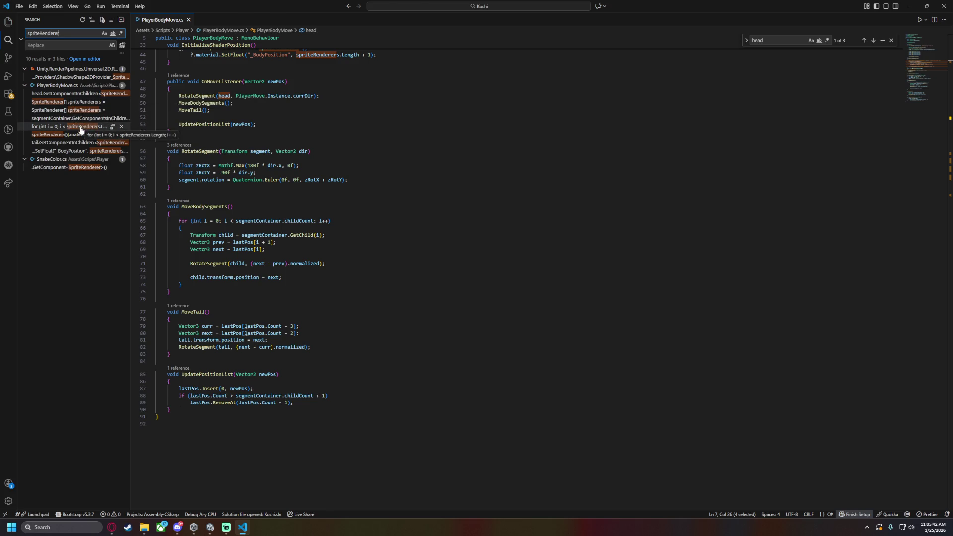
Change line 9 of SnakeColor.cs to use GetComponentInChildren<SpriteRenderer>() and save it
click(77, 173)
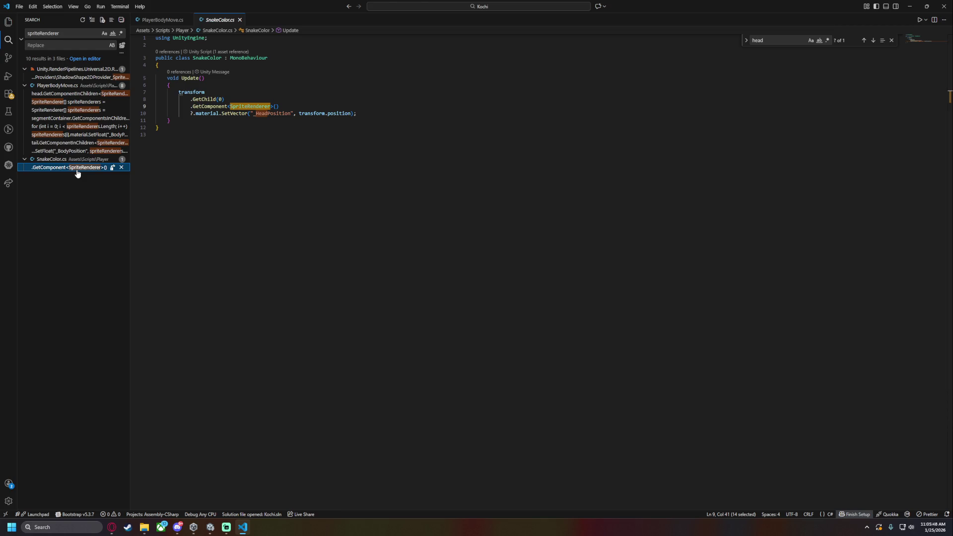
click(227, 107)
click(191, 99)
click(191, 92)
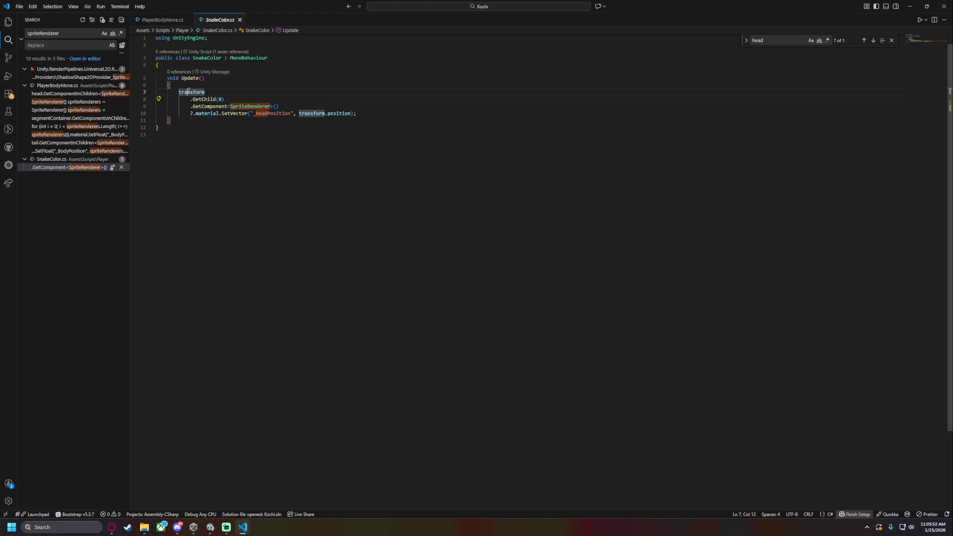
click(226, 106)
double_click(214, 107)
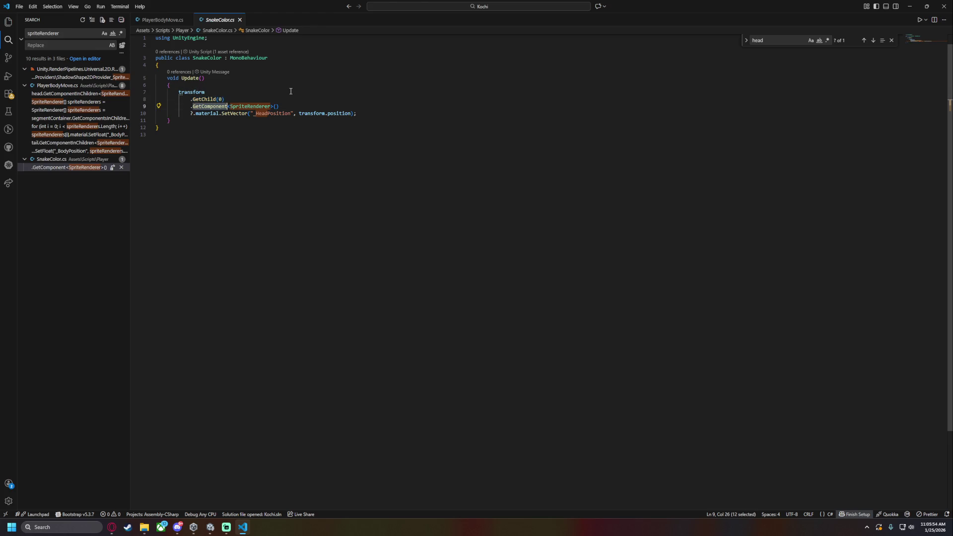
text(GetCom)
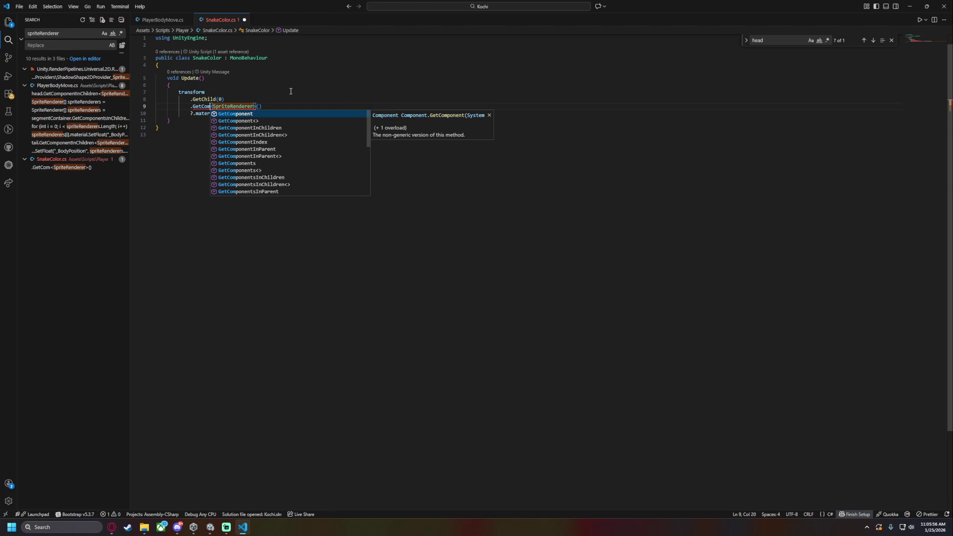
key(Down)
key(Return)
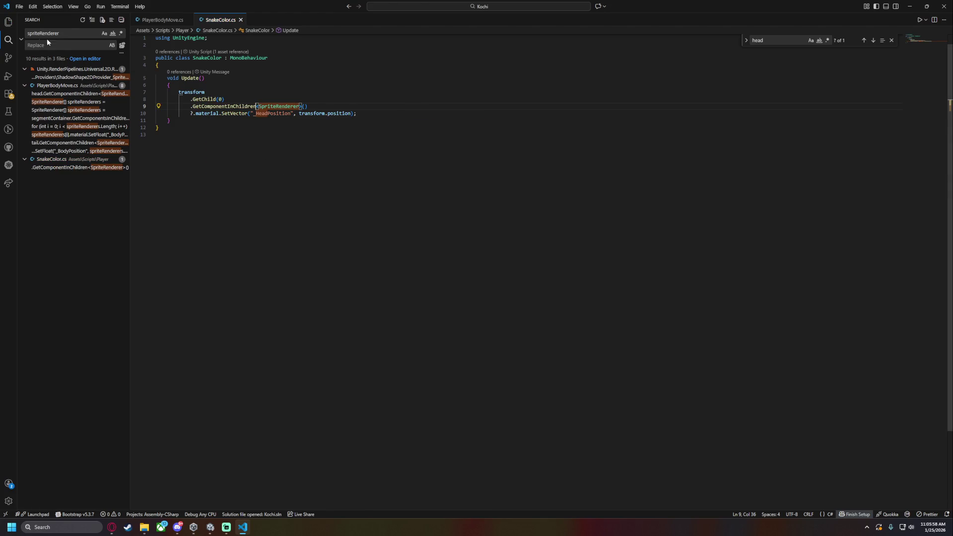
Return the sidebar to the file tree, close SnakeColor.cs and switch back to Unity
click(8, 22)
click(258, 125)
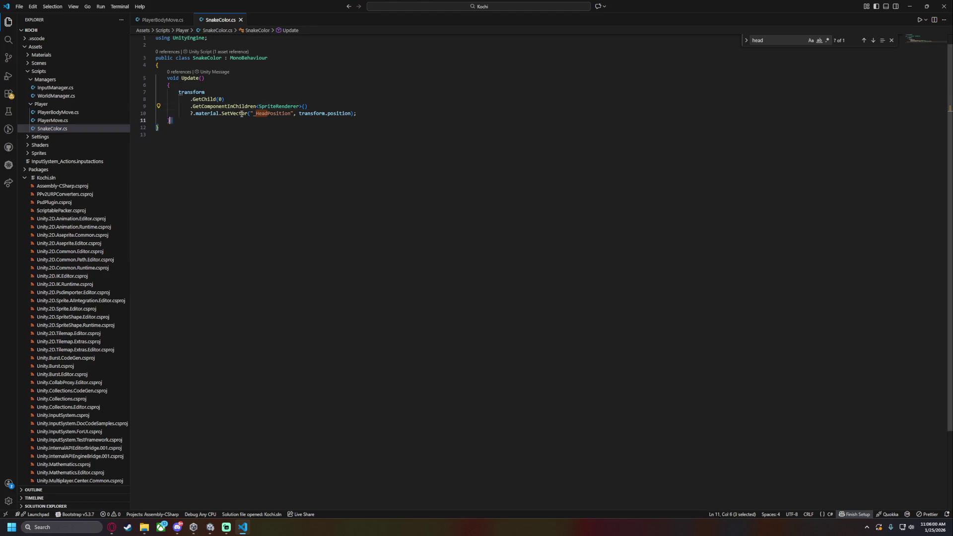
click(241, 20)
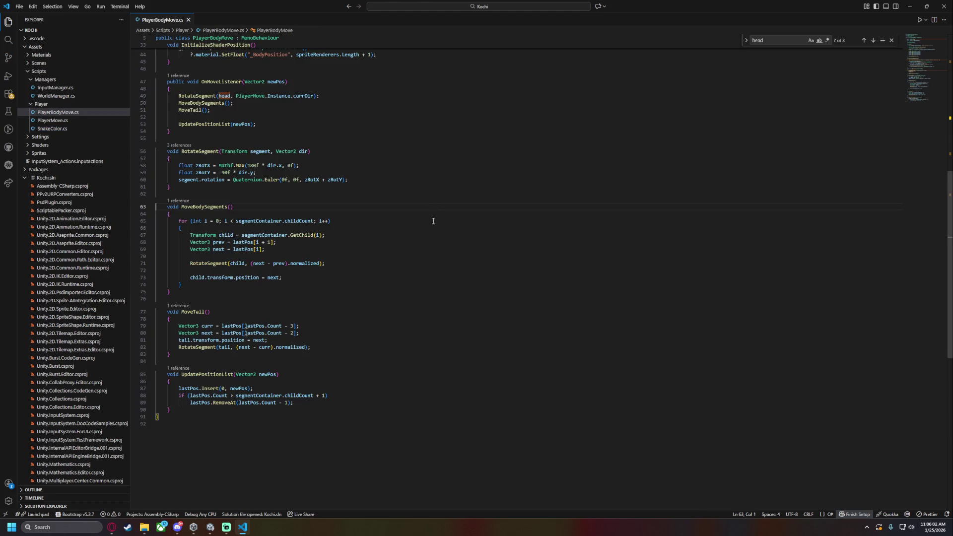
click(209, 530)
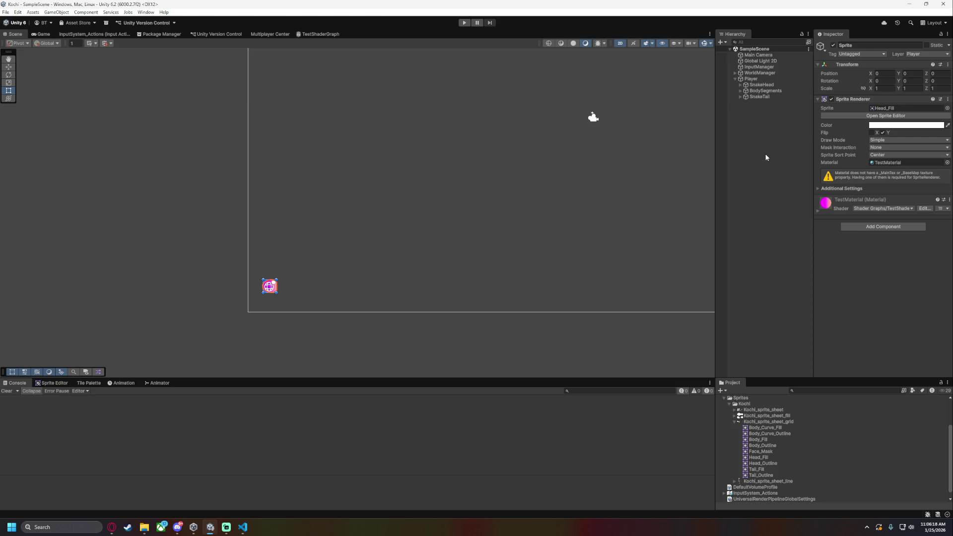
Select the Player object in the Hierarchy and enter Play mode
click(751, 79)
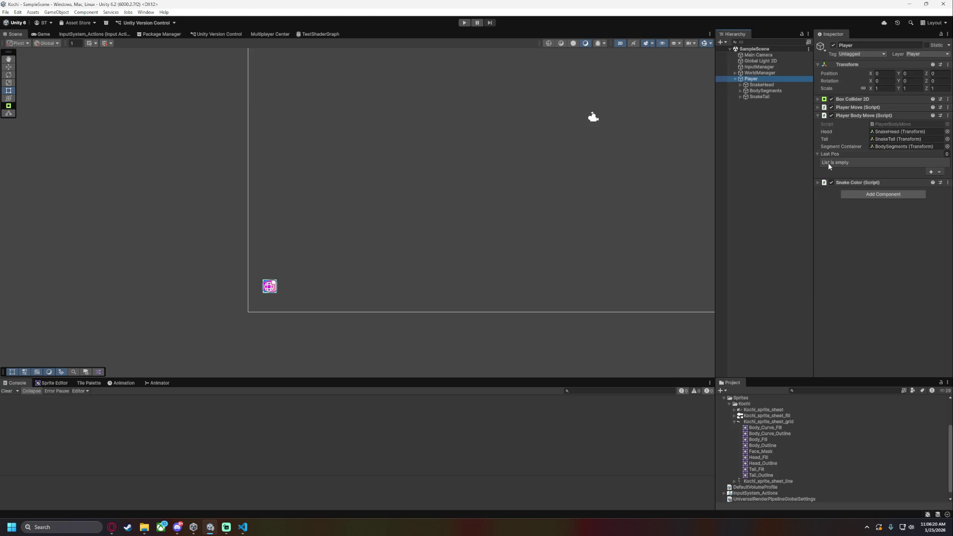
click(464, 23)
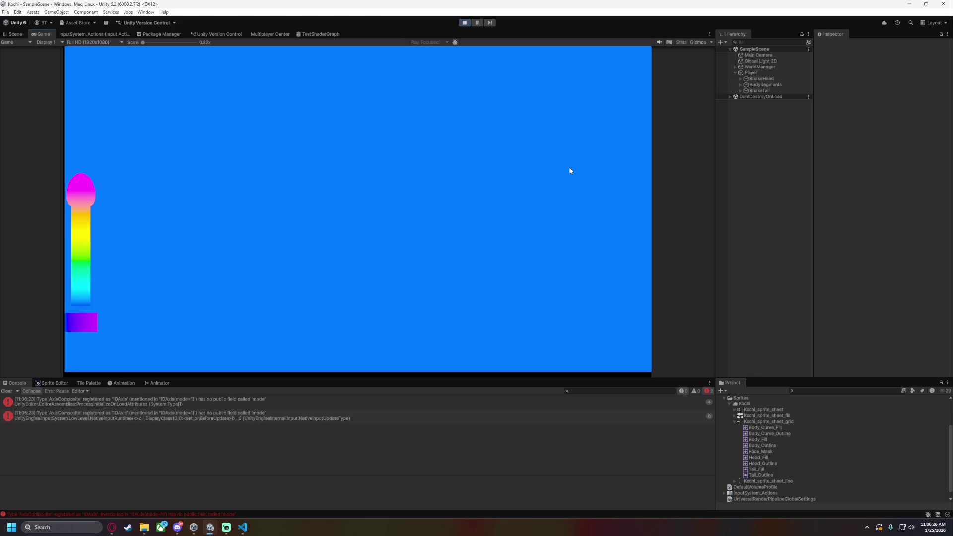
Pause the game, then select and frame the SnakeTail's Sprite child
click(478, 23)
click(741, 91)
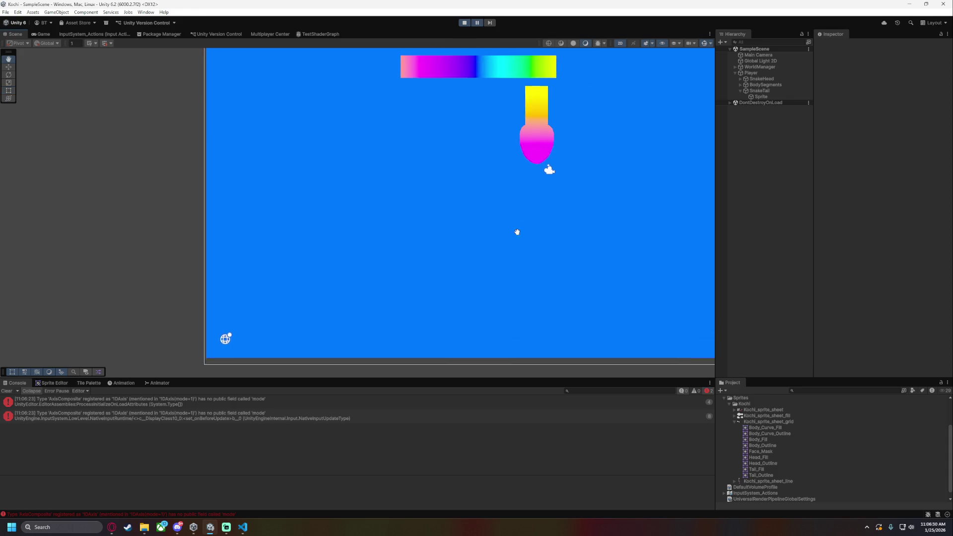
click(758, 97)
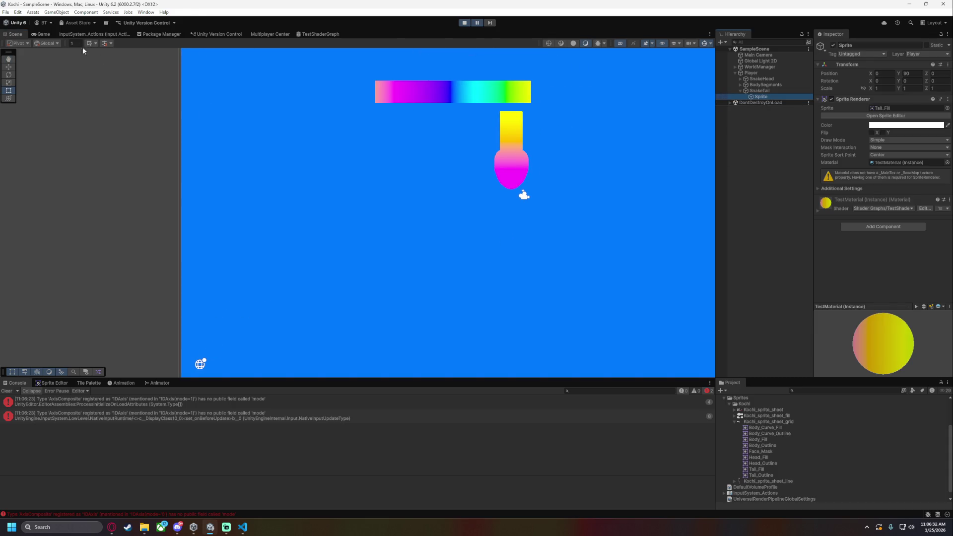
scroll(347, 149, down, 5)
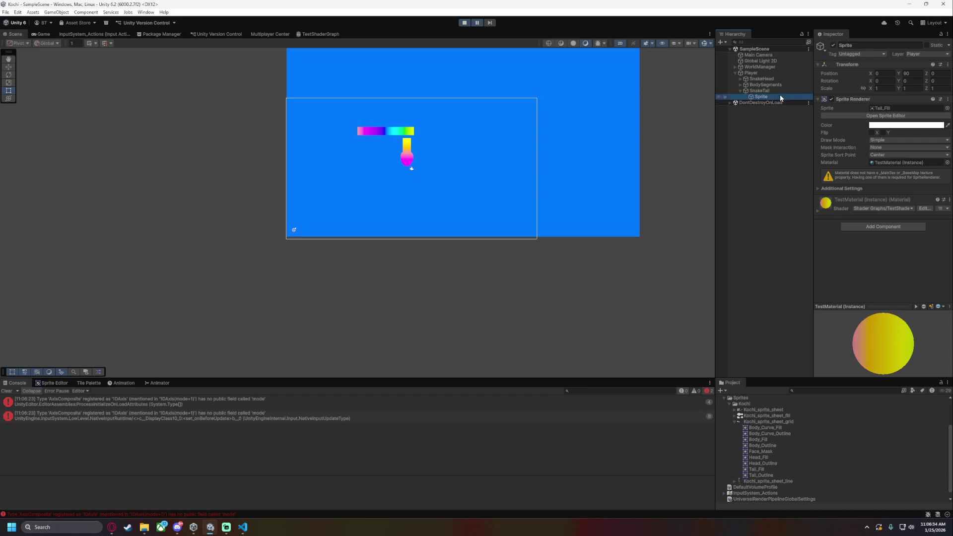
double_click(771, 91)
scroll(489, 188, down, 5)
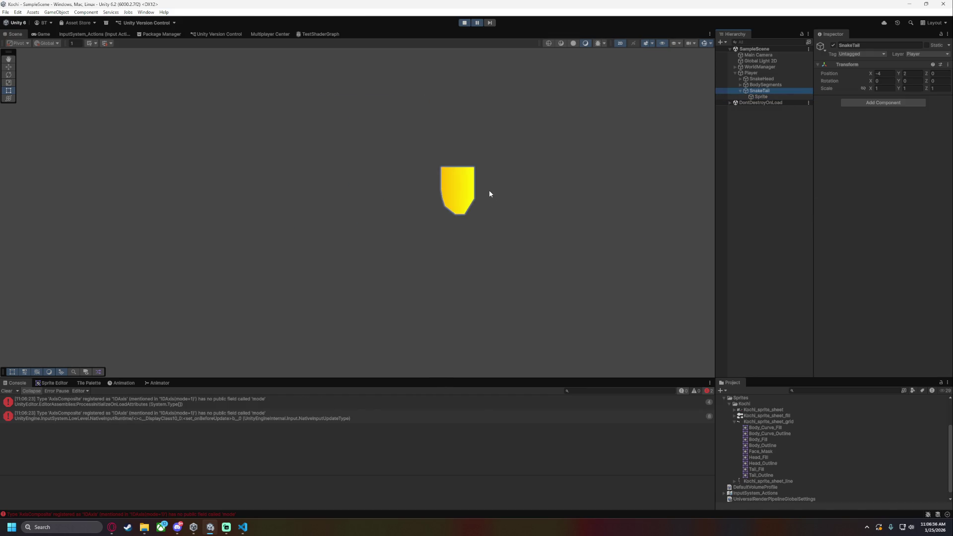
scroll(490, 200, down, 5)
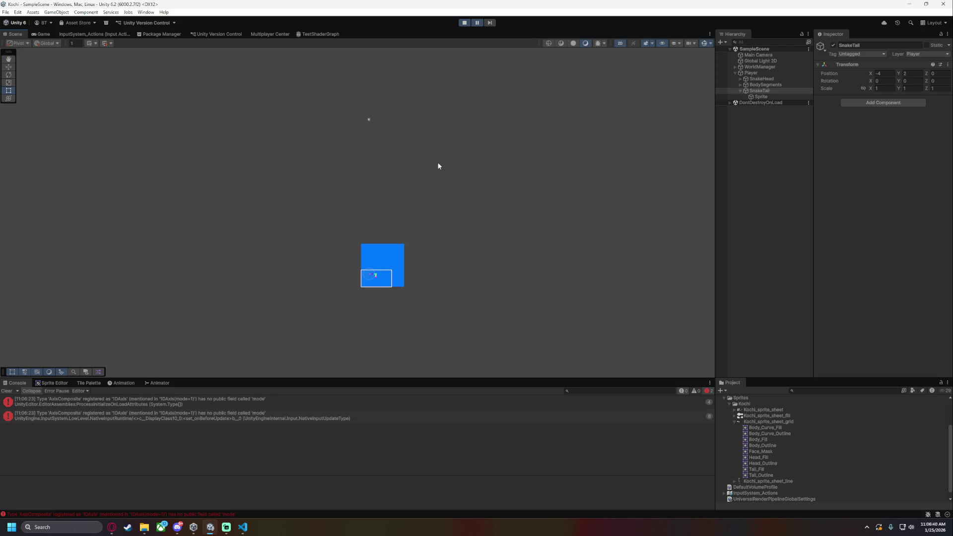
click(760, 97)
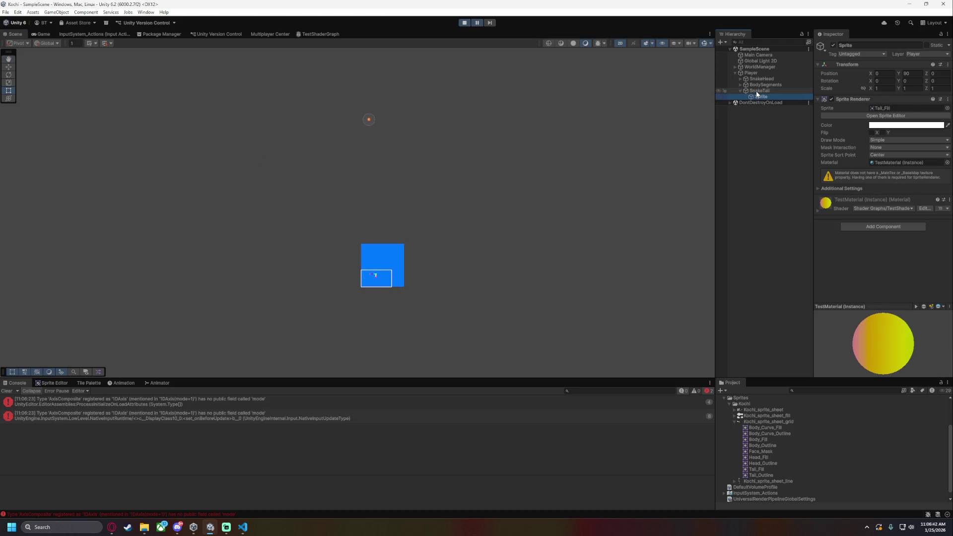
Try the tail sprite at Position Y 0 and Rotation Z -90
click(912, 73)
text(0)
scroll(392, 276, up, 10)
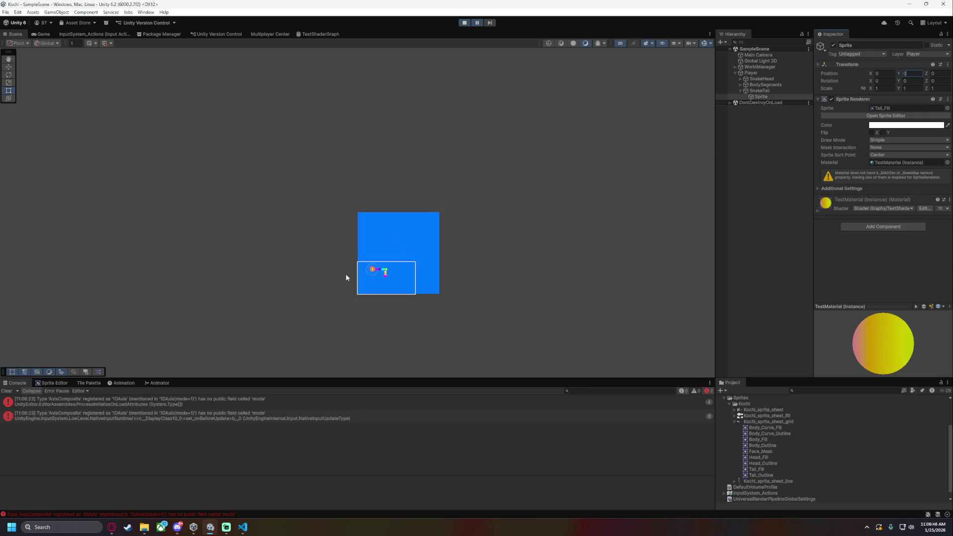
click(905, 82)
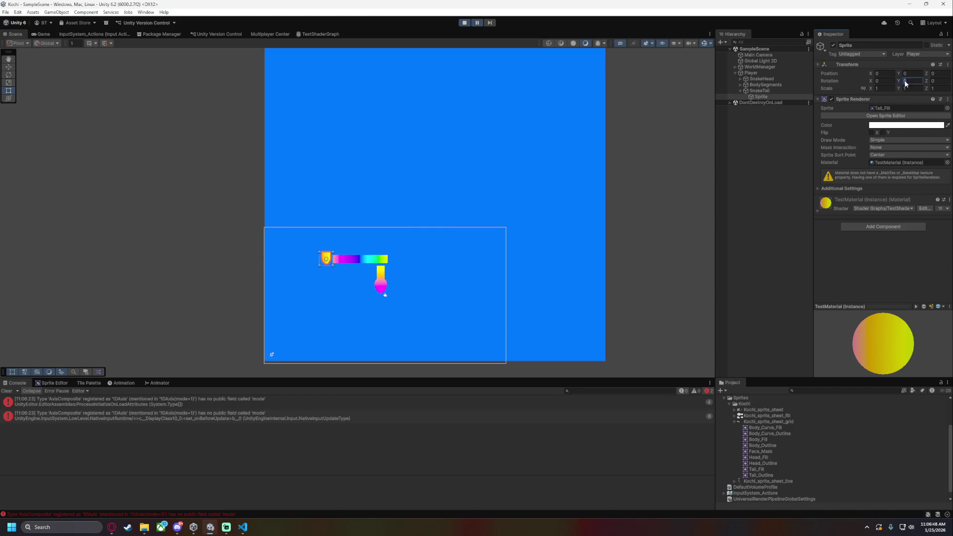
text(90)
click(941, 81)
text(90)
text(-90)
key(Return)
Stop Play mode and set the tail sprite's Position Y to 0
scroll(456, 216, up, 5)
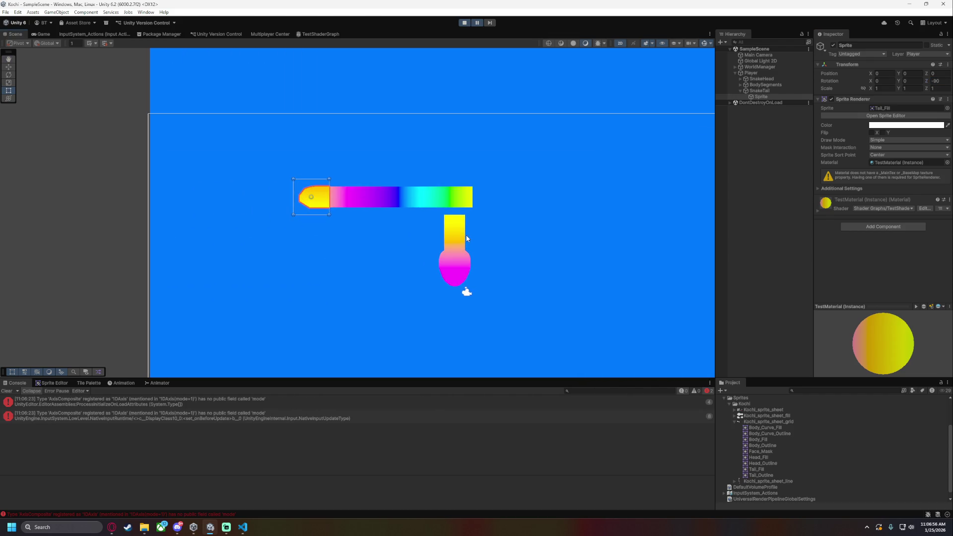
click(465, 22)
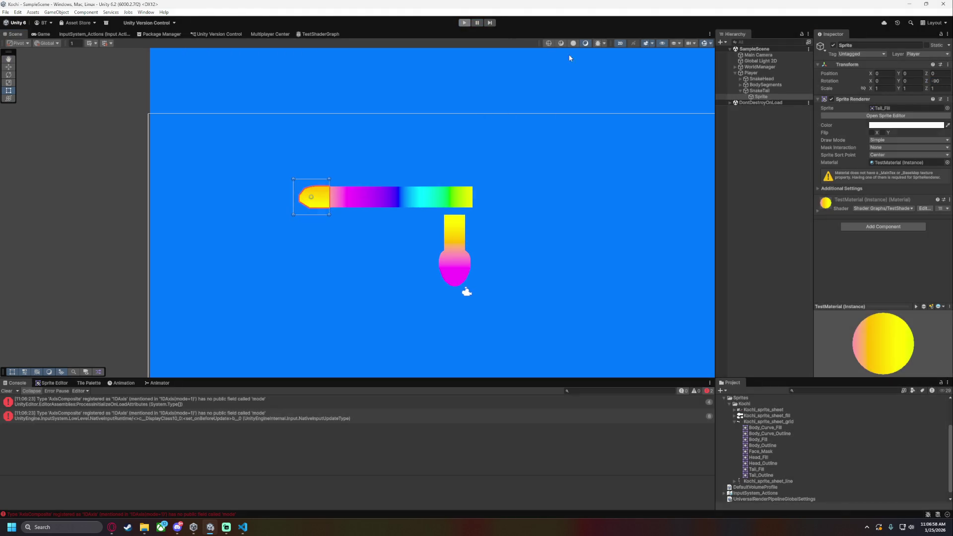
text(0)
key(Tab)
key(Tab)
key(Tab)
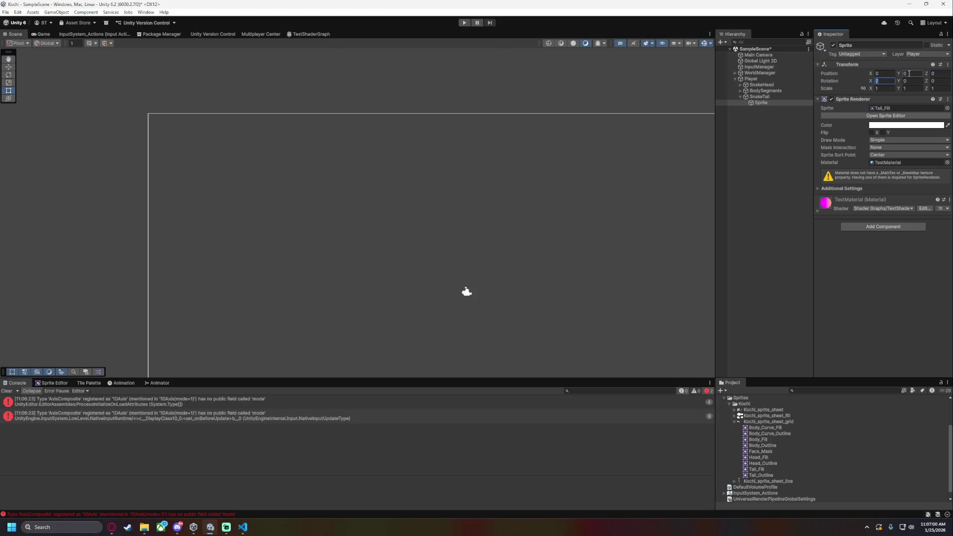
text(-90)
Save the scene, start the game and steer the snake in all four directions
key(ctrl+s)
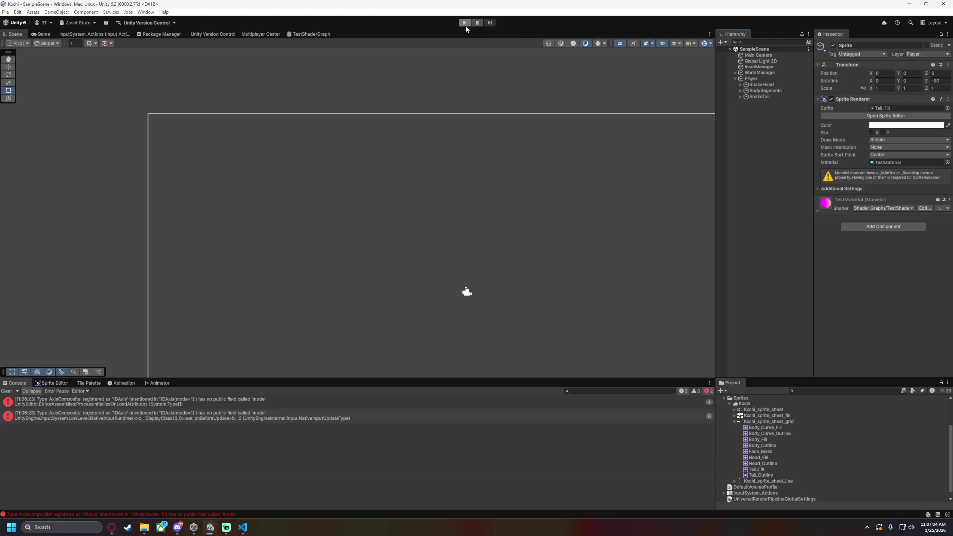
click(465, 22)
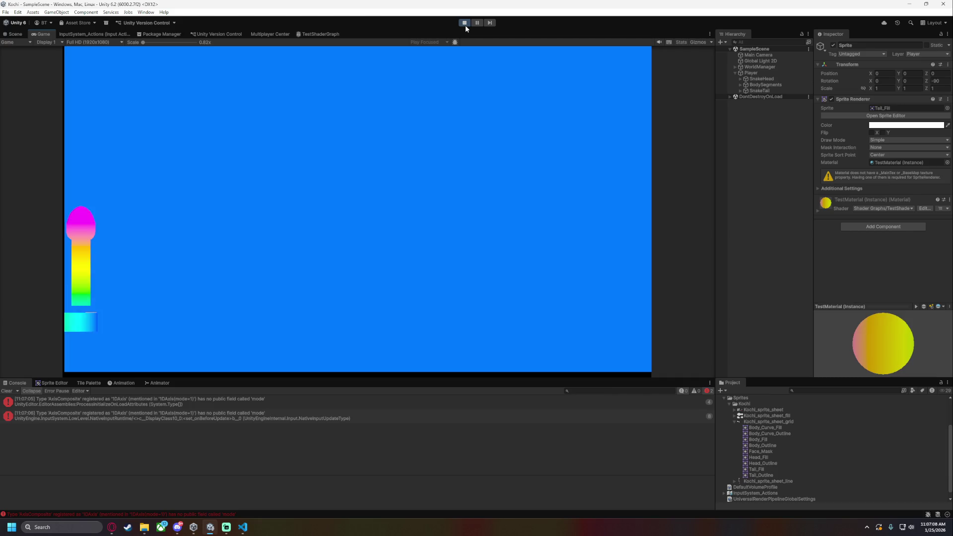
key(Down)
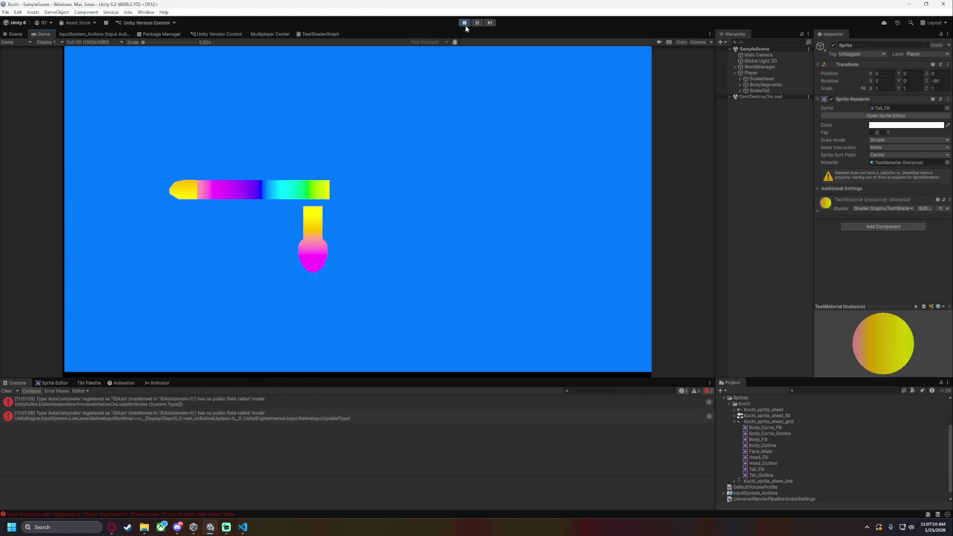
key(Left)
key(Up)
key(Right)
key(Up)
key(Left)
key(Down)
key(Right)
Steer the snake in loops around the field, then stop and restart the game
key(Up)
key(Left)
key(Down)
key(Right)
key(Up)
key(Left)
key(Down)
key(Right)
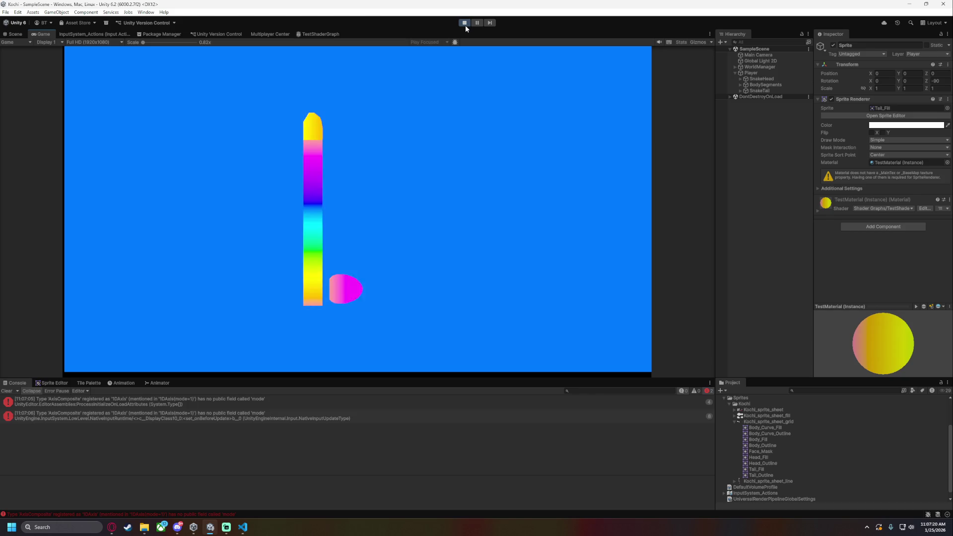
click(466, 25)
click(464, 23)
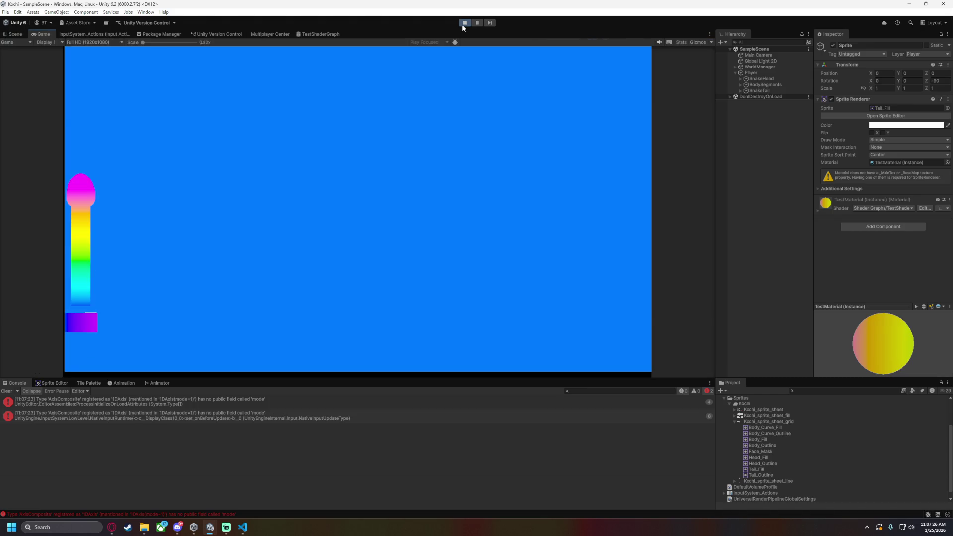
Pause the game, switch to the Scene view, collapse Kochi_sprite_sheet_grid and center the snake
key(Right)
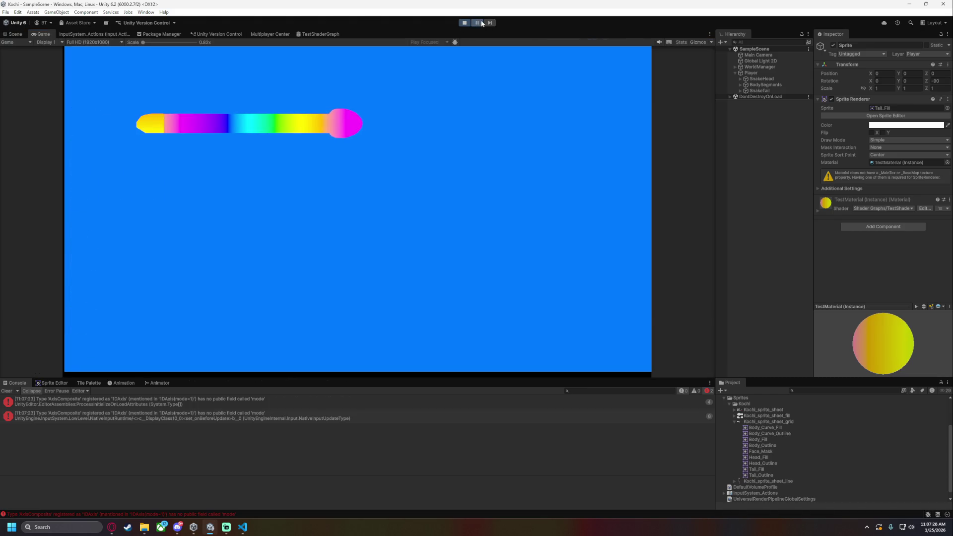
click(477, 23)
key(ctrl+1)
scroll(287, 225, up, 1)
click(127, 227)
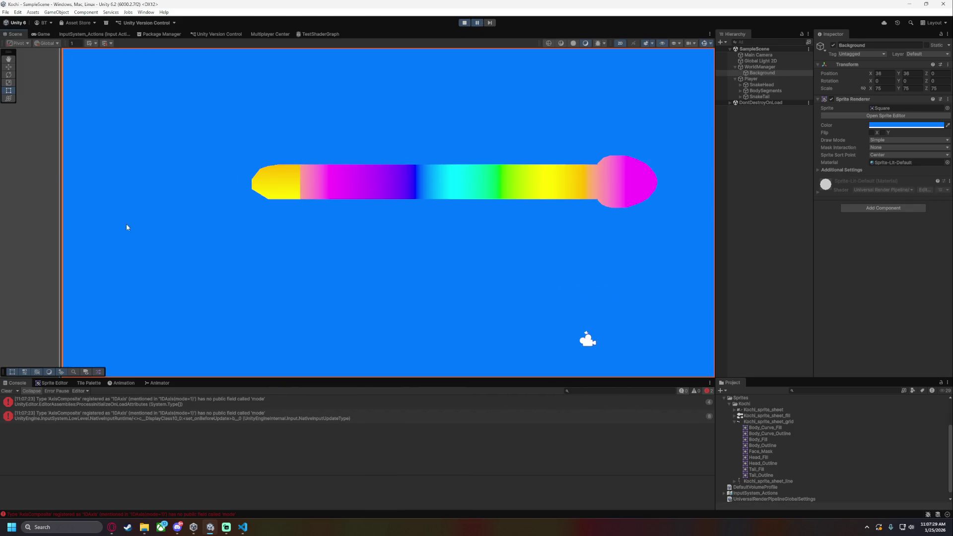
click(33, 203)
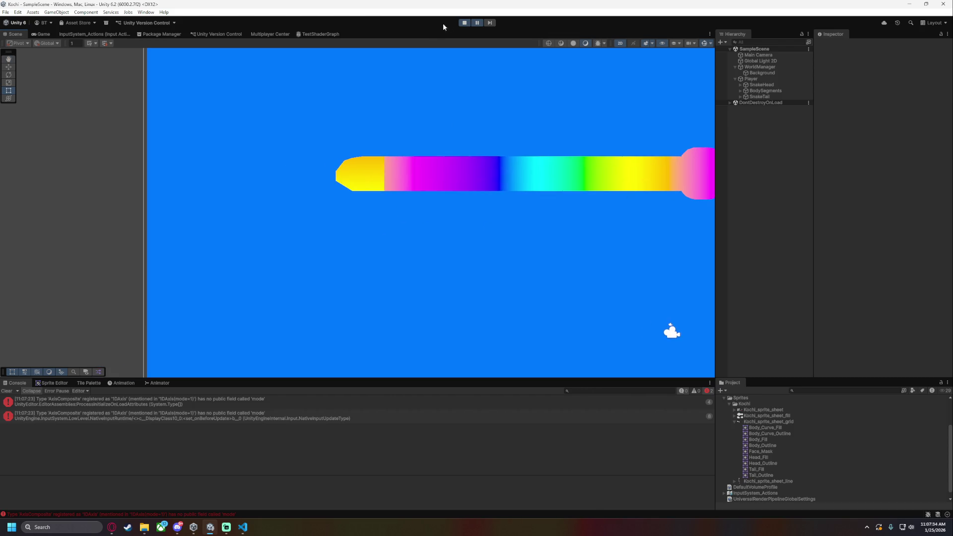
click(737, 421)
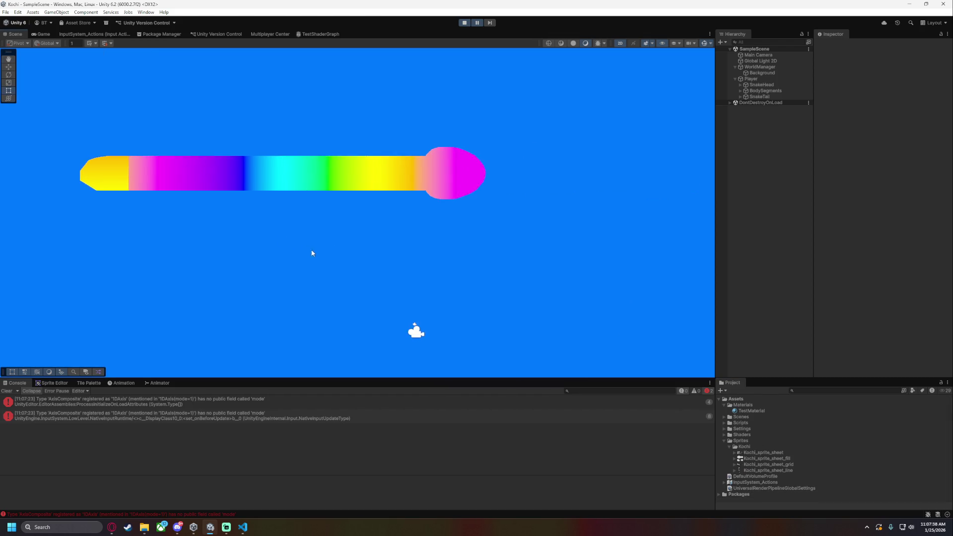
drag(374, 254, 577, 274)
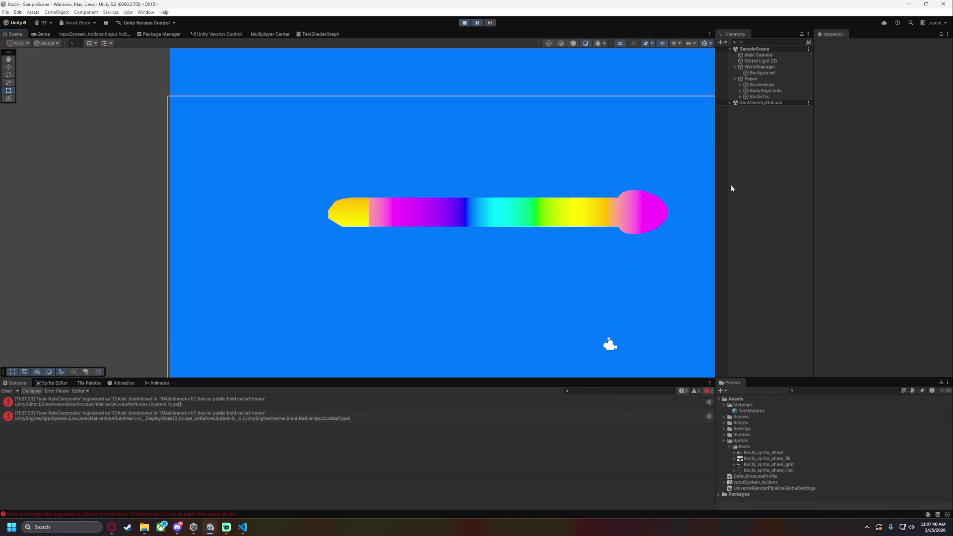
Select the SnakeTail's Sprite child and bring up its TestMaterial
click(749, 97)
click(740, 97)
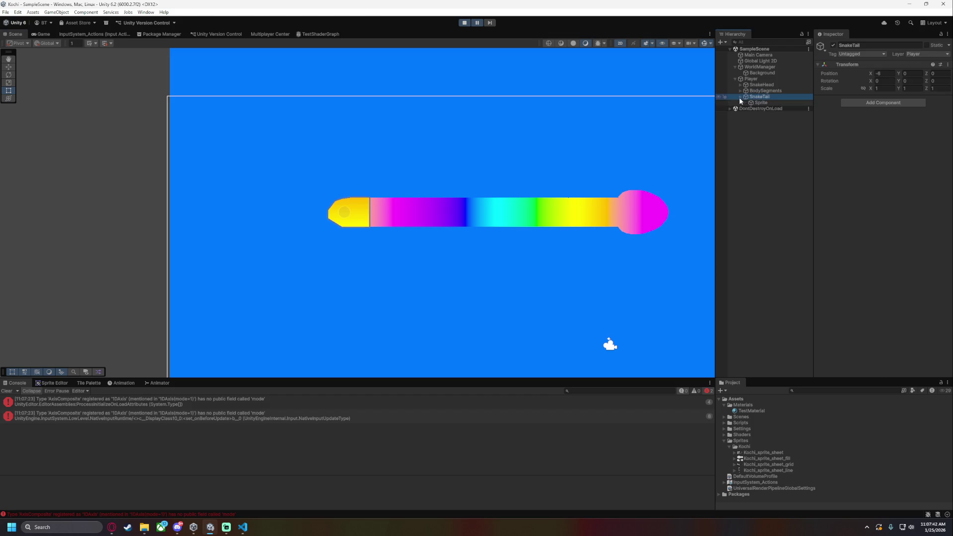
click(762, 102)
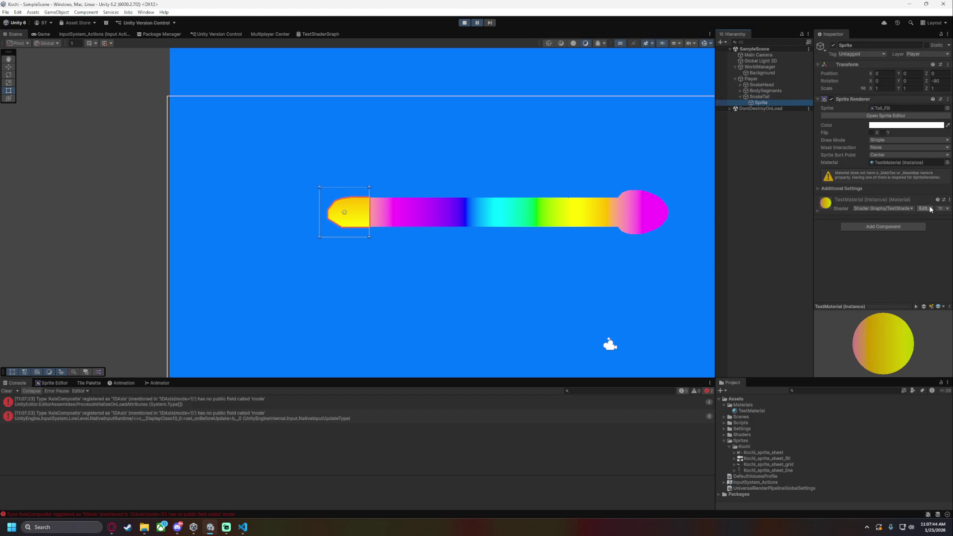
click(742, 411)
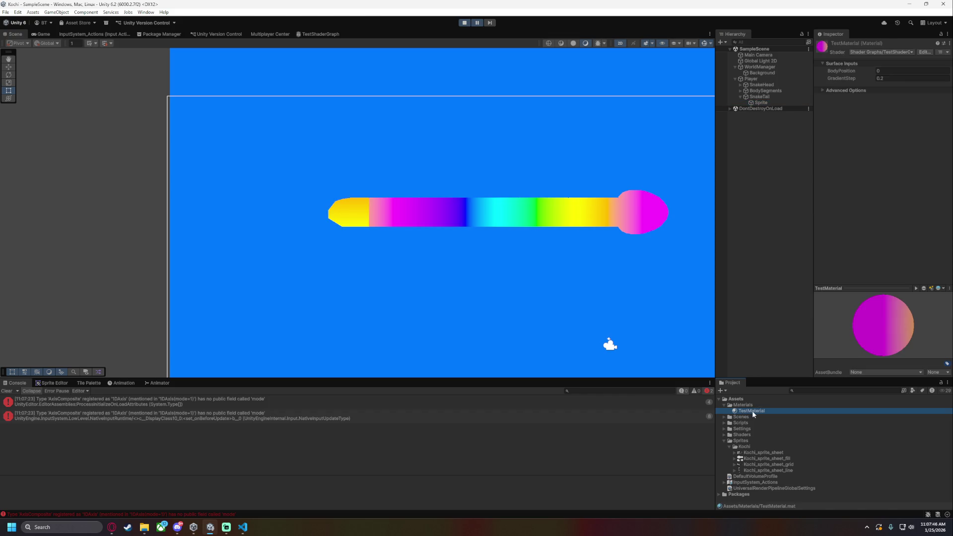
Rename TestShaderGraph to RainbowGradient_X, duplicate it as RainbowGradient_Y, then stop play mode
click(730, 447)
click(724, 441)
click(724, 435)
click(760, 441)
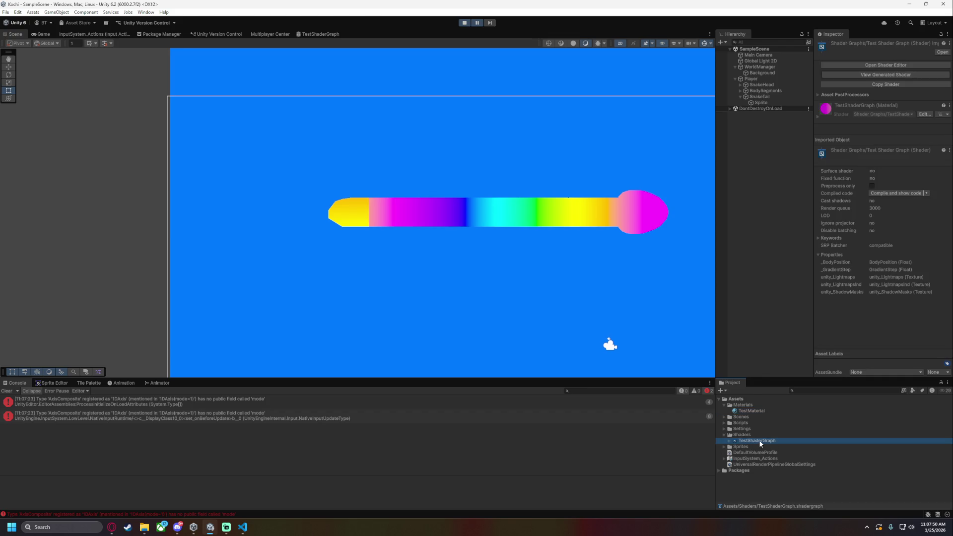
key(F2)
text(RainbowGradient_X 1)
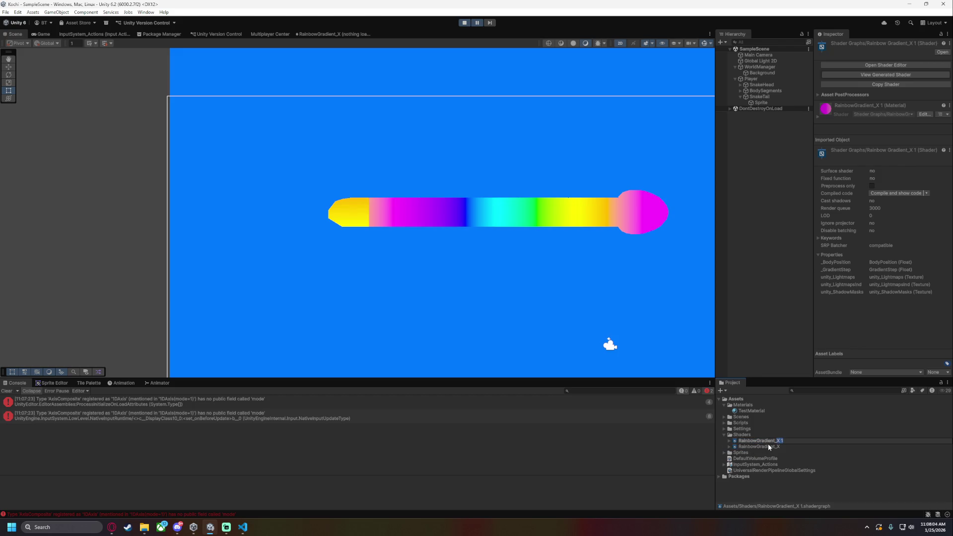
text(Y)
key(Return)
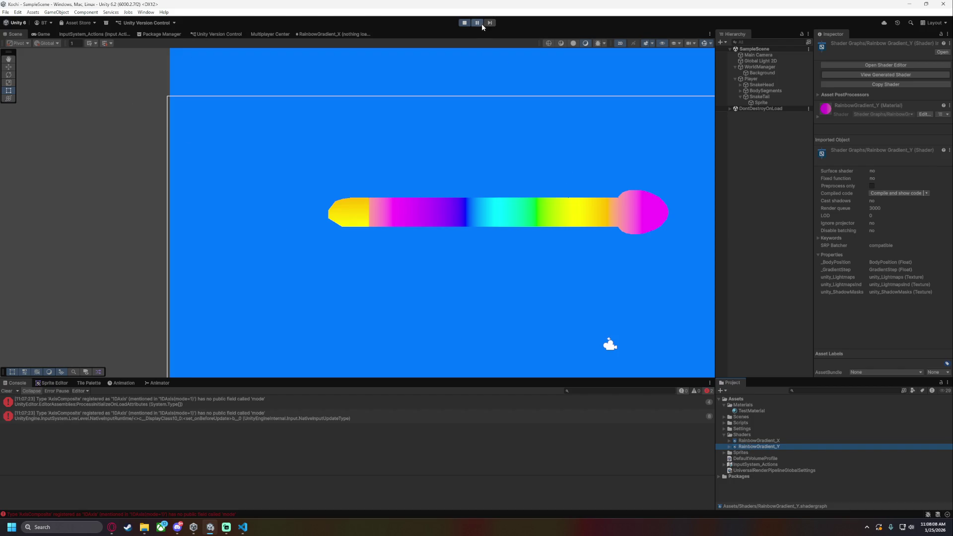
click(464, 22)
Open the RainbowGradient_X shader graph and inspect its Position and Split gradient nodes
double_click(765, 441)
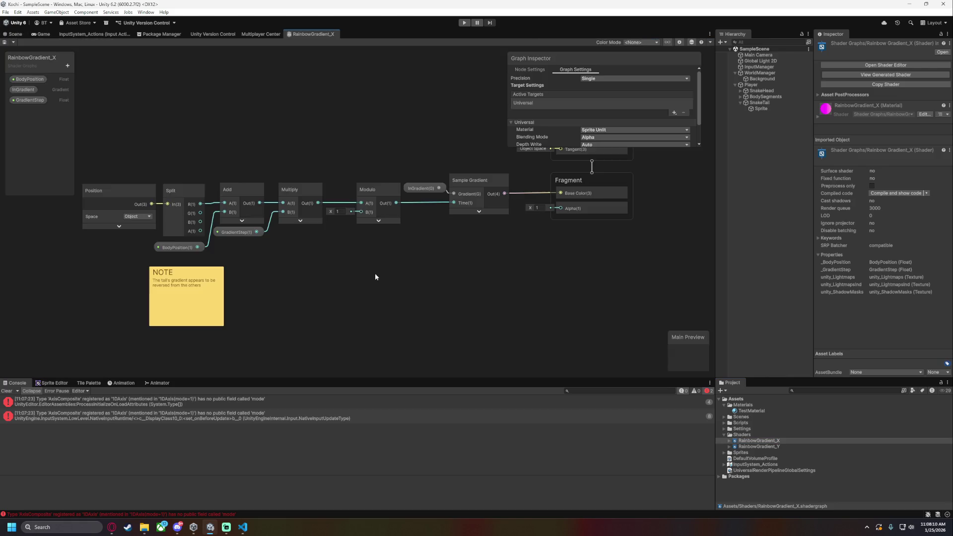
drag(415, 293, 518, 290)
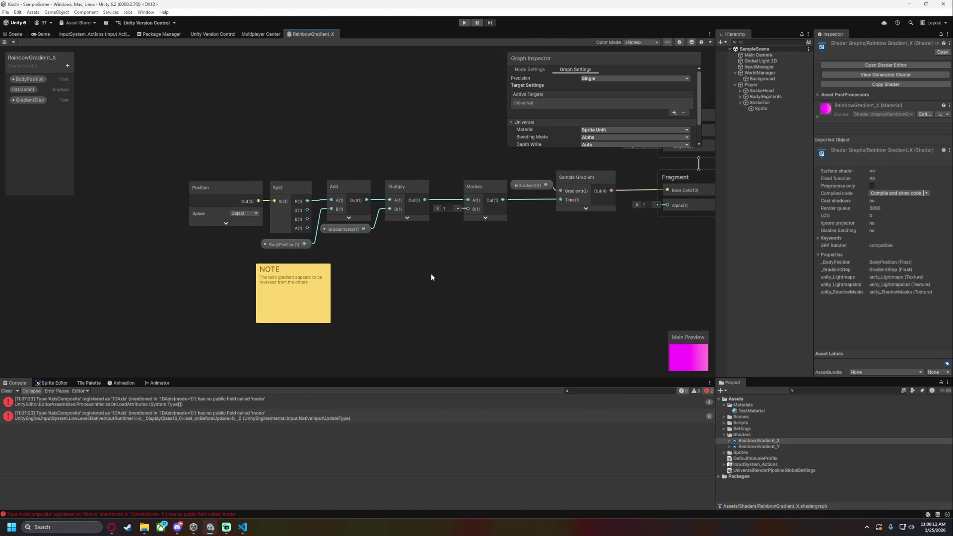
drag(357, 281, 429, 301)
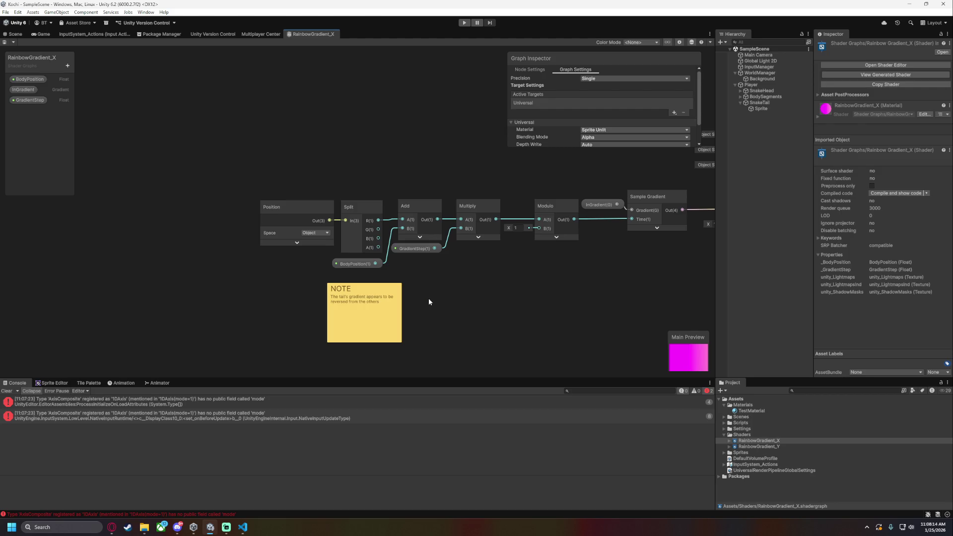
drag(273, 292, 469, 332)
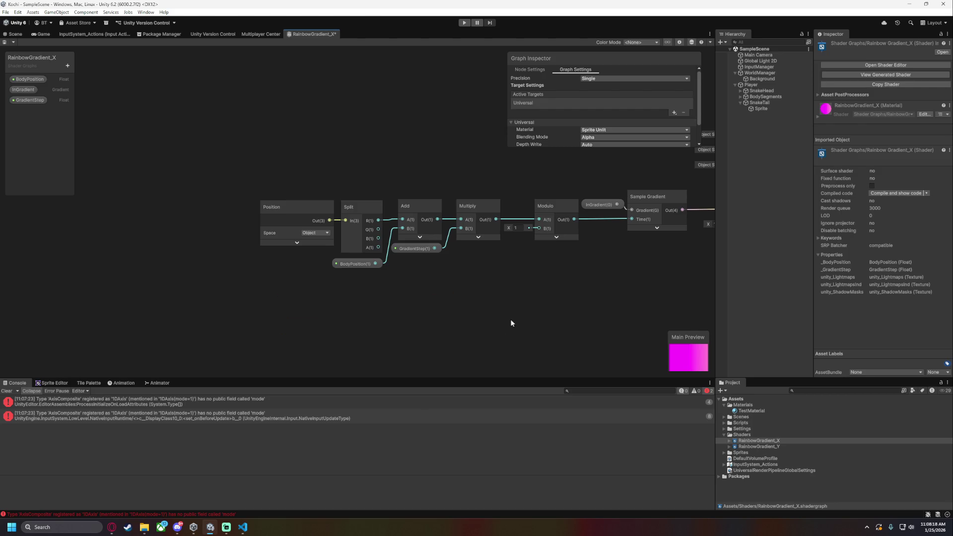
key(a)
scroll(532, 318, up, 3)
drag(419, 296, 540, 296)
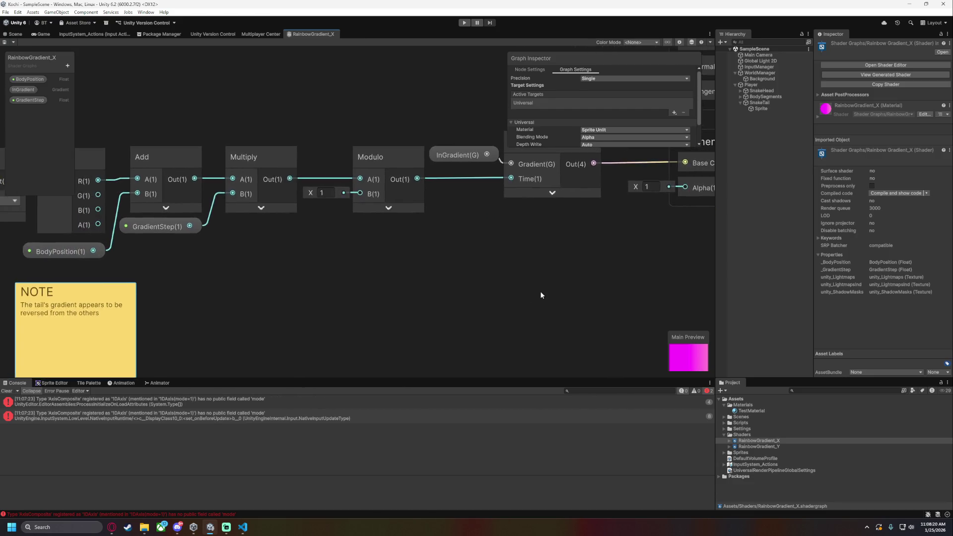
scroll(387, 273, down, 2)
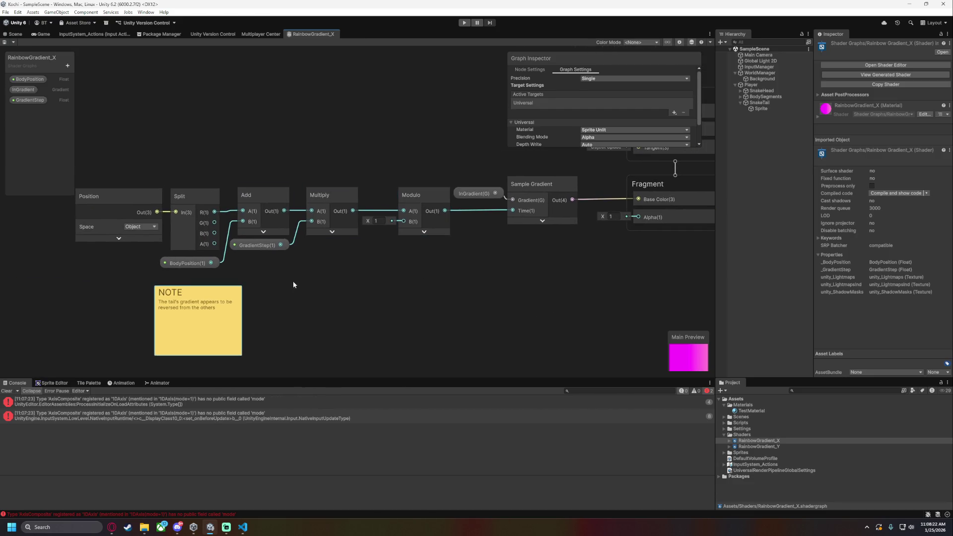
drag(135, 234, 326, 252)
scroll(327, 252, up, 3)
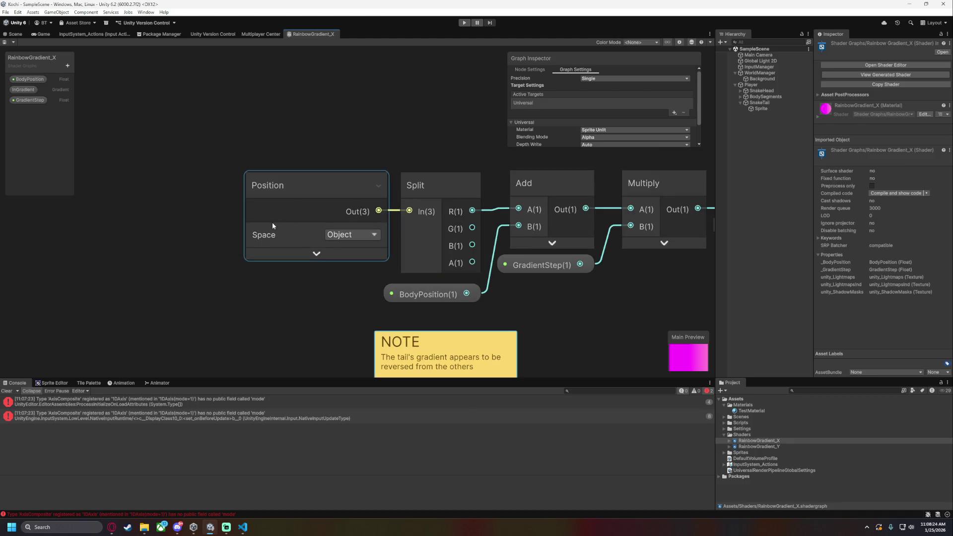
drag(555, 300, 493, 286)
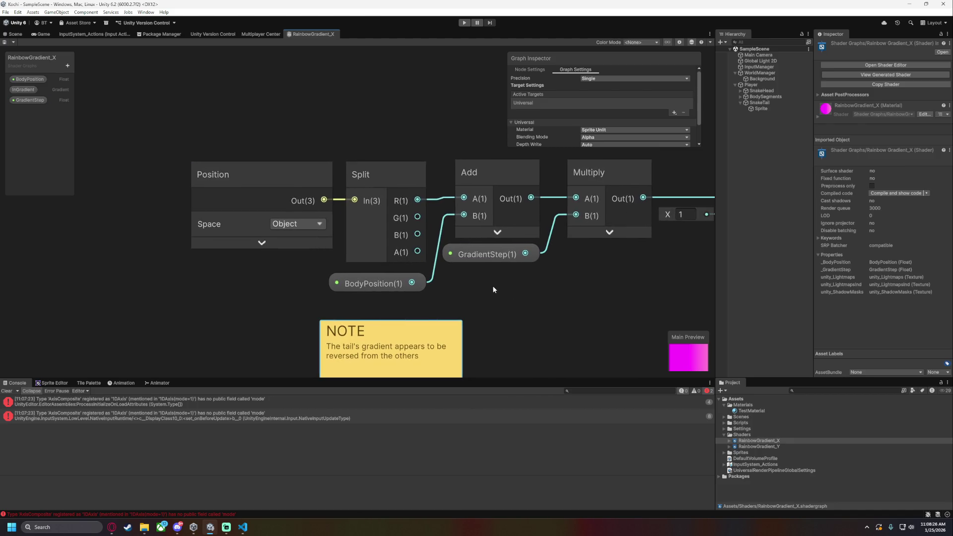
In RainbowGradient_Y, wire Split's G output into Add's A input instead of R, and save
double_click(770, 449)
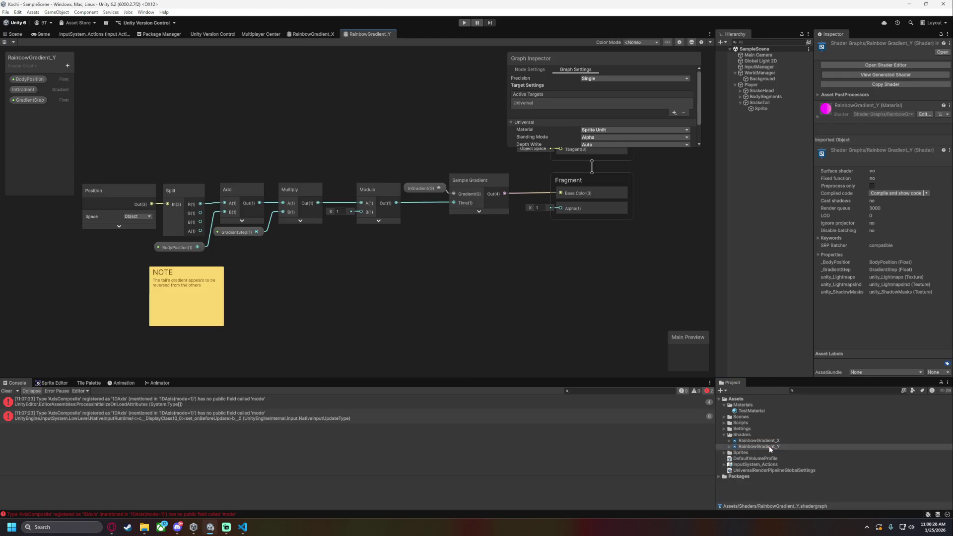
scroll(430, 282, up, 4)
scroll(436, 214, up, 1)
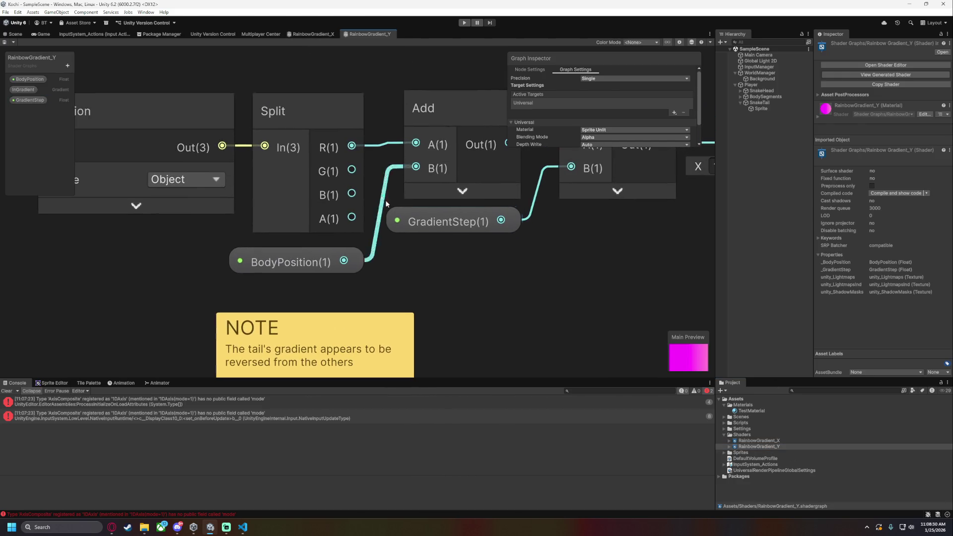
drag(353, 168, 417, 144)
mouse_move(567, 282)
mouse_down()
mouse_move(470, 287)
mouse_move(463, 275)
mouse_up()
scroll(470, 291, down, 3)
key(ctrl+s)
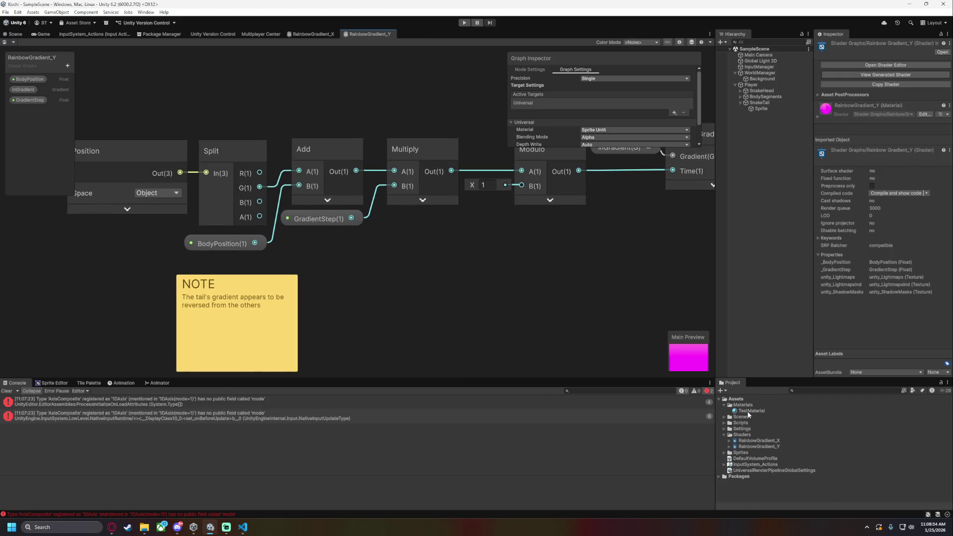
Rename TestMaterial to RainbowGradient_X and duplicate it as RainbowGradient_Y
click(749, 411)
text(R)
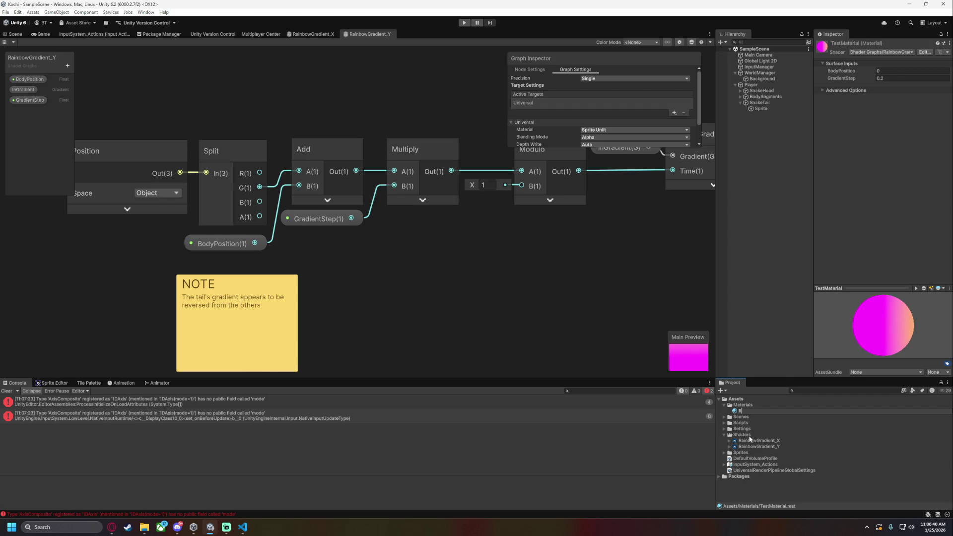
text(abowGradient_)
text(X)
key(Return)
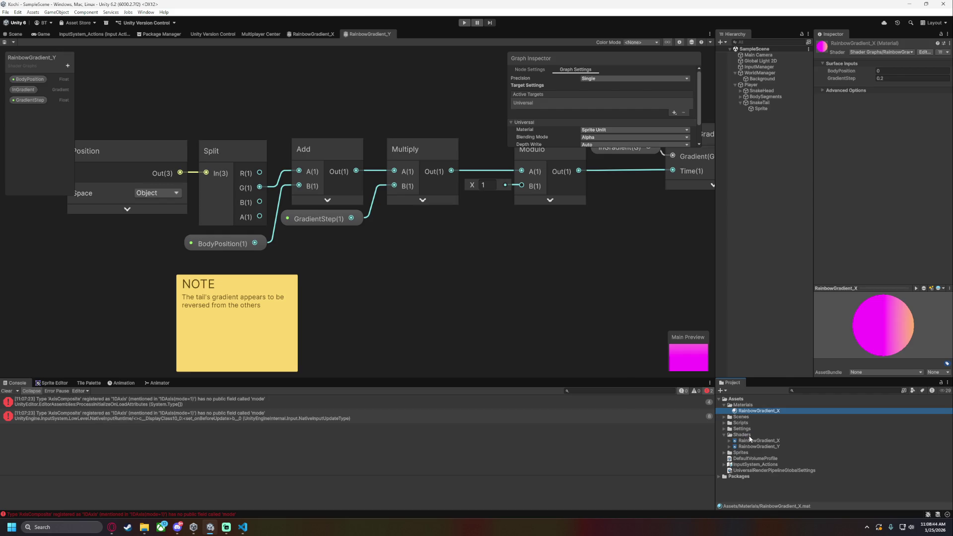
key(ctrl+d)
key(F2)
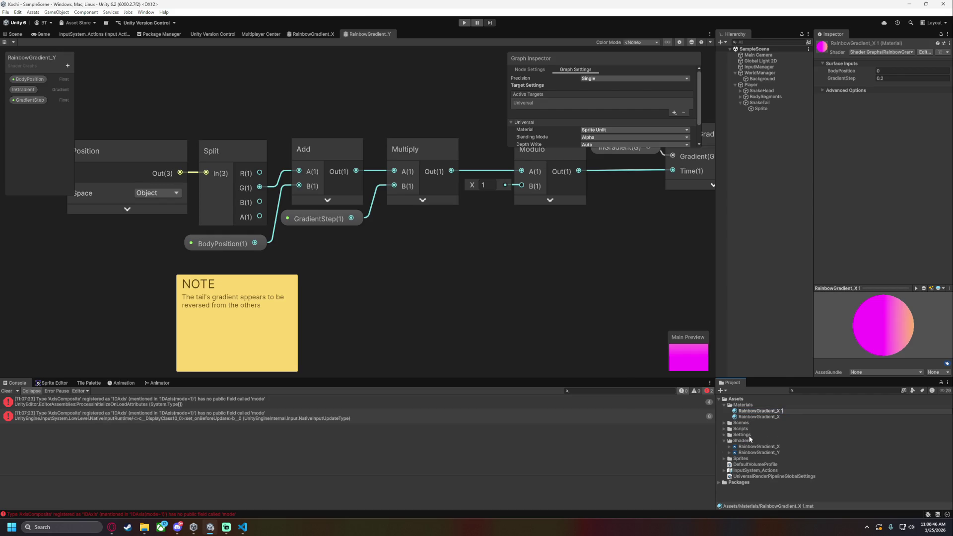
text(Y)
key(Return)
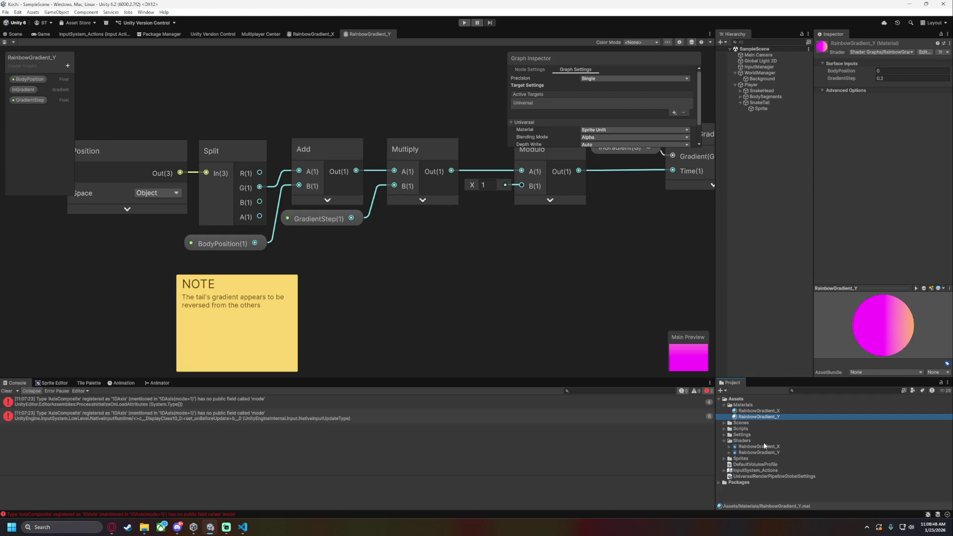
Assign the RainbowGradient_Y shader to the RainbowGradient_Y material, then reselect the tail sprite
drag(754, 451, 754, 418)
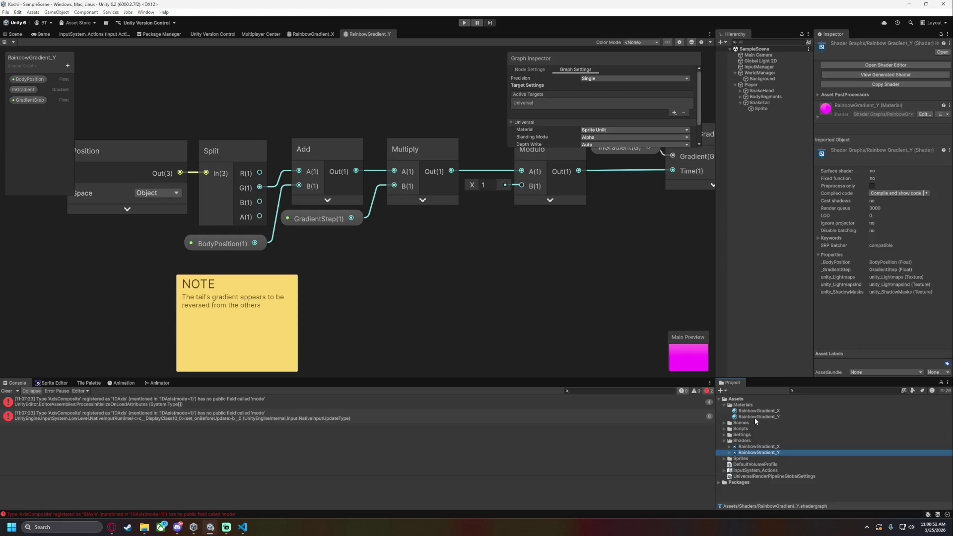
click(759, 417)
drag(873, 325, 888, 329)
click(762, 109)
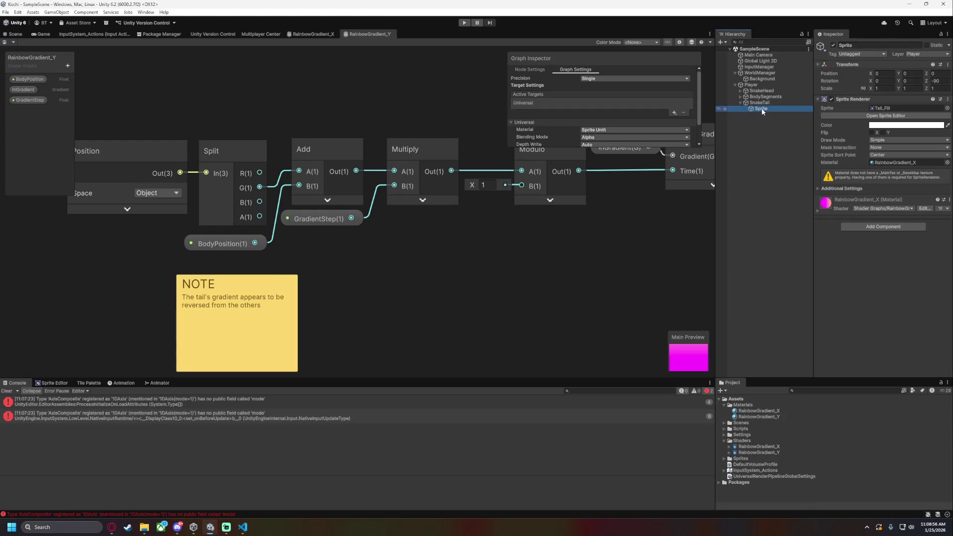
Assign RainbowGradient_Y to the tail sprite's Material, then play and steer the snake right
mouse_move(760, 416)
mouse_down()
mouse_move(887, 155)
mouse_move(895, 163)
mouse_up()
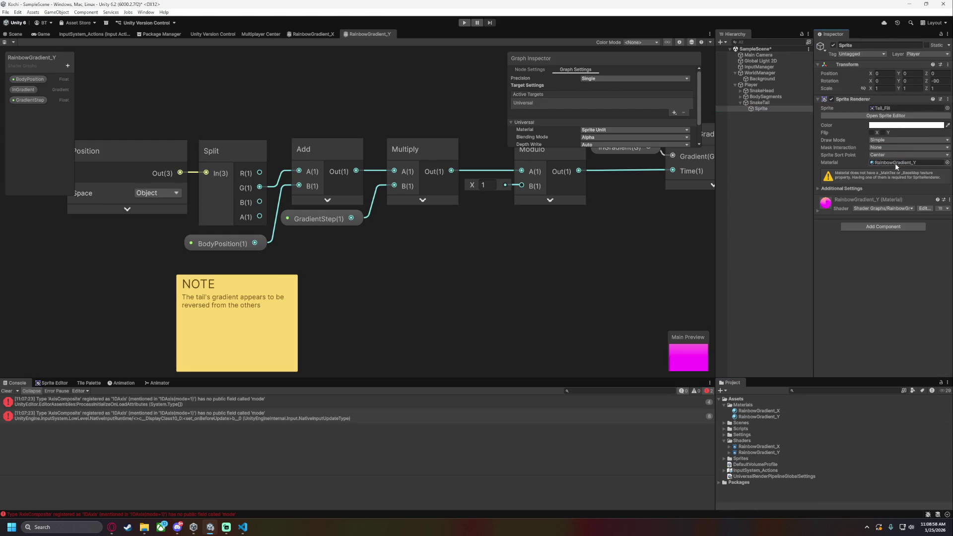
click(464, 25)
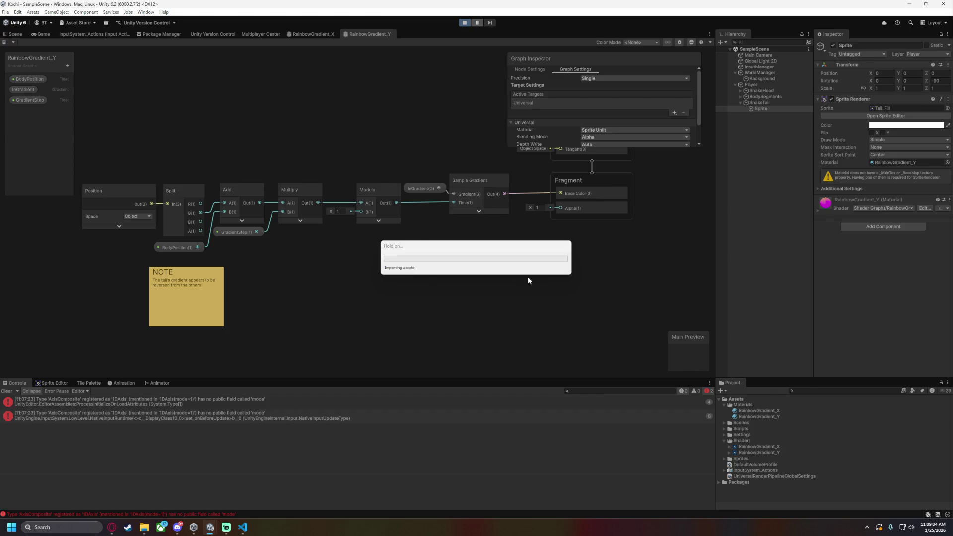
key(Right)
Steer the snake down, left, up, right and around the grid to check the tail gradient
key(Down)
key(Left)
key(Up)
key(Left)
key(Right)
key(Up)
key(Left)
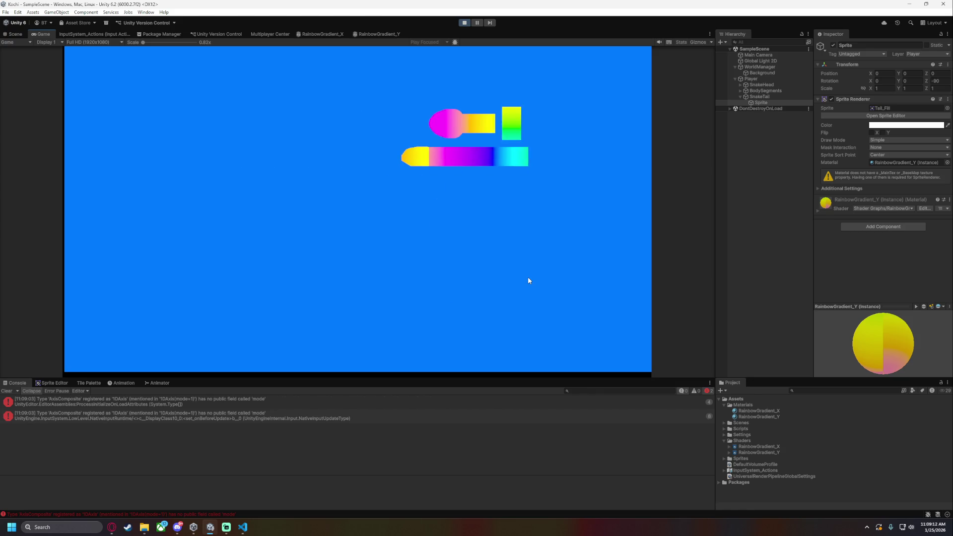
key(Down)
key(Right)
key(Up)
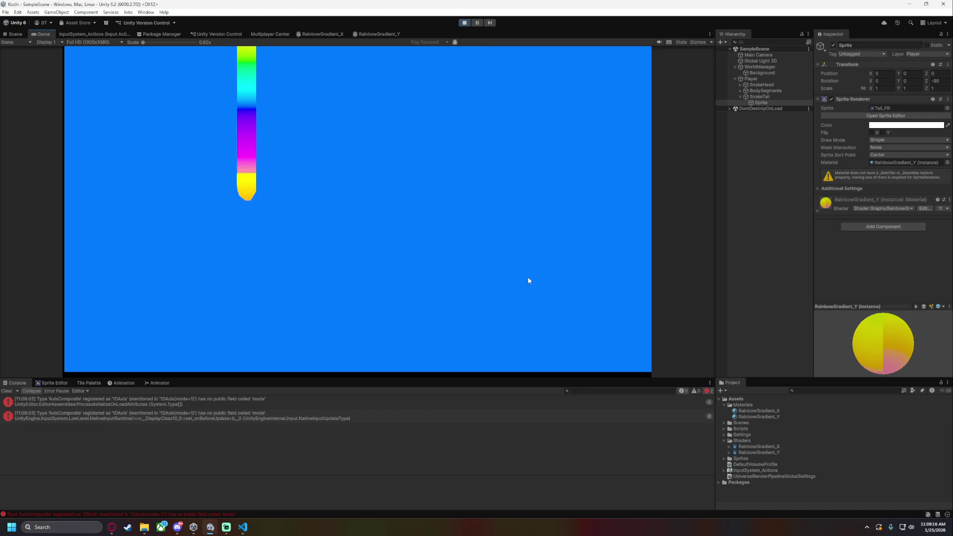
Pause and stop the game, then bring up the RainbowGradient_Y shader graph
click(476, 23)
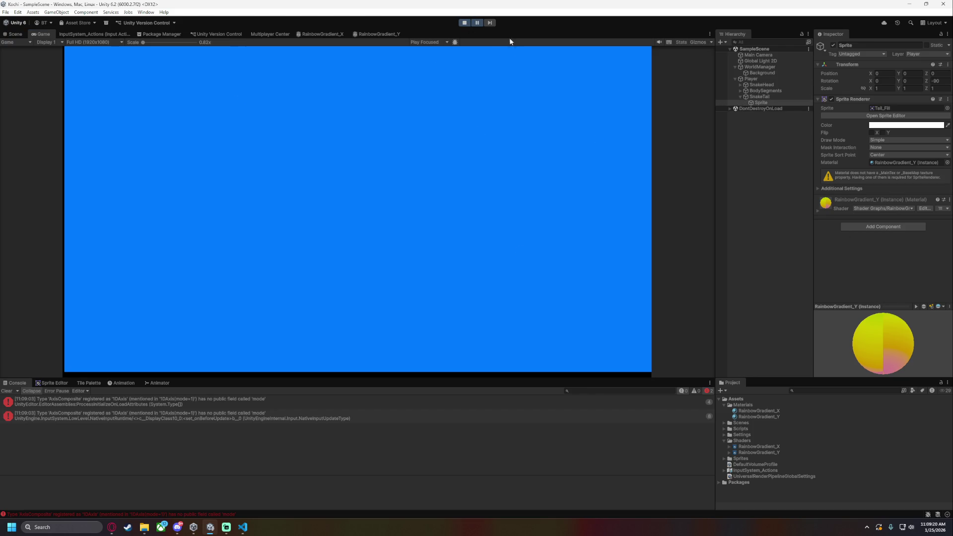
click(465, 23)
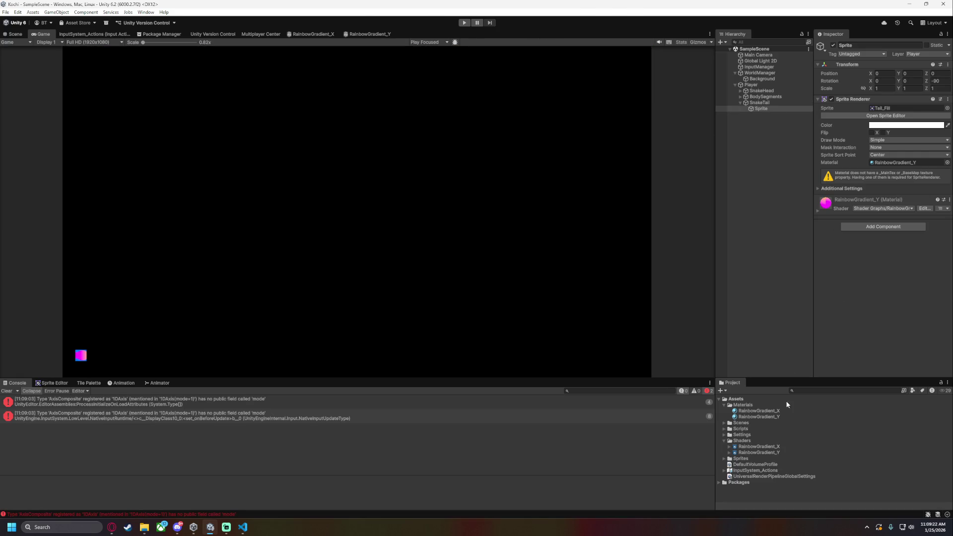
click(370, 35)
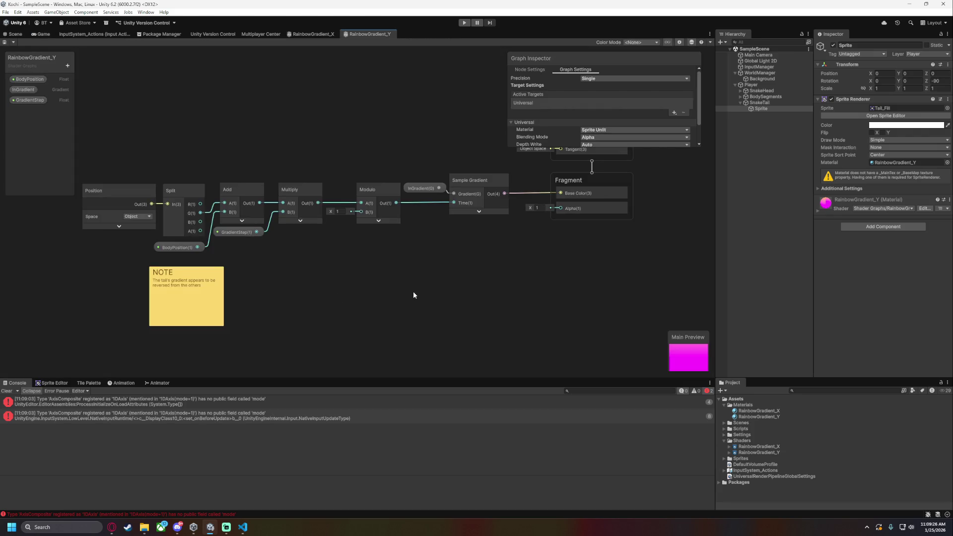
Bring the graph nodes into view and move the Position and Split nodes left
scroll(522, 275, up, 5)
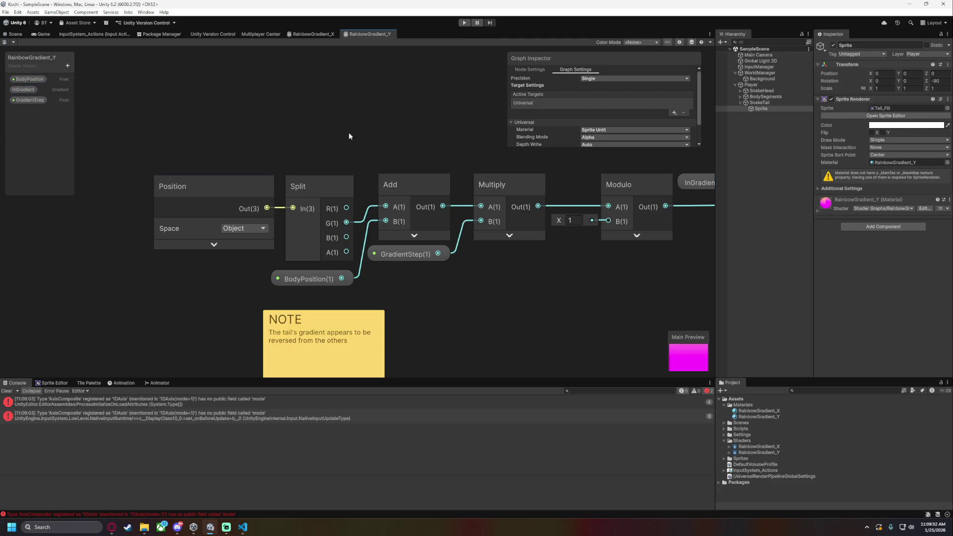
mouse_move(349, 133)
mouse_down()
mouse_move(426, 175)
mouse_move(513, 171)
mouse_move(501, 155)
mouse_up()
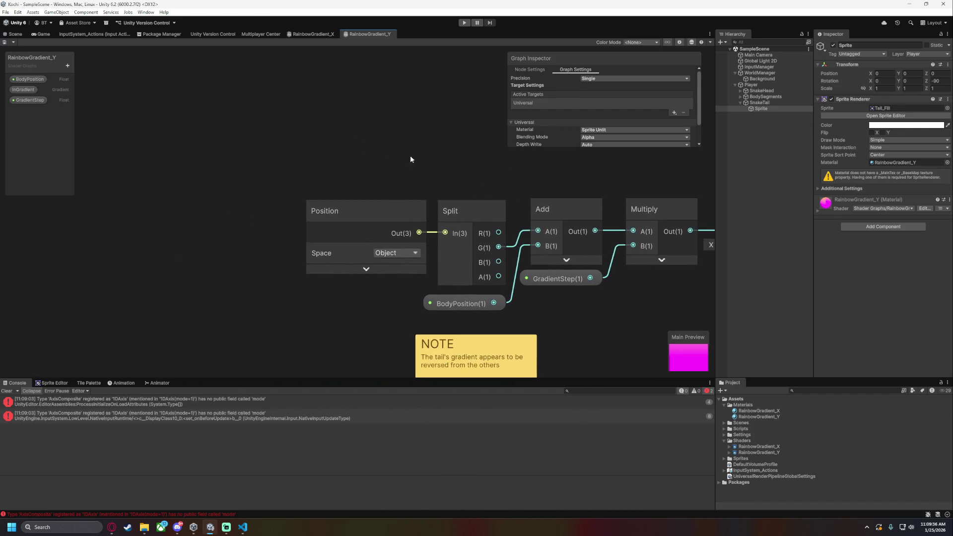
mouse_move(395, 239)
mouse_down()
mouse_move(511, 316)
mouse_move(507, 297)
mouse_up()
drag(472, 206, 290, 207)
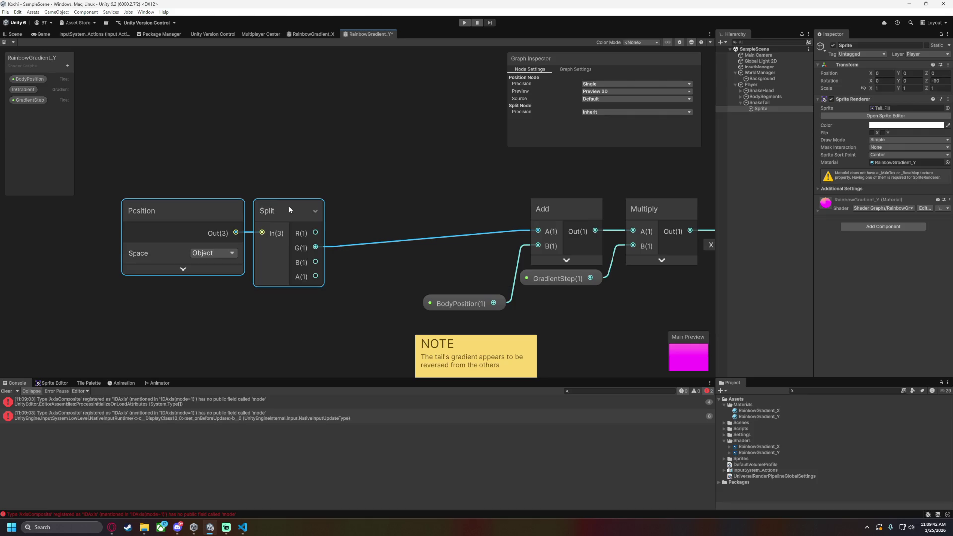
Add a Float property named Modifier and place its node above Split
click(67, 65)
click(92, 80)
text(Modifi)
text(er)
key(Return)
mouse_move(405, 167)
mouse_down()
mouse_move(467, 207)
mouse_move(488, 207)
mouse_move(376, 207)
mouse_move(282, 189)
mouse_move(430, 209)
mouse_up()
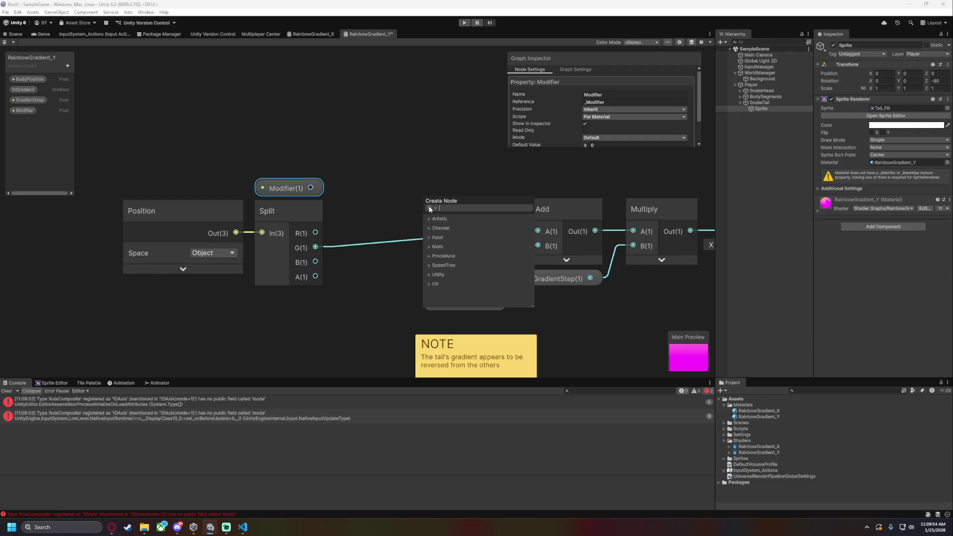
text(mult)
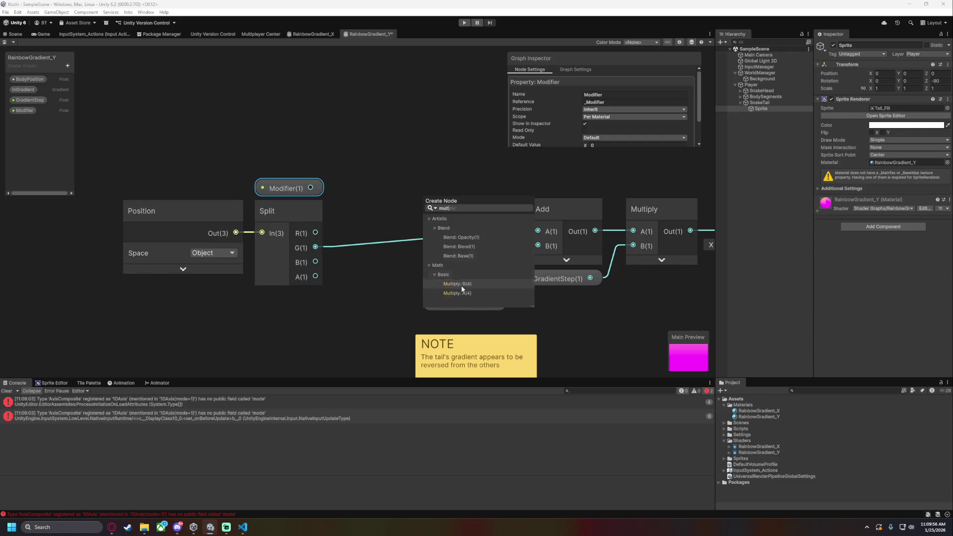
Create a Multiply node from Modifier and Split's G, feeding its output into Add's A input
click(459, 294)
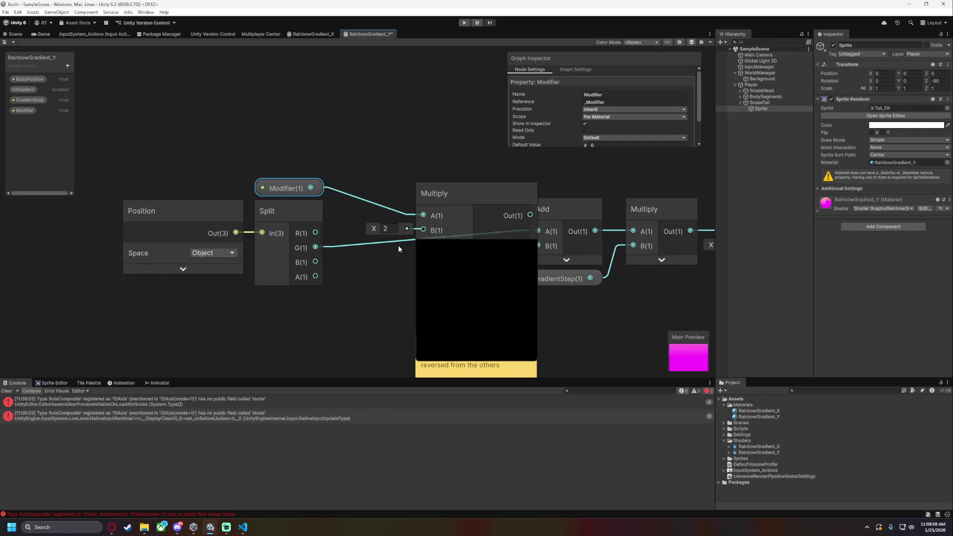
click(530, 193)
click(478, 233)
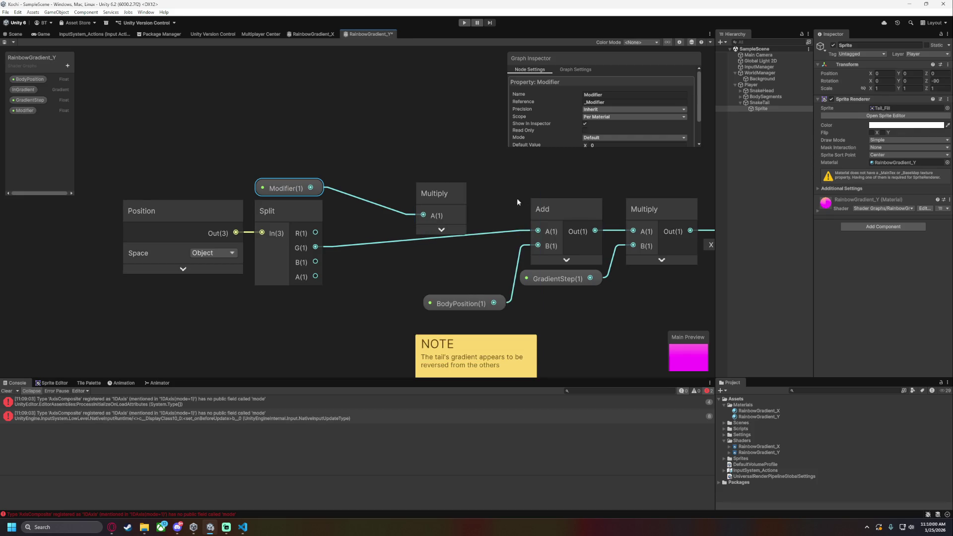
click(478, 232)
click(478, 234)
click(457, 195)
click(314, 240)
mouse_move(315, 247)
mouse_down()
mouse_move(423, 230)
mouse_move(410, 211)
mouse_move(528, 230)
mouse_up()
drag(422, 211, 471, 216)
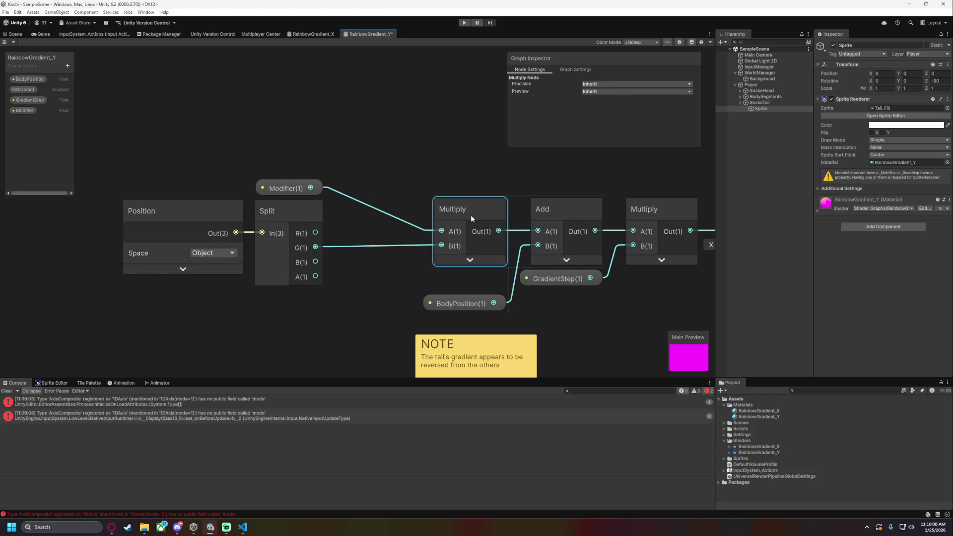
Rearrange the nodes, lining BodyPosition up with GradientStep and shifting Position, Split and Modifier right
drag(468, 300, 467, 276)
mouse_move(177, 163)
mouse_down()
mouse_move(270, 174)
mouse_move(314, 319)
mouse_up()
drag(298, 206, 387, 201)
click(279, 154)
drag(279, 153, 369, 157)
click(475, 182)
scroll(587, 127, down, 2)
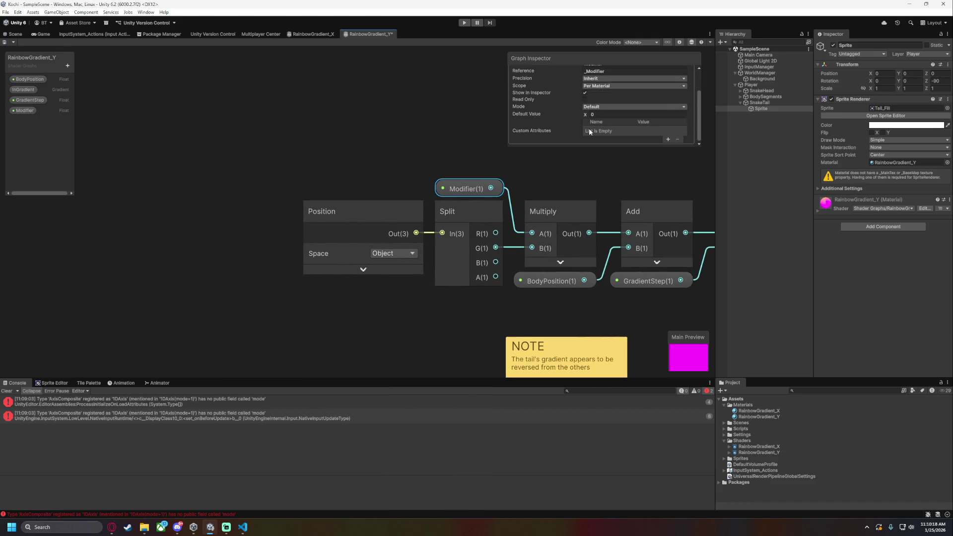
click(487, 135)
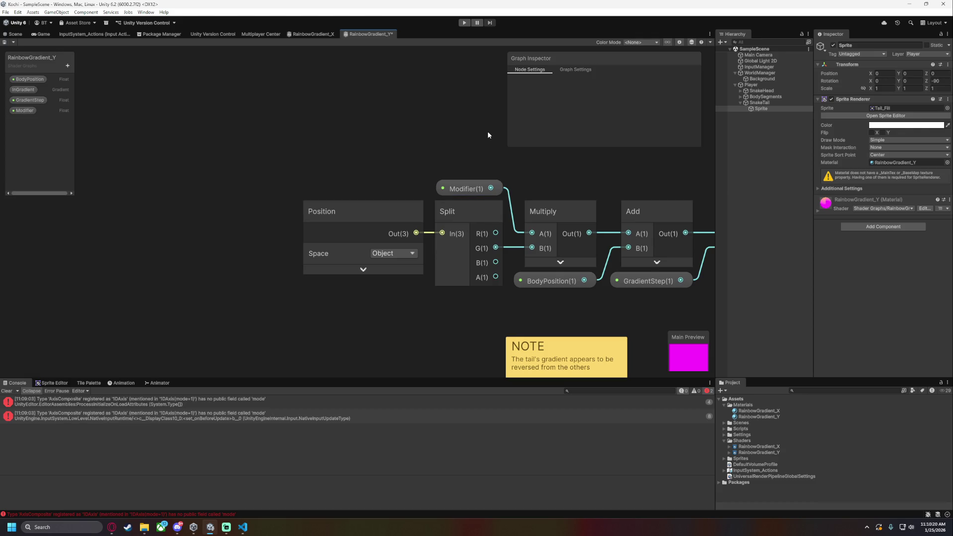
Set the Modifier property's Default Value to 1 and save the shader graph
click(502, 184)
scroll(599, 141, down, 2)
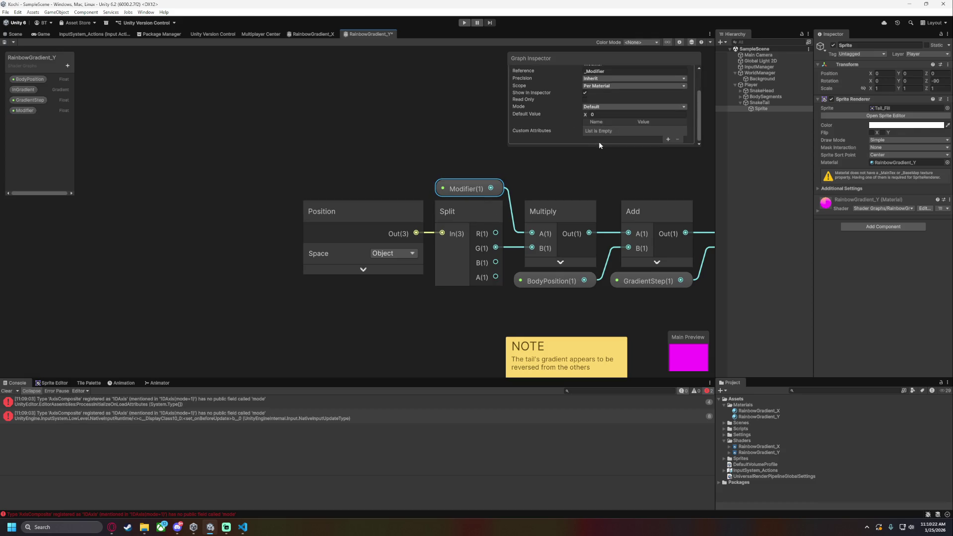
text(1)
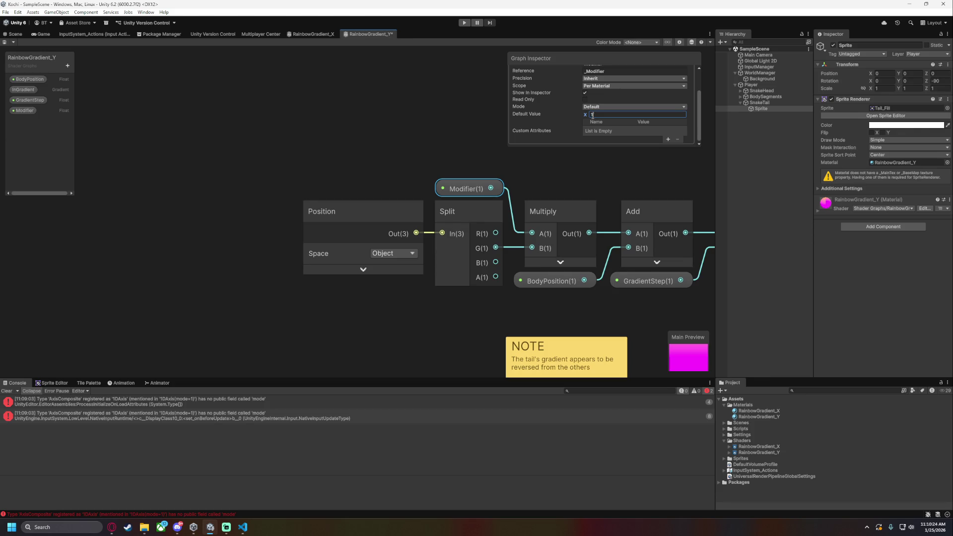
key(ctrl+s)
click(409, 102)
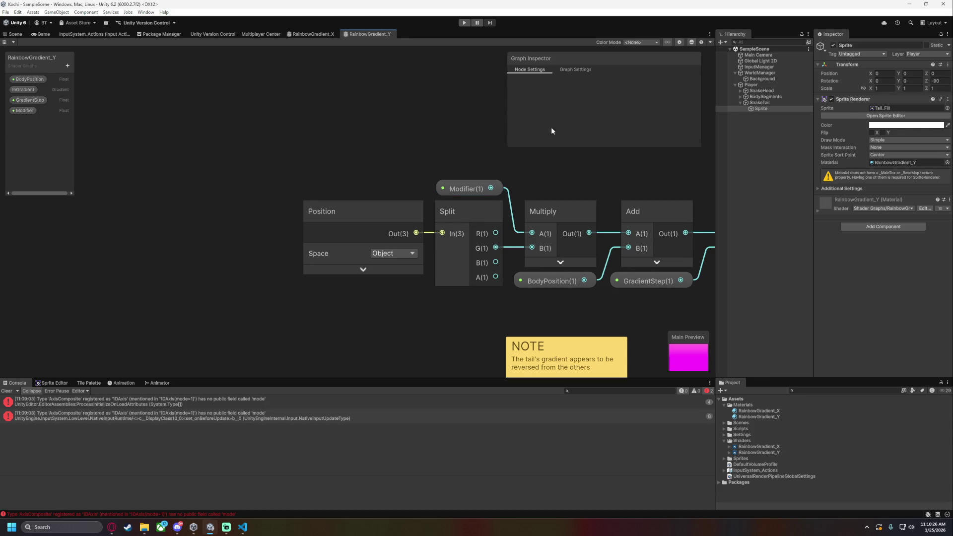
Set the tail sprite material's Modifier to -1 under Surface Inputs and start the game
click(777, 453)
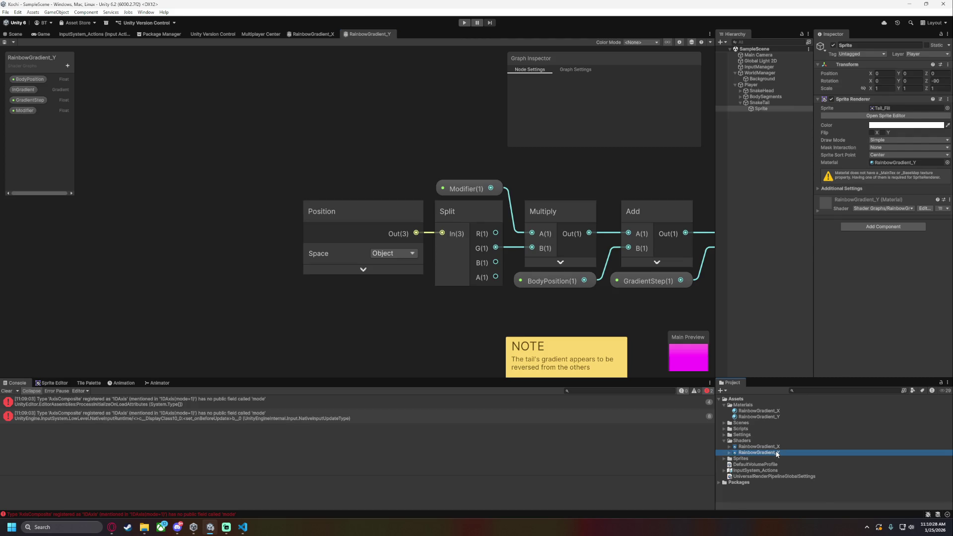
click(761, 108)
click(818, 213)
click(848, 245)
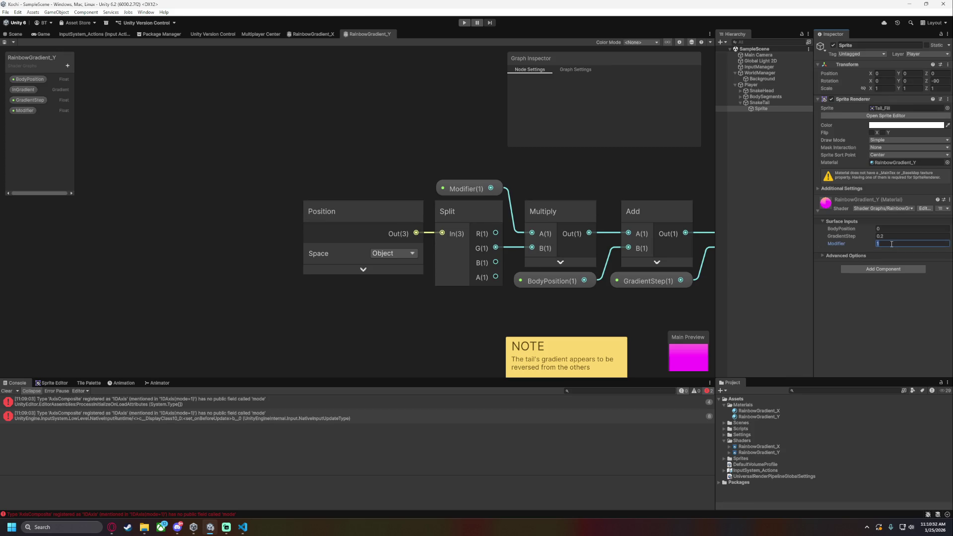
text(-1)
click(464, 22)
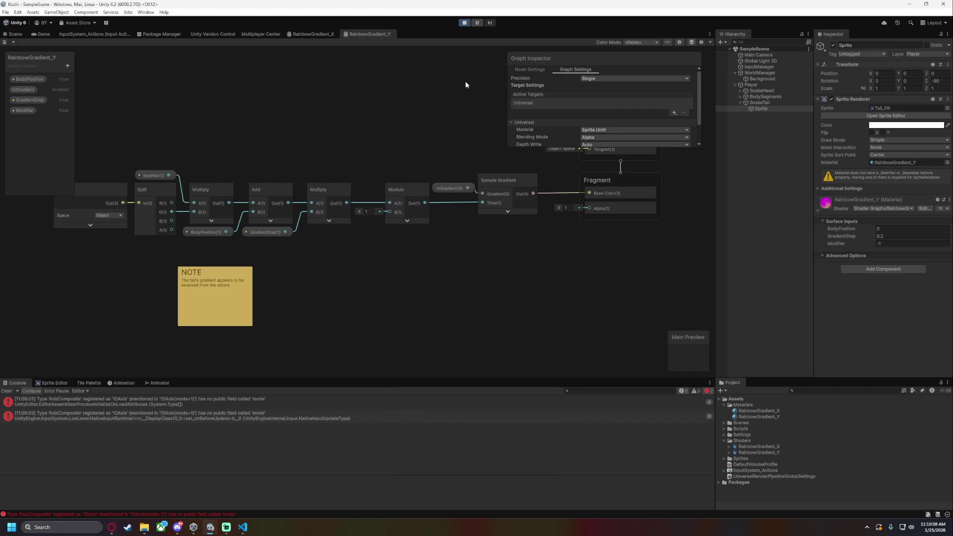
Steer the snake right, down, left and up repeatedly around the grid, then stop Play mode
key(Right)
key(Down)
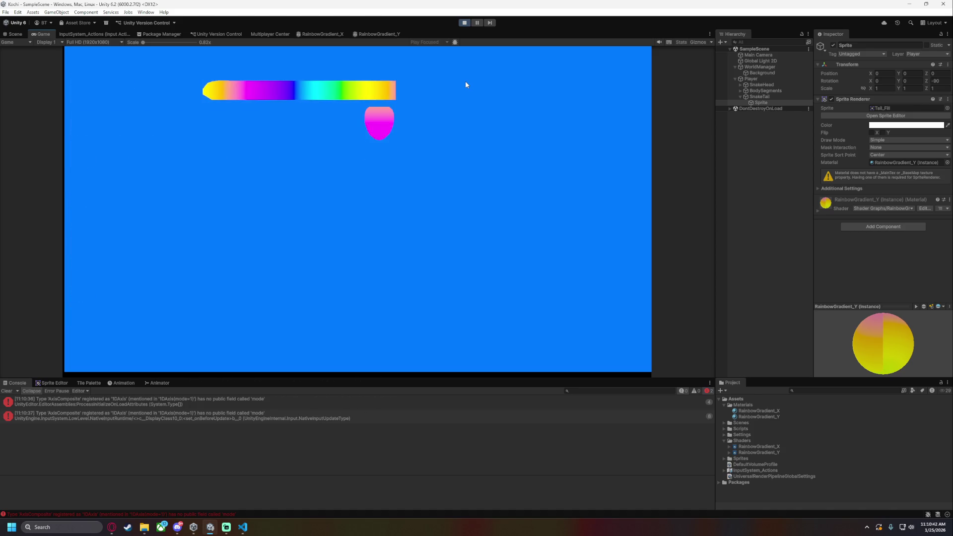
key(Left)
key(Up)
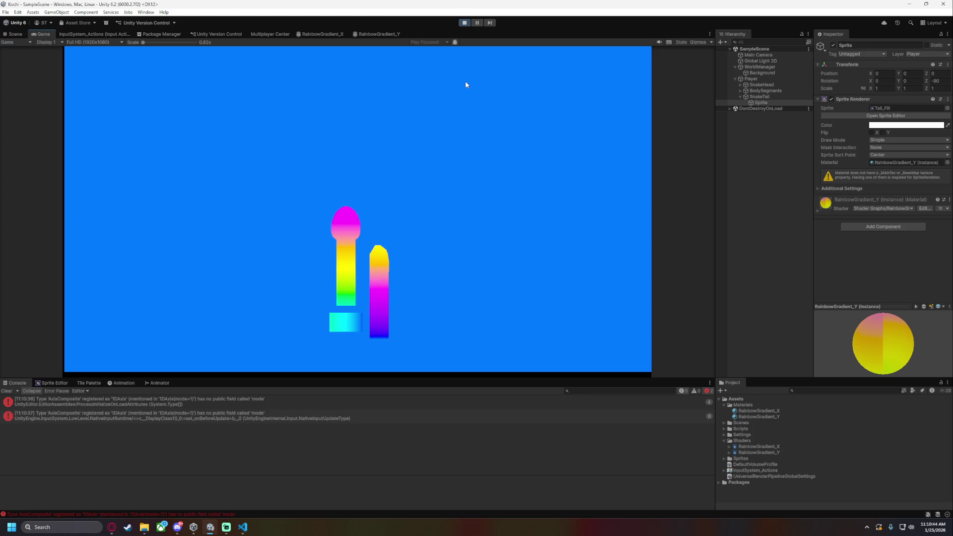
key(Right)
key(Up)
key(Left)
key(Down)
key(Right)
key(Up)
key(Left)
key(Down)
key(Right)
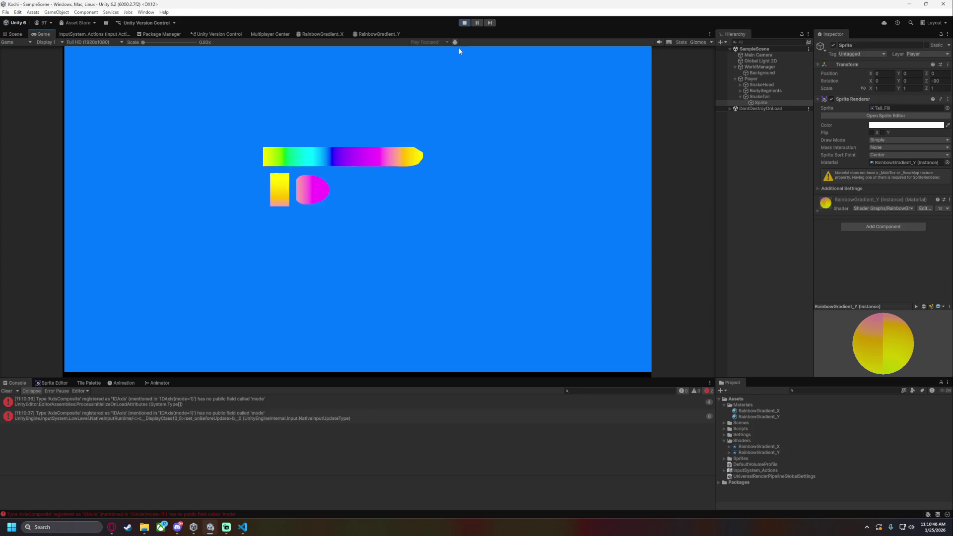
key(Up)
key(Left)
click(464, 23)
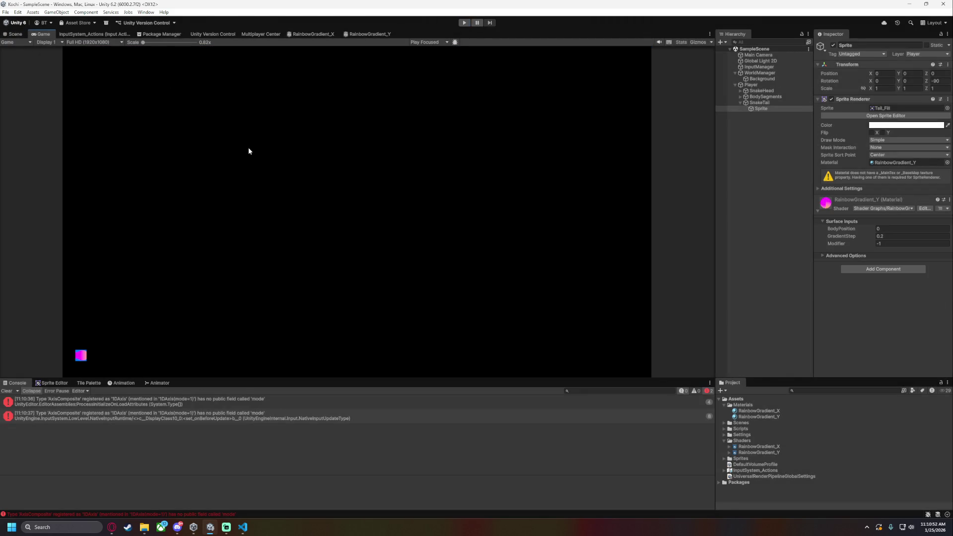
Switch to the Scene view, recentre the camera frame, and select the Rect tool
click(14, 34)
scroll(397, 217, down, 3)
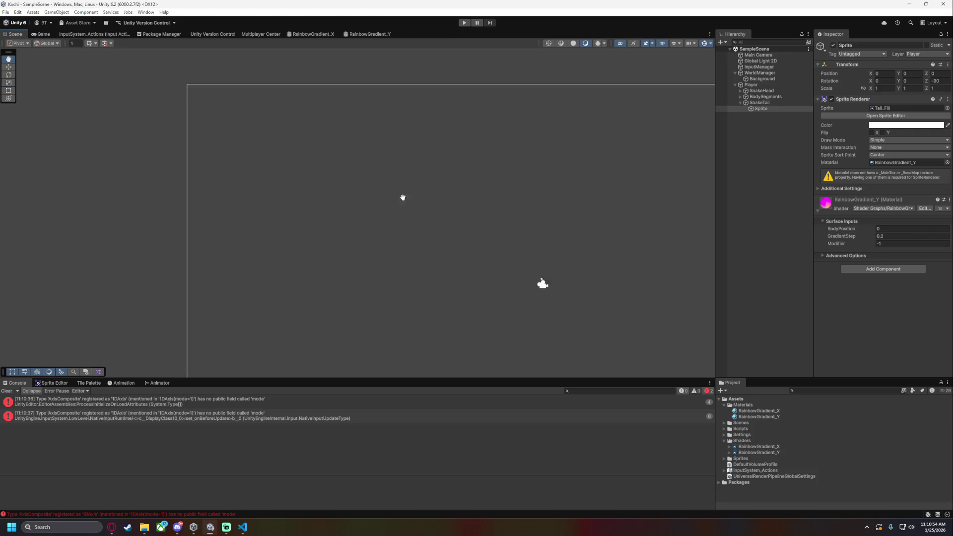
scroll(293, 156, up, 2)
scroll(333, 226, down, 2)
mouse_move(346, 238)
mouse_down()
mouse_move(240, 245)
mouse_move(337, 224)
mouse_up()
scroll(240, 245, down, 1)
key(t)
Select WorldManager and choose Edit Script from its World Manager component menu
click(740, 103)
click(736, 85)
click(770, 73)
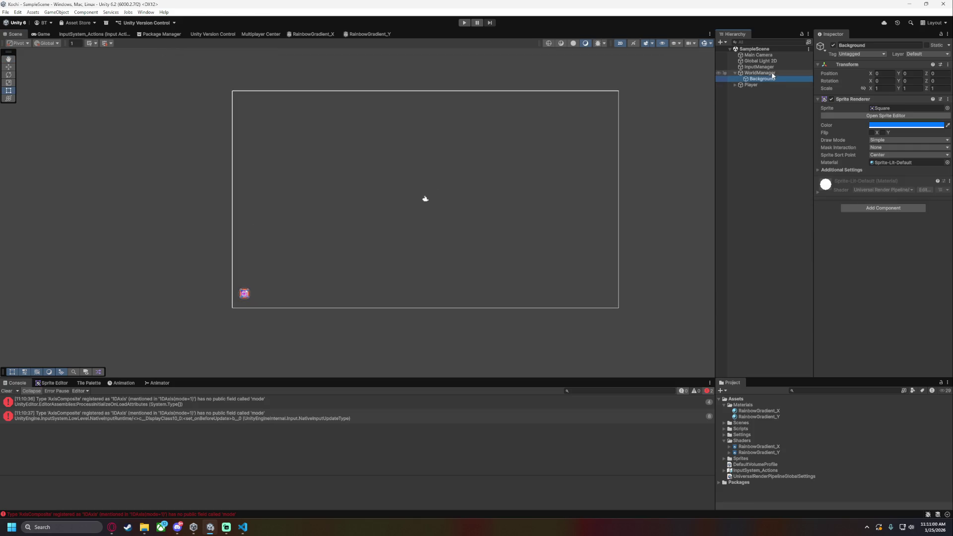
click(908, 99)
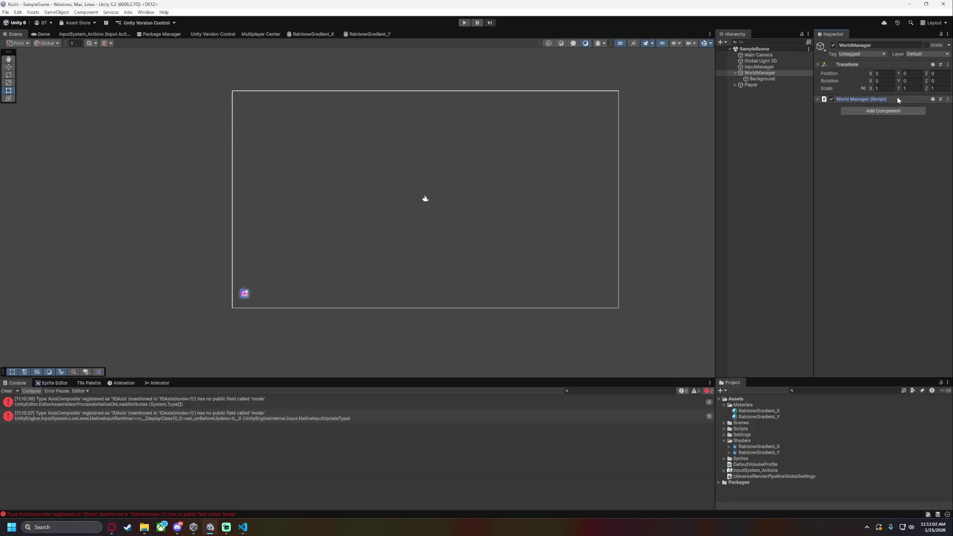
click(907, 99)
click(949, 99)
click(828, 131)
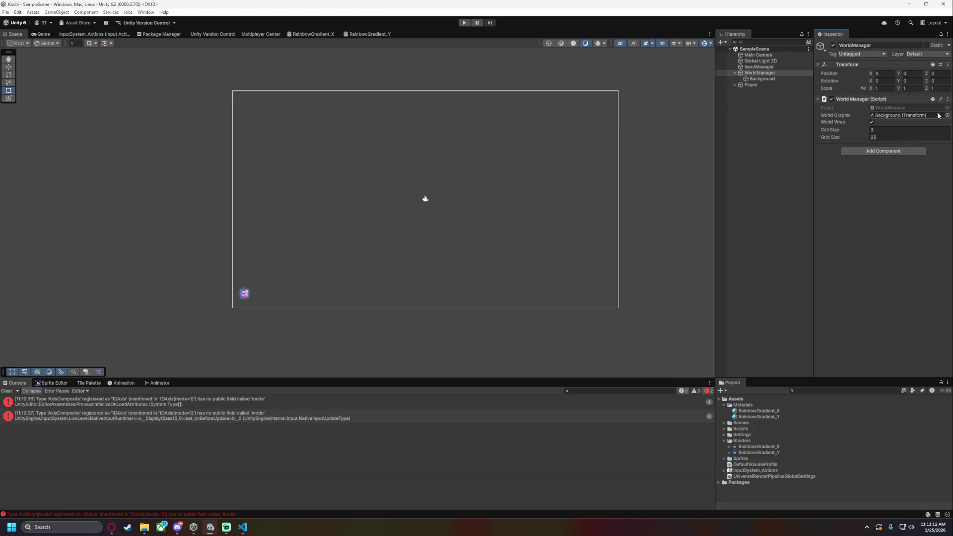
click(947, 100)
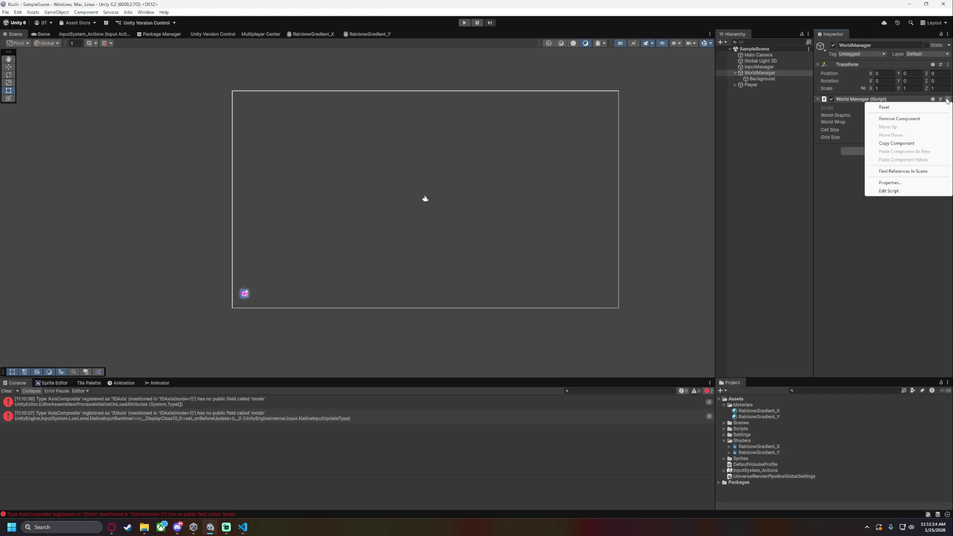
click(894, 191)
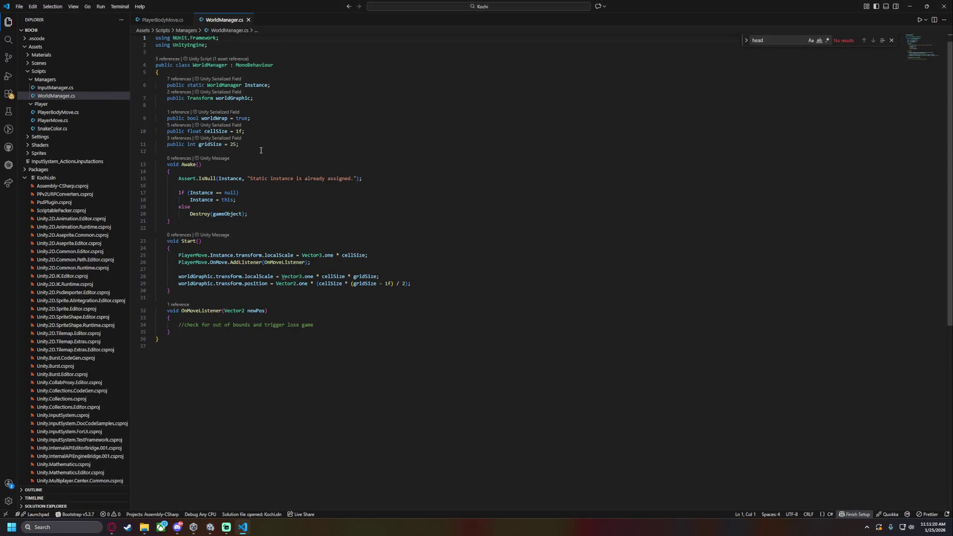
Highlight the worldGraphic localScale line and out-of-bounds comment in WorldManager.cs, then go to PlayerBodyMove.cs
scroll(212, 273, down, 2)
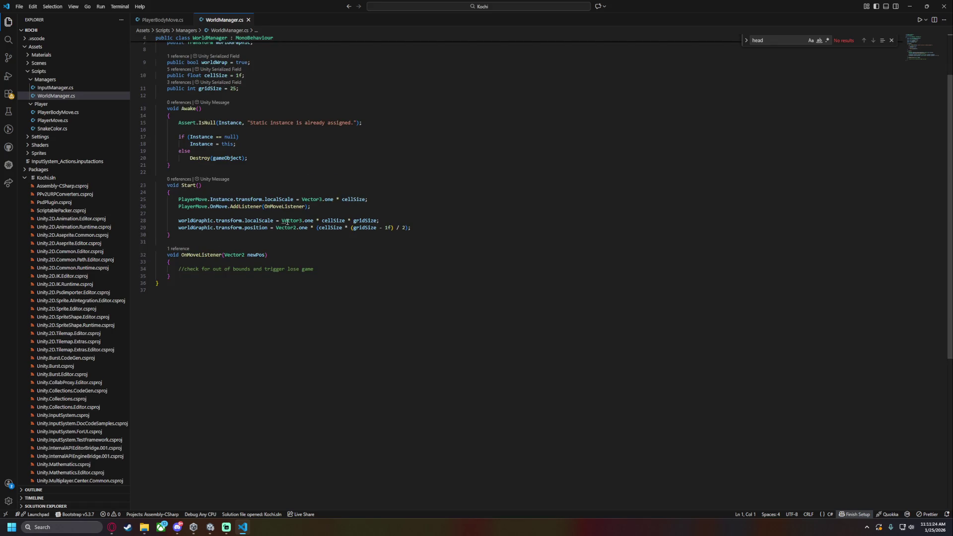
double_click(204, 222)
drag(204, 222, 396, 222)
drag(184, 269, 334, 271)
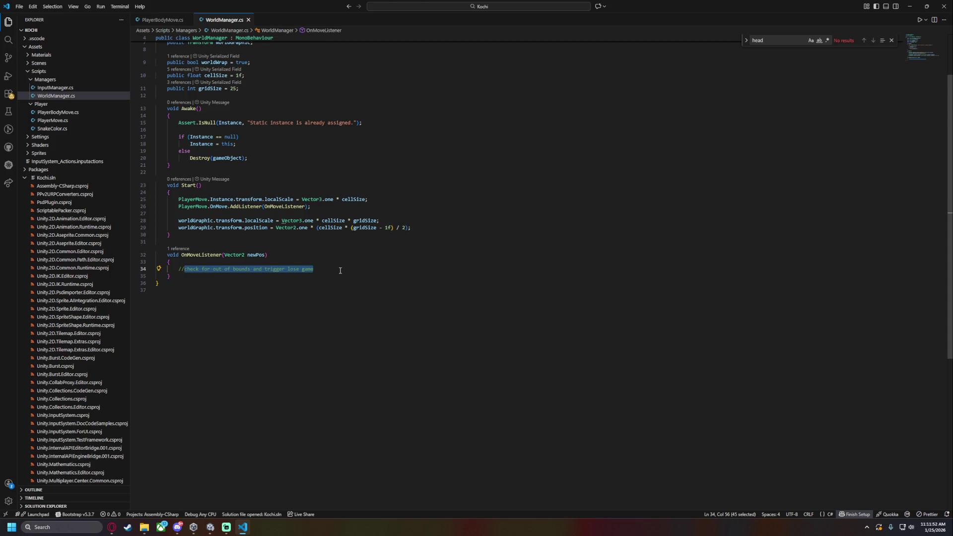
click(323, 292)
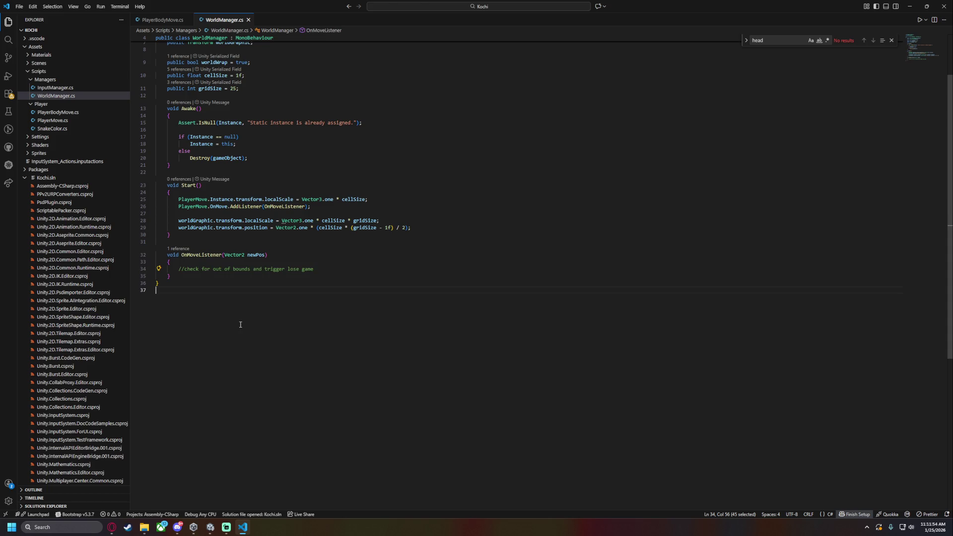
click(315, 273)
click(163, 20)
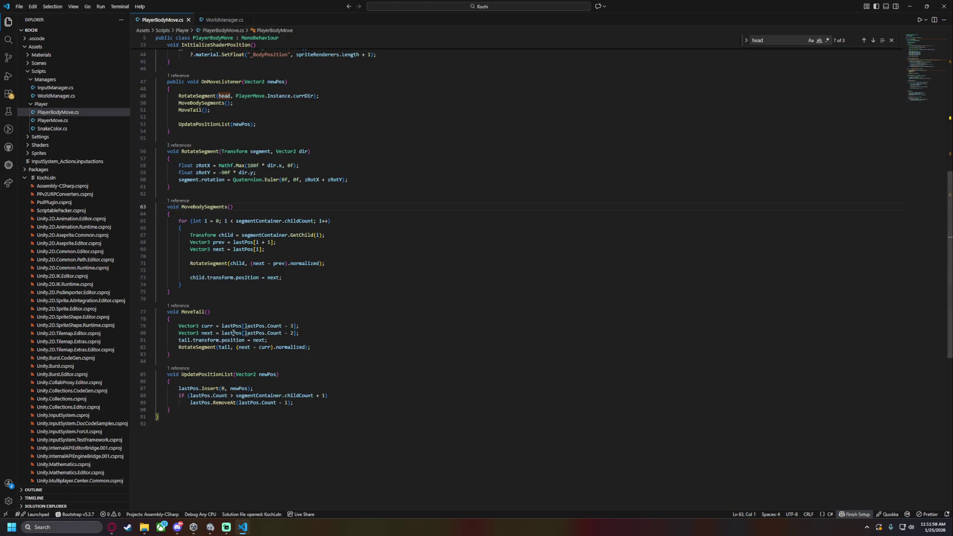
Close the Find widget, review OnMoveListener, and jump to UpdatePositionList's definition with F12
scroll(227, 333, up, 5)
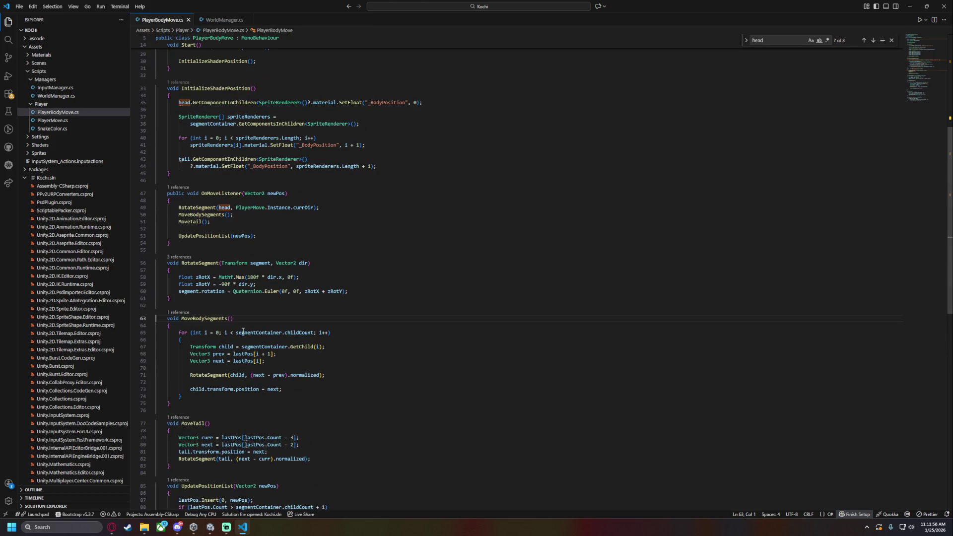
click(892, 41)
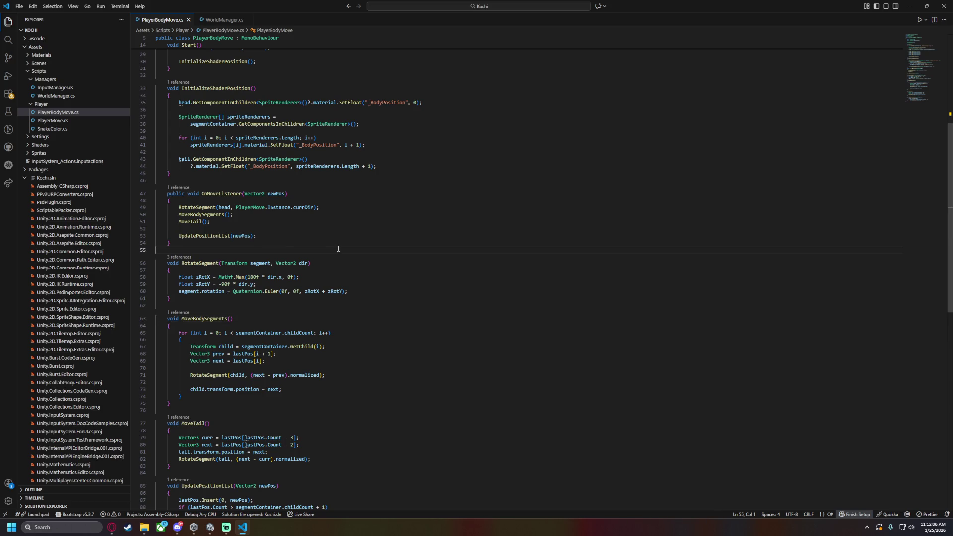
click(256, 201)
scroll(255, 252, up, 3)
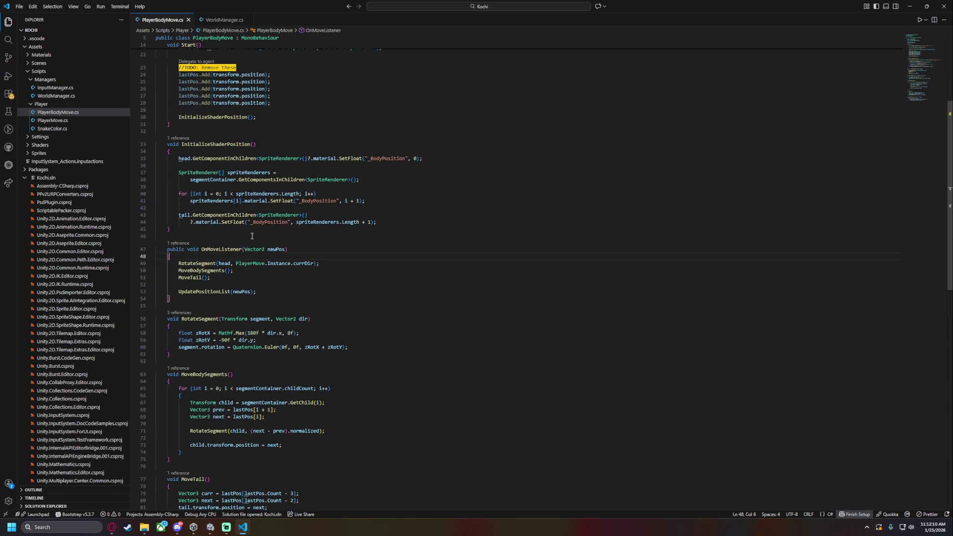
drag(217, 250, 295, 257)
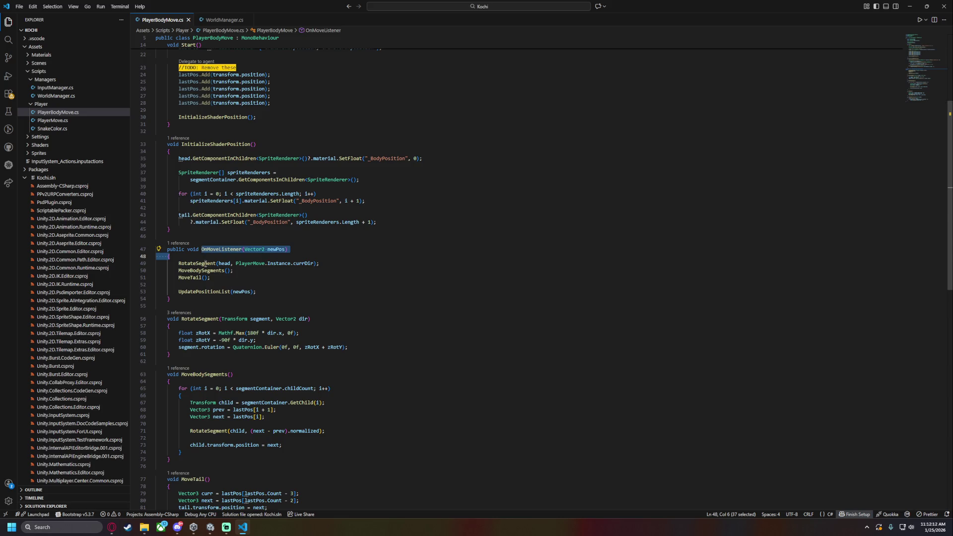
drag(207, 264, 221, 271)
double_click(189, 291)
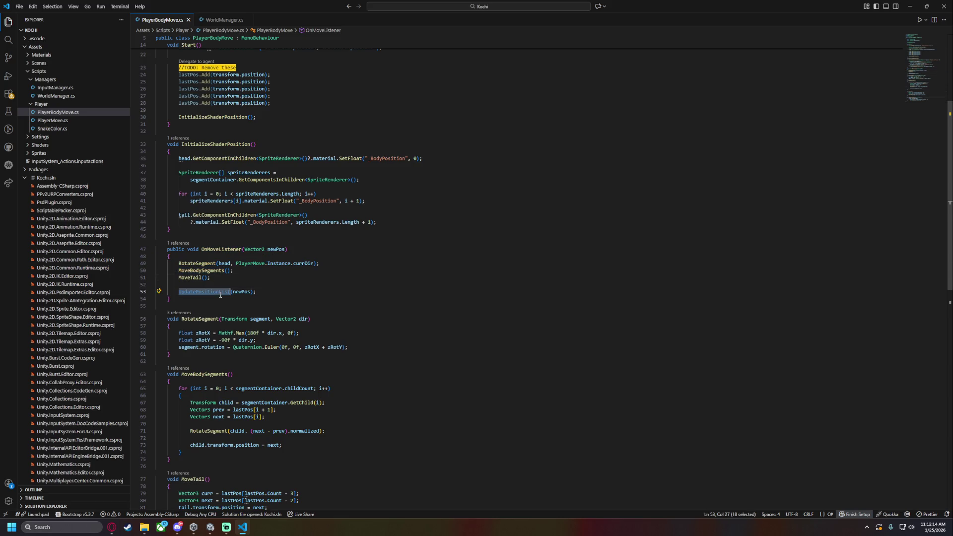
key(F12)
Inspect UpdatePositionList's lastPos code, collapse Kochi.sln, and open PlayerMove.cs
double_click(189, 183)
drag(180, 182, 337, 196)
scroll(338, 196, up, 3)
click(199, 224)
double_click(199, 224)
scroll(262, 84, up, 15)
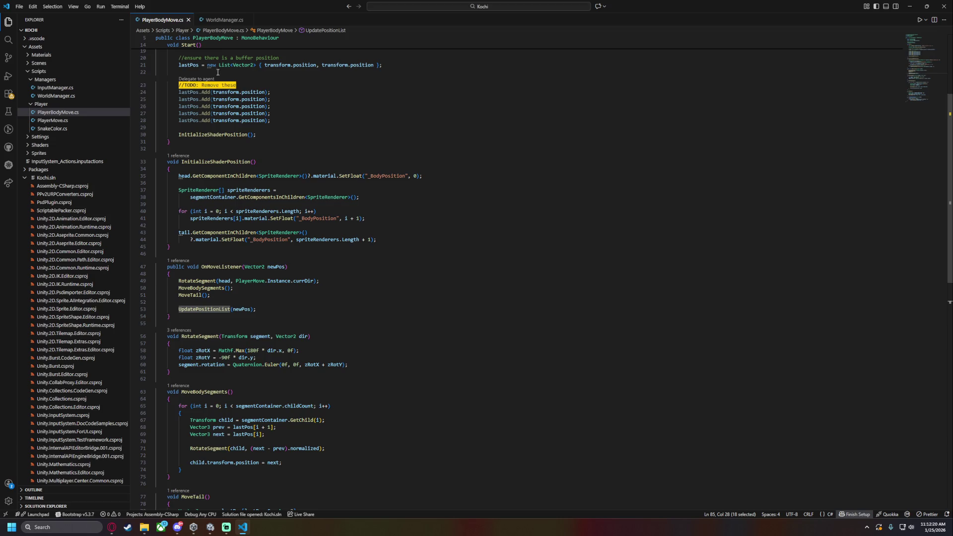
click(34, 178)
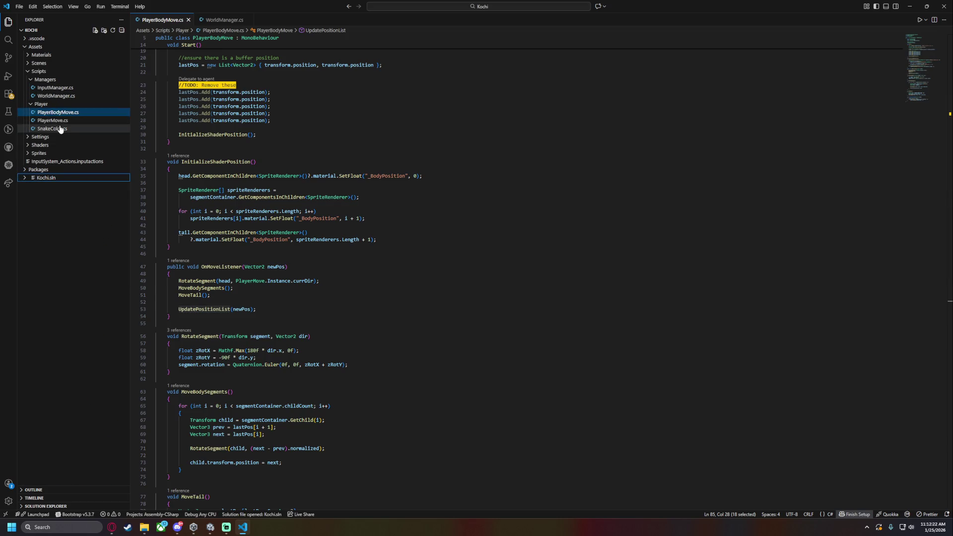
click(52, 121)
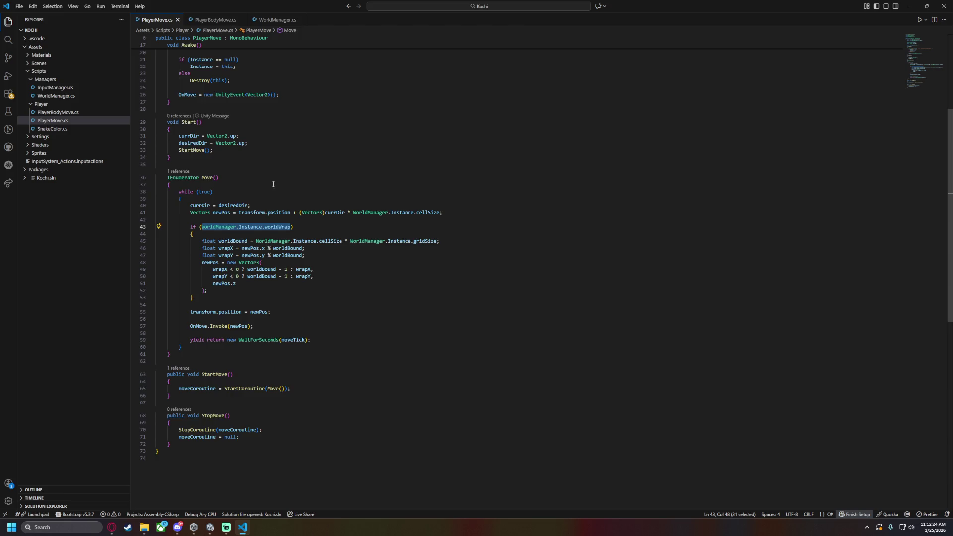
Review the worldWrap logic in PlayerMove's Move loop, then bring Unity back to the front
scroll(277, 181, up, 1)
click(347, 203)
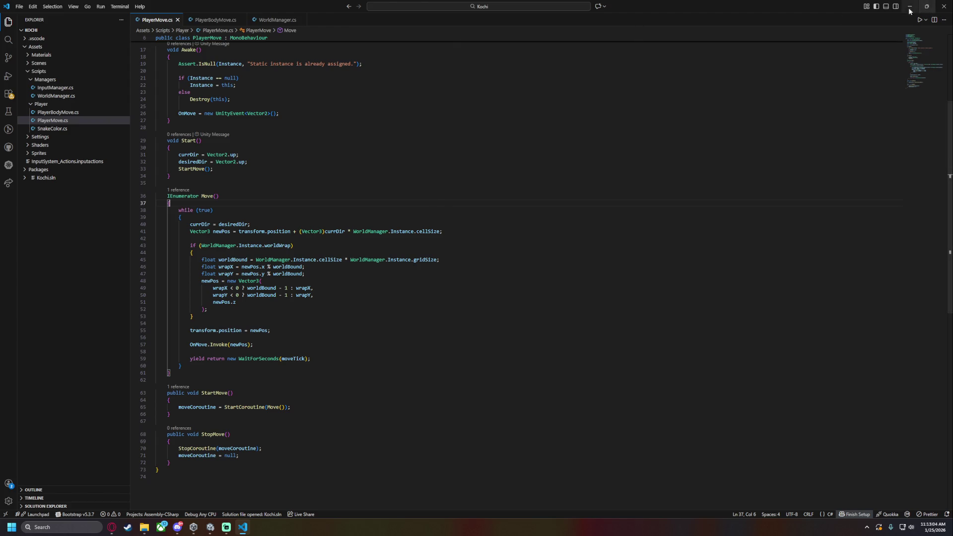
click(211, 529)
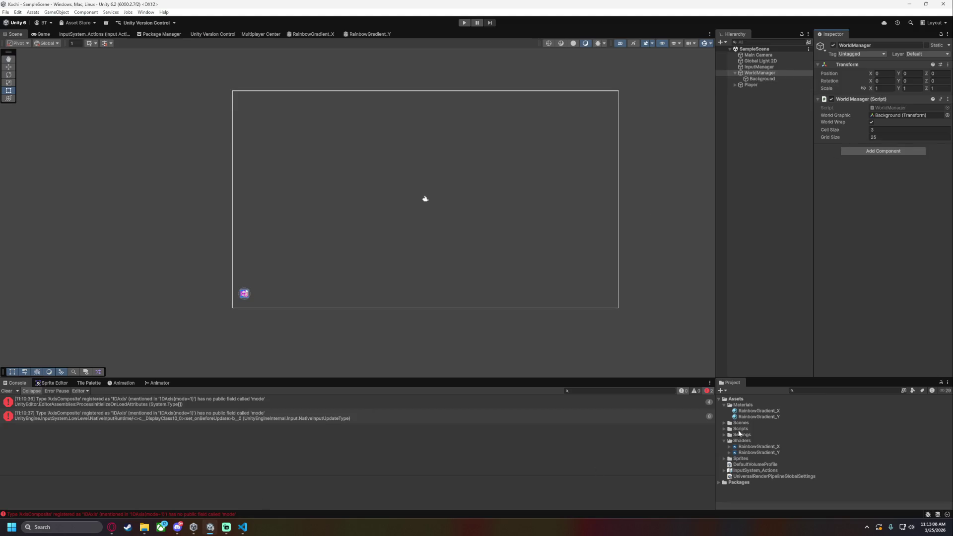
Review the player setup and OnMove listener lines in WorldManager.cs's Start method
click(242, 527)
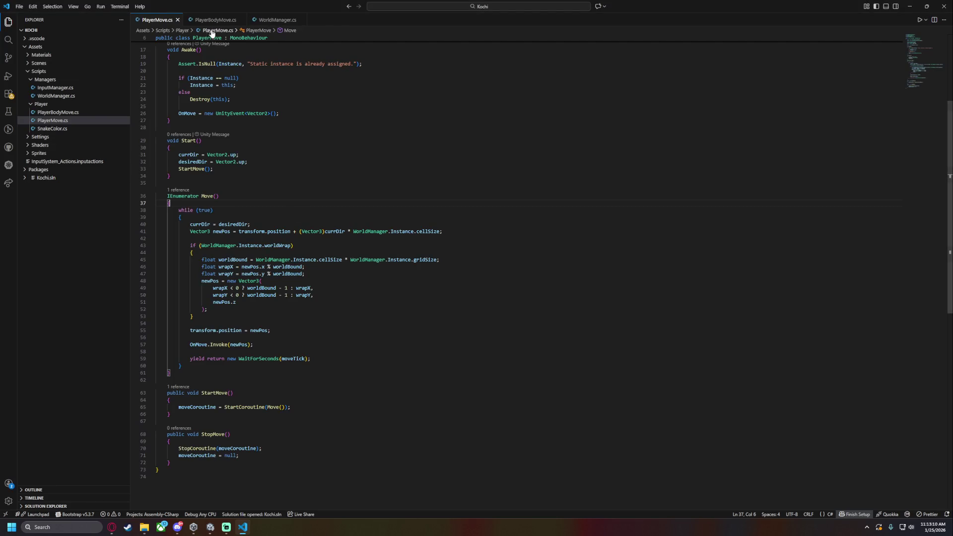
click(275, 20)
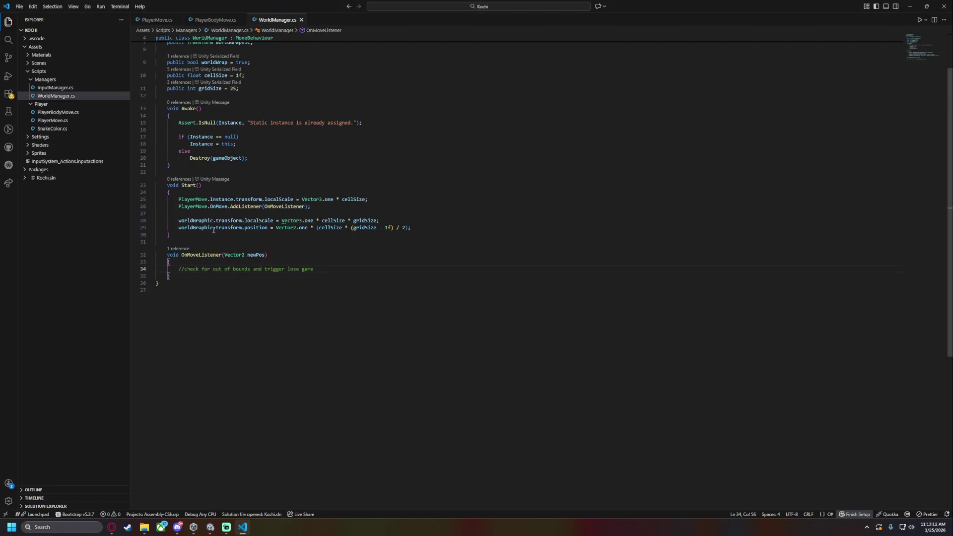
scroll(211, 198, up, 1)
click(196, 218)
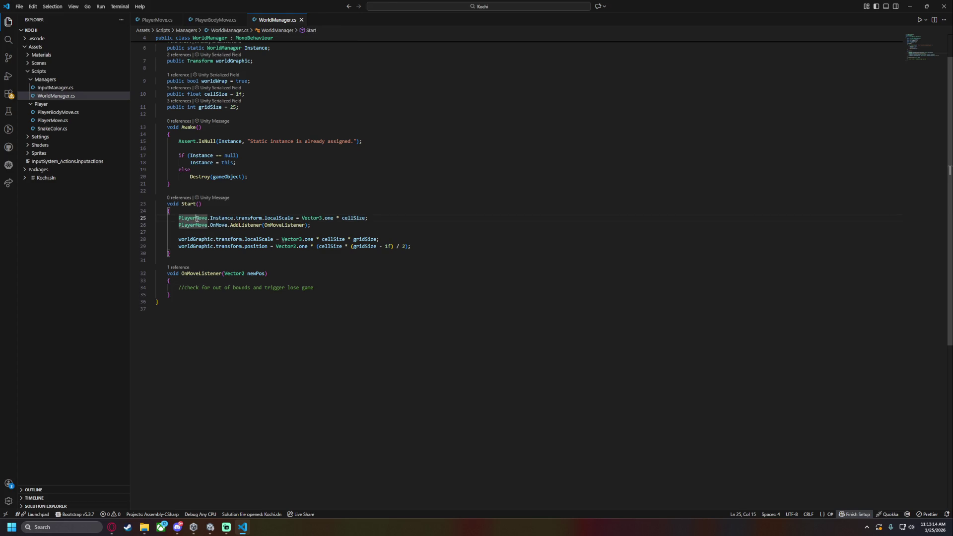
drag(319, 221, 156, 214)
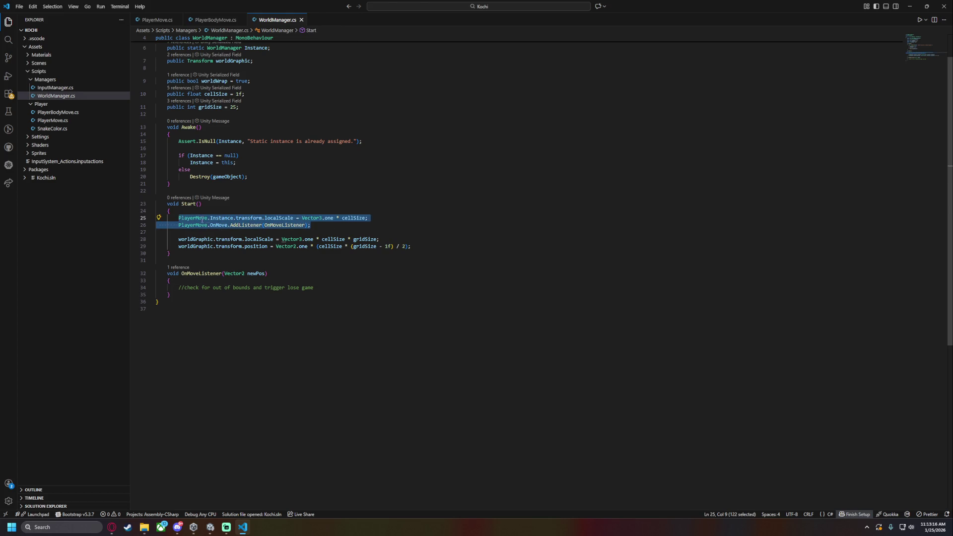
double_click(222, 218)
drag(239, 219, 294, 218)
mouse_move(210, 225)
mouse_down()
mouse_move(311, 225)
mouse_move(171, 219)
mouse_move(308, 226)
mouse_up()
click(327, 227)
scroll(278, 198, up, 1)
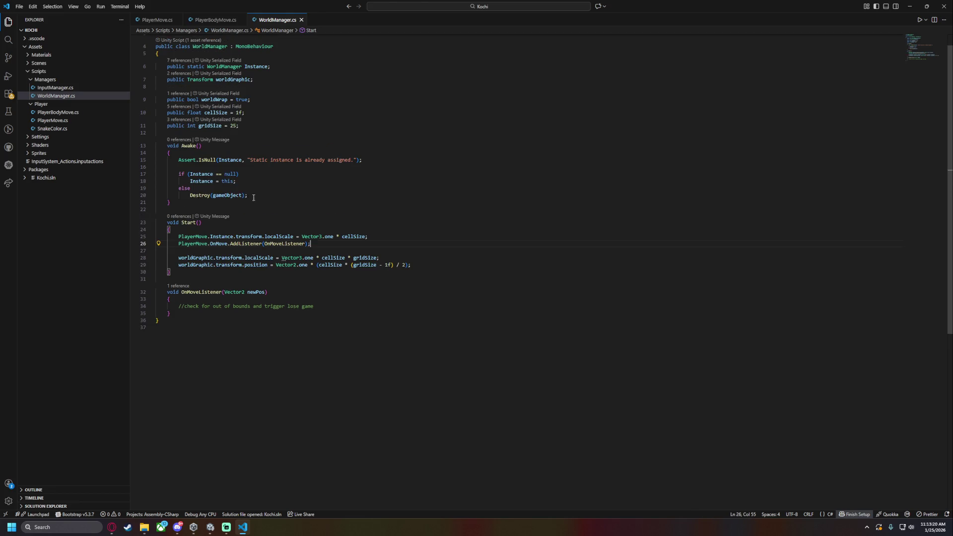
Glance at PlayerMove.cs and PlayerBodyMove.cs, then return to Unity's Grid Size and Cell Size fields
click(169, 20)
click(193, 20)
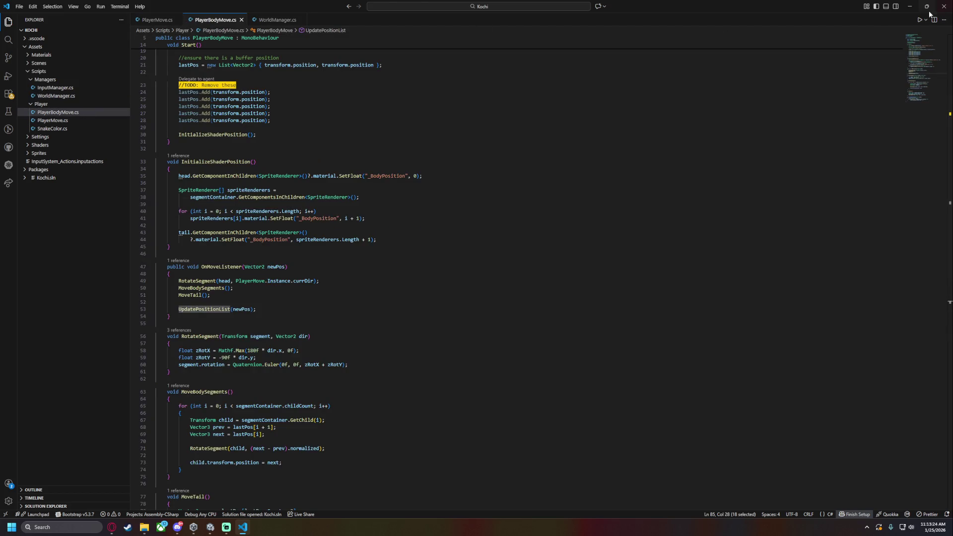
click(910, 6)
click(891, 136)
click(886, 131)
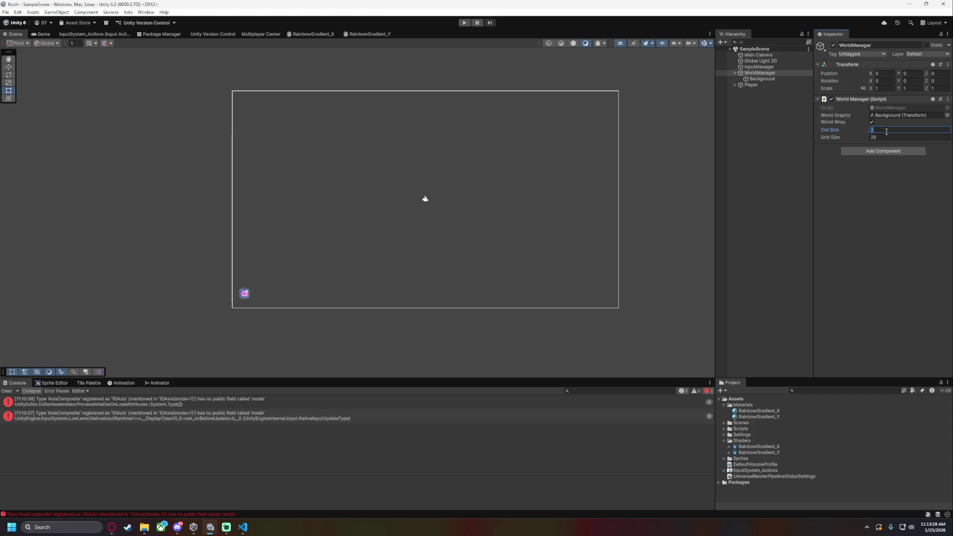
click(463, 23)
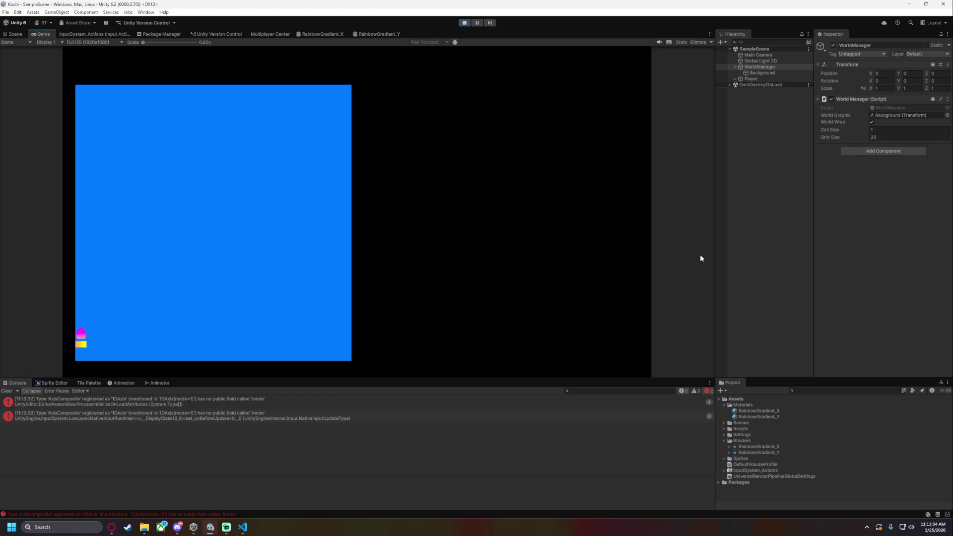
key(Left)
key(Up)
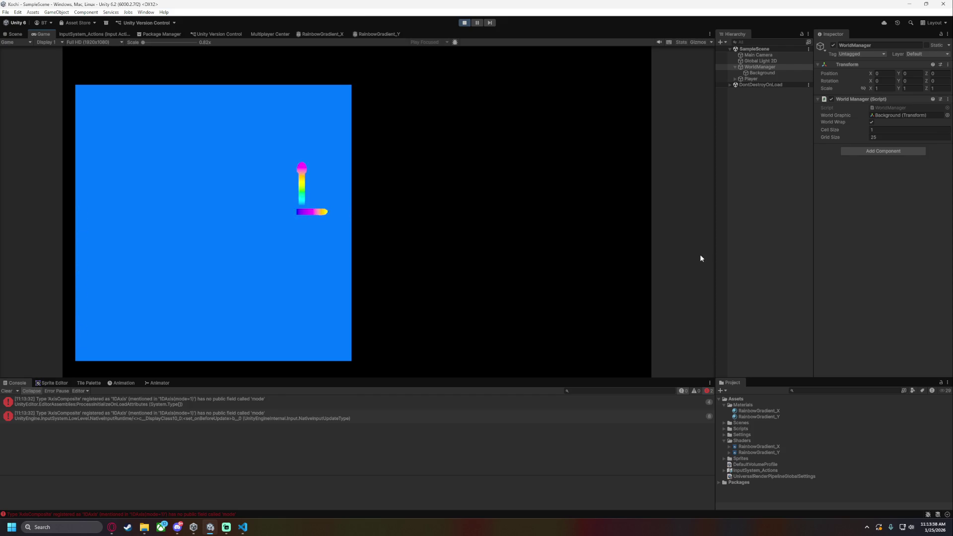
key(Right)
key(Up)
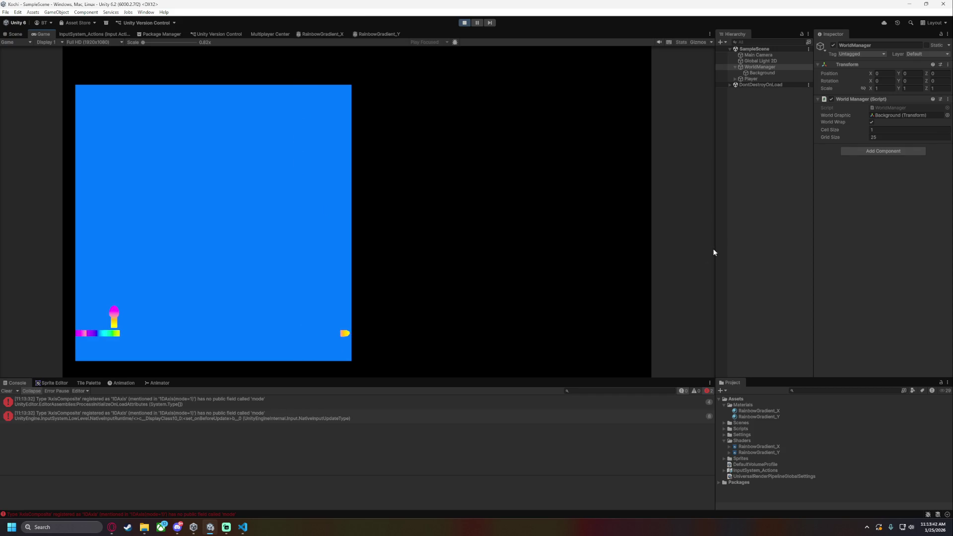
click(882, 129)
text(2)
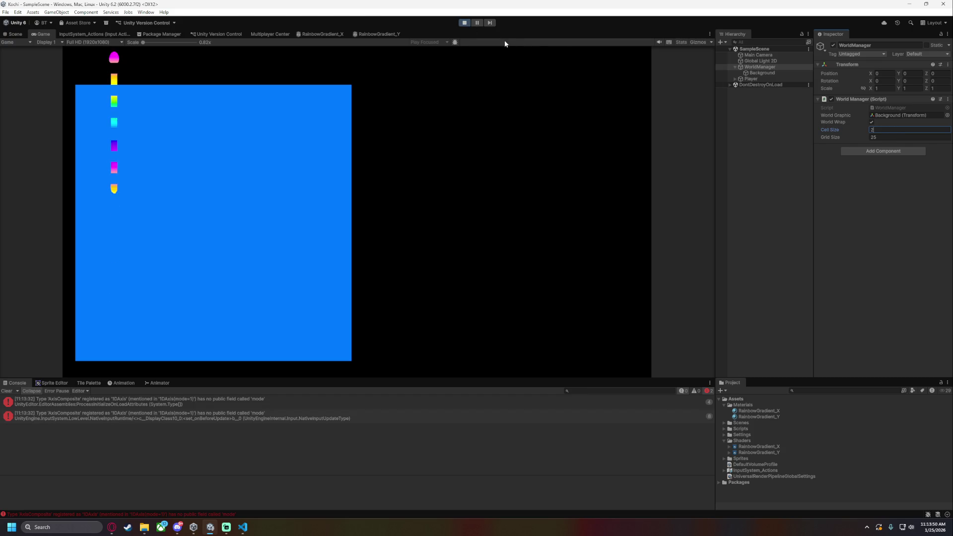
click(465, 23)
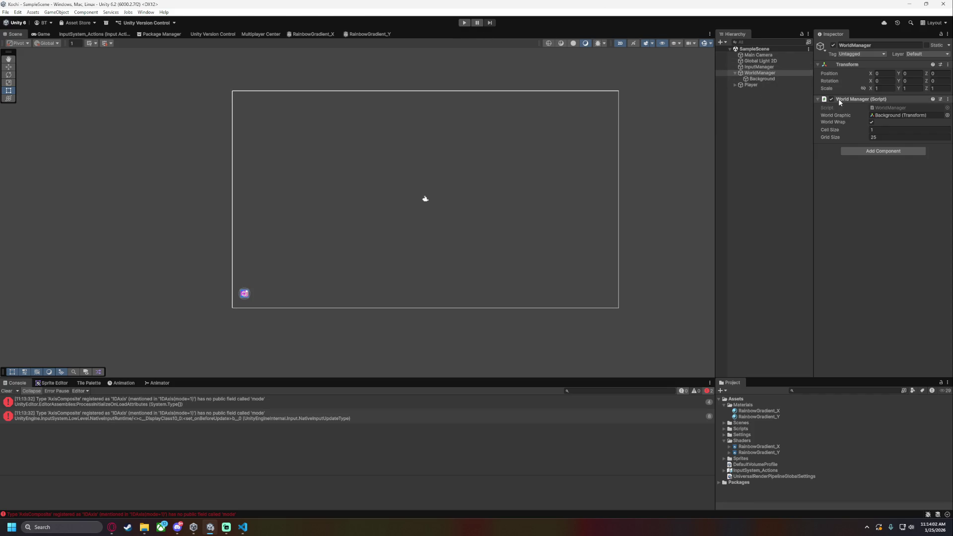
Inspect the Main Camera's Output and Rendering sections, leaving target display and HDR unchanged, then collapse them
click(750, 56)
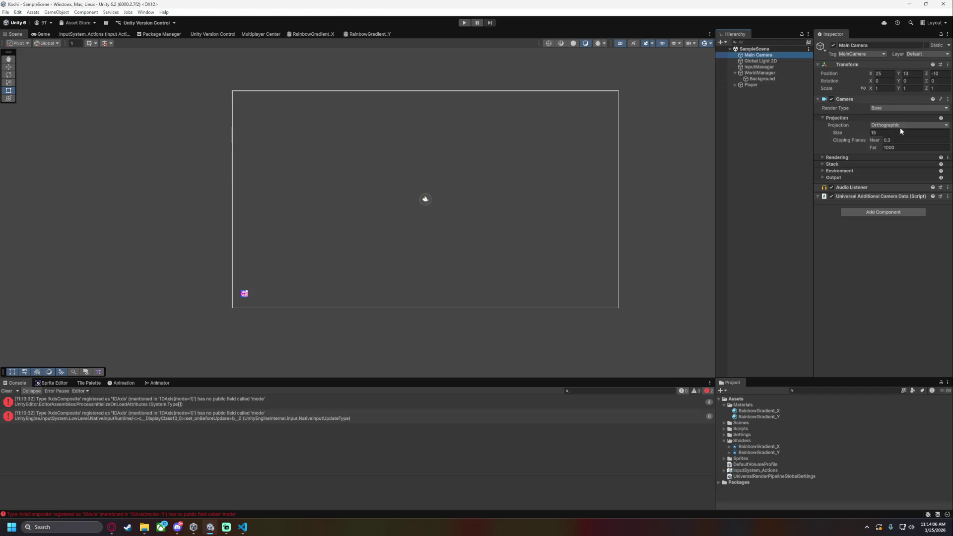
click(832, 178)
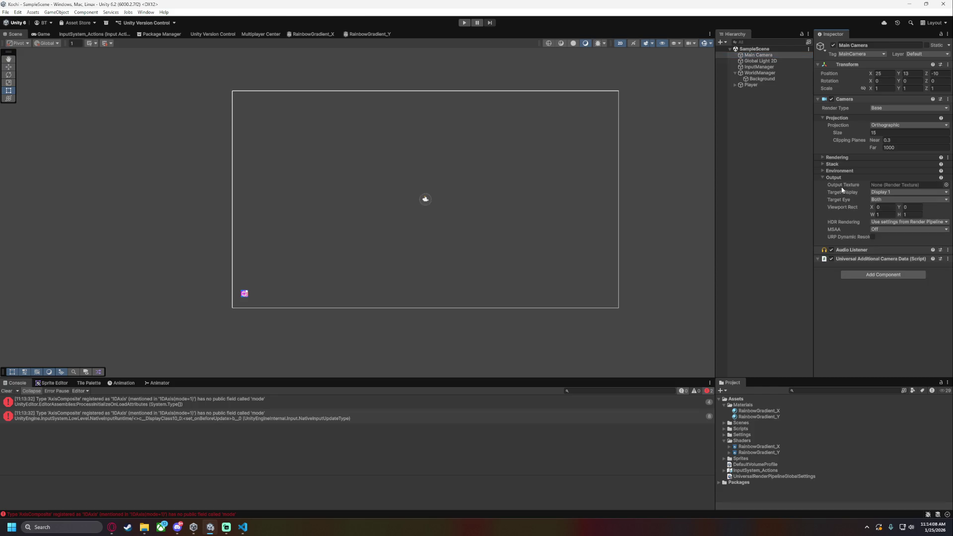
click(890, 192)
click(841, 196)
click(891, 223)
click(891, 222)
click(853, 178)
click(824, 177)
click(828, 158)
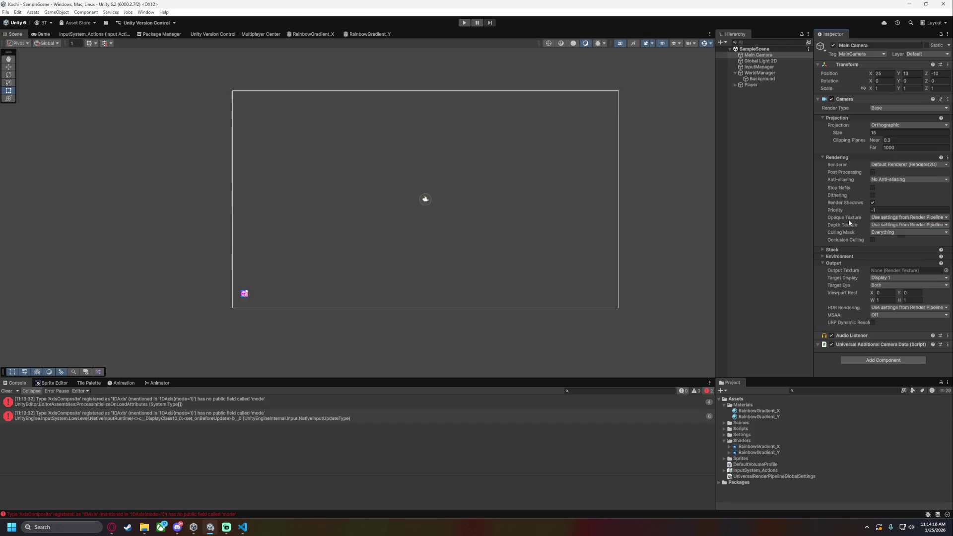
click(837, 158)
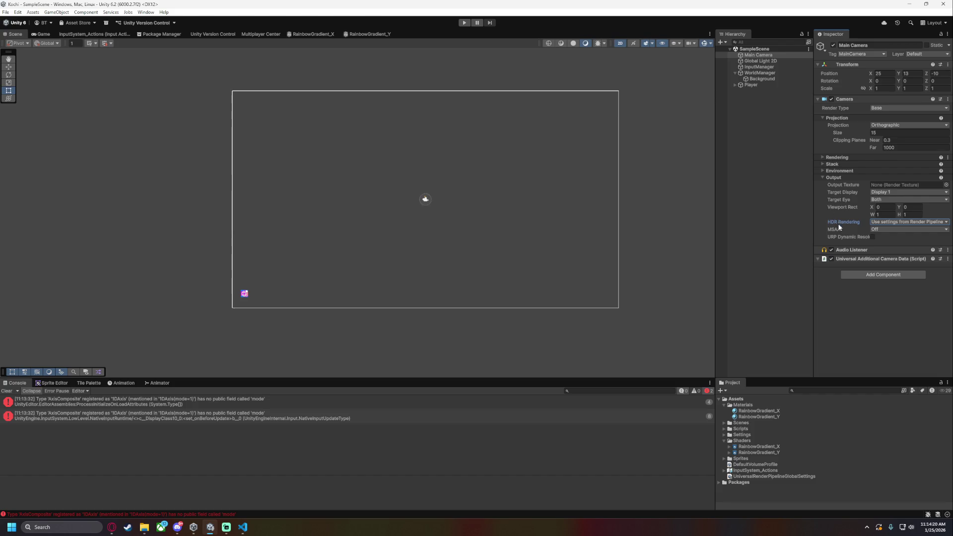
click(819, 260)
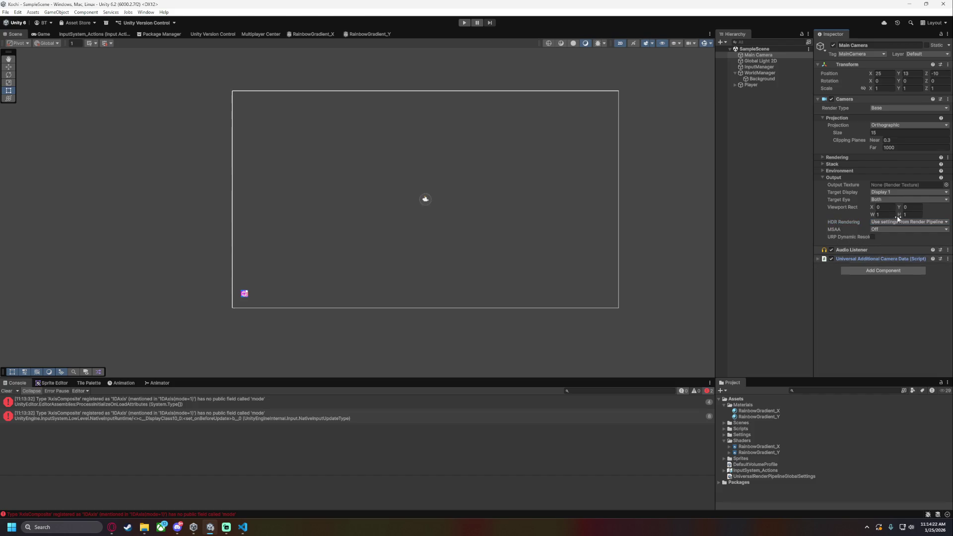
click(947, 259)
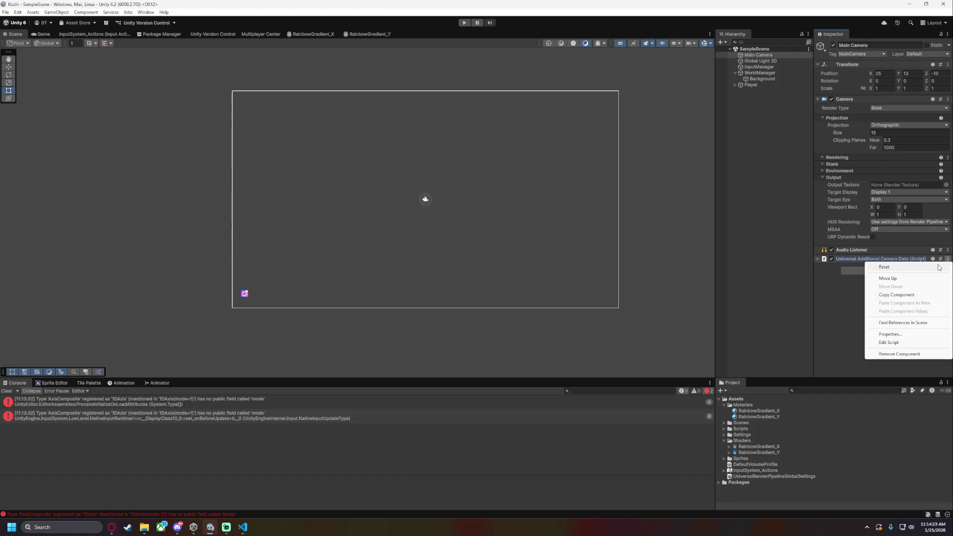
click(908, 352)
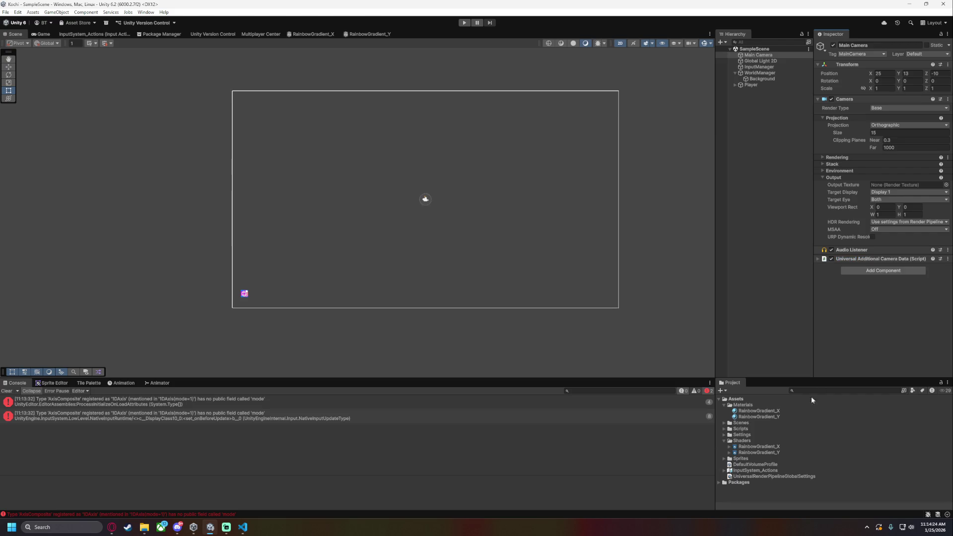
Select UniversalRenderPipelineGlobalSettings in the Project window and open Project Settings > Graphics
click(747, 465)
click(770, 477)
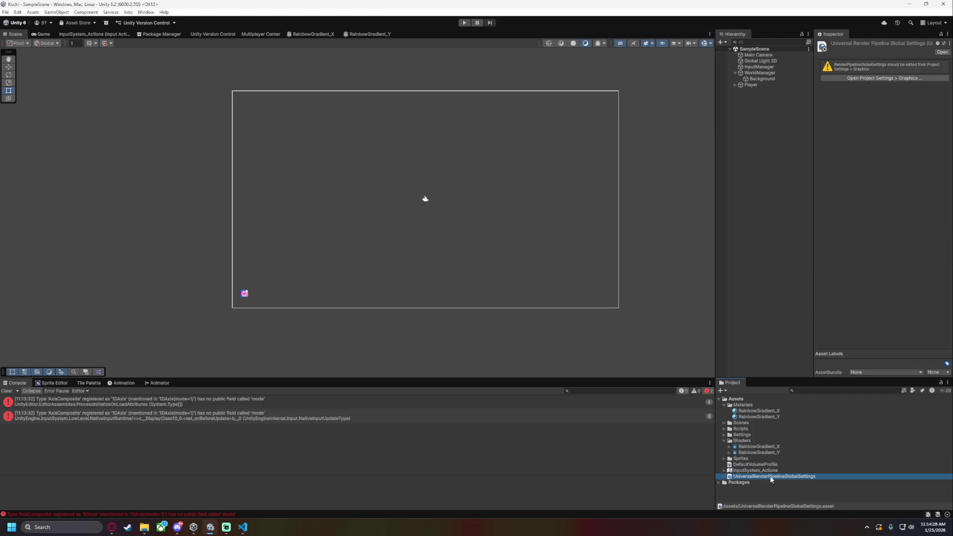
click(878, 78)
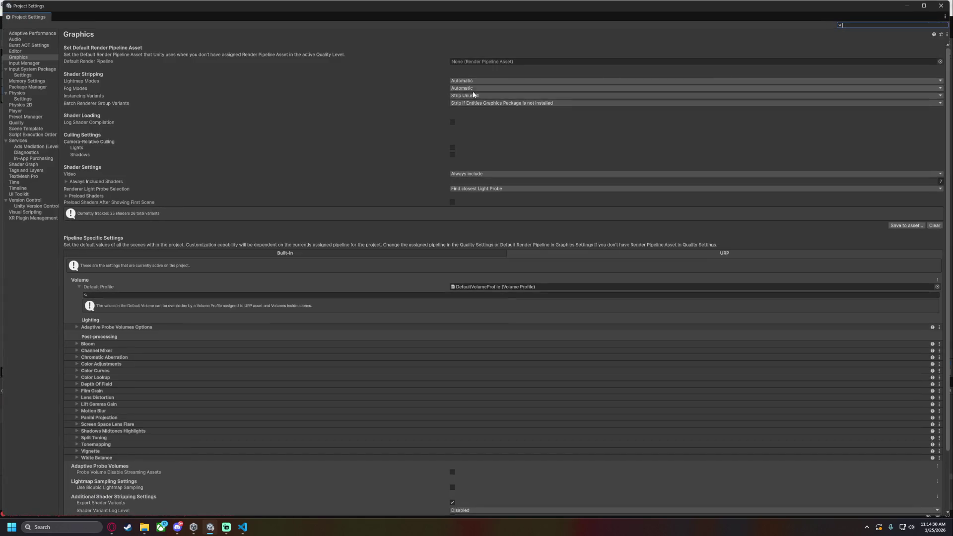
Browse the Adaptive Probe Volumes options and maximize the Project Settings window
click(79, 326)
click(80, 326)
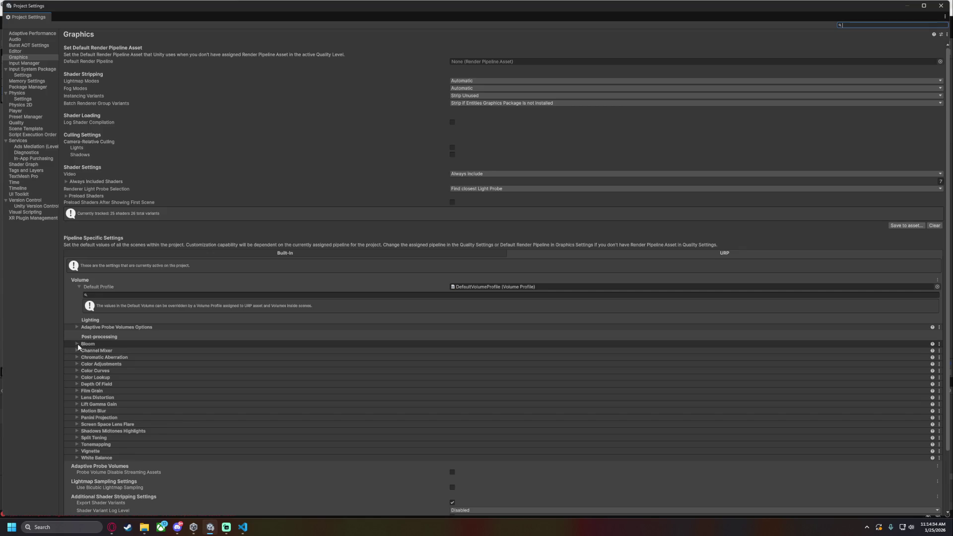
scroll(142, 411, down, 3)
scroll(472, 387, up, 3)
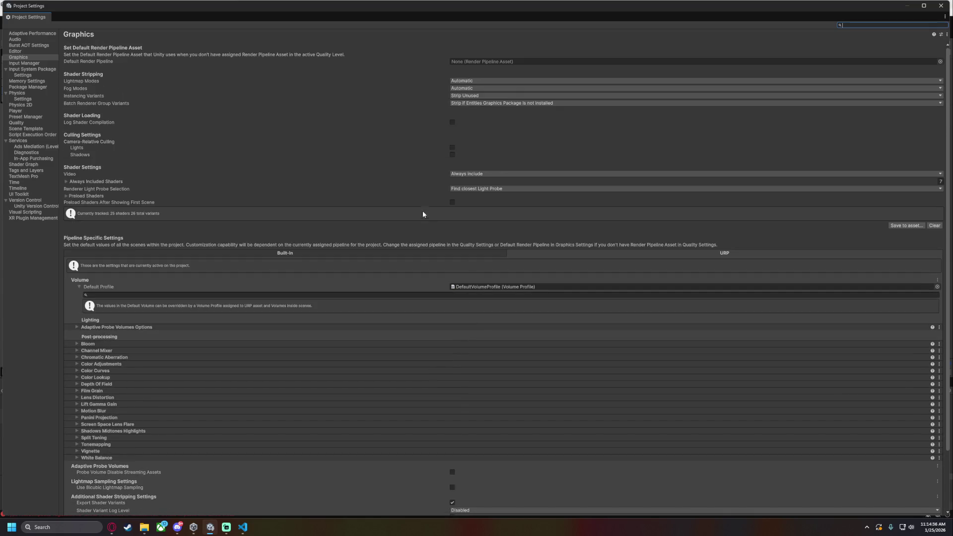
drag(194, 11, 223, 2)
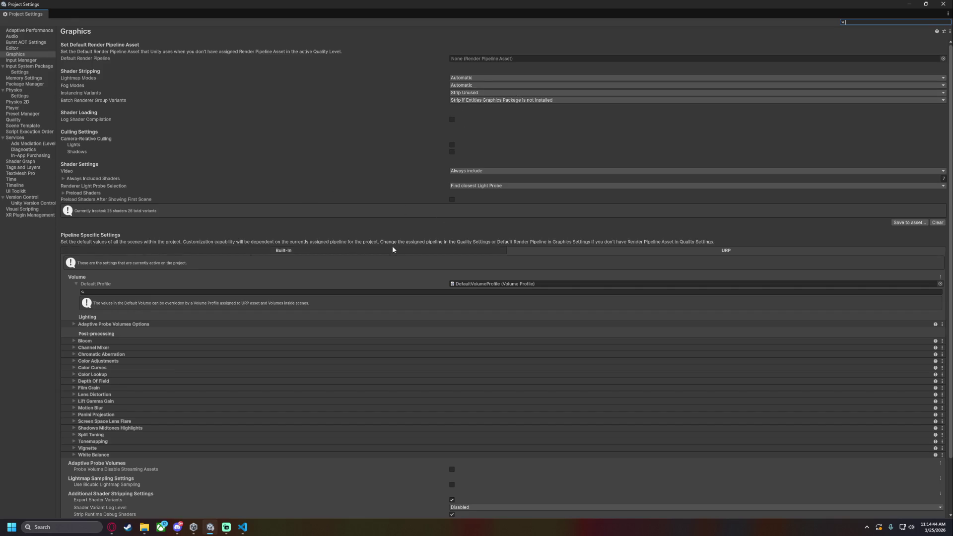
Check the Always Included and Preload Shaders lists, then tick Log Shader Compilation
scroll(154, 321, down, 2)
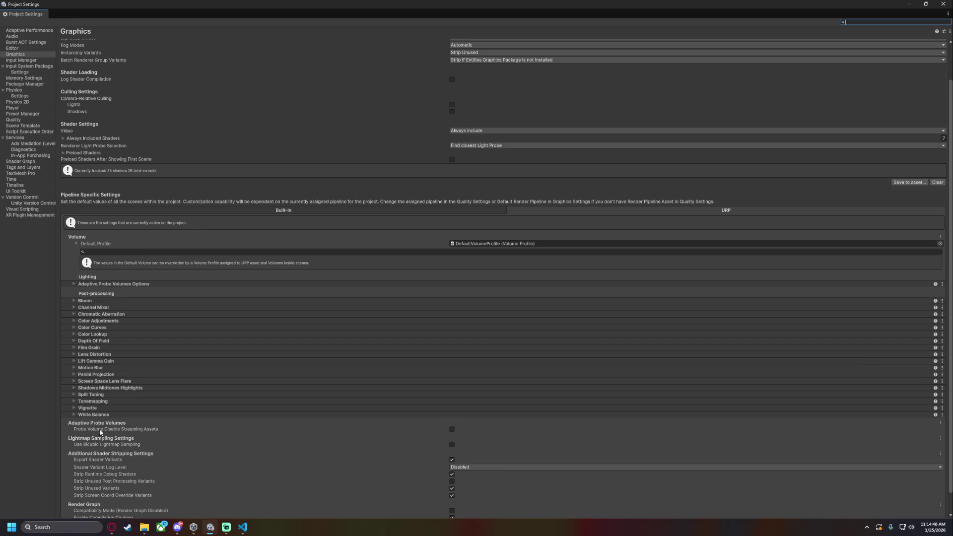
scroll(162, 466, down, 1)
scroll(125, 326, up, 3)
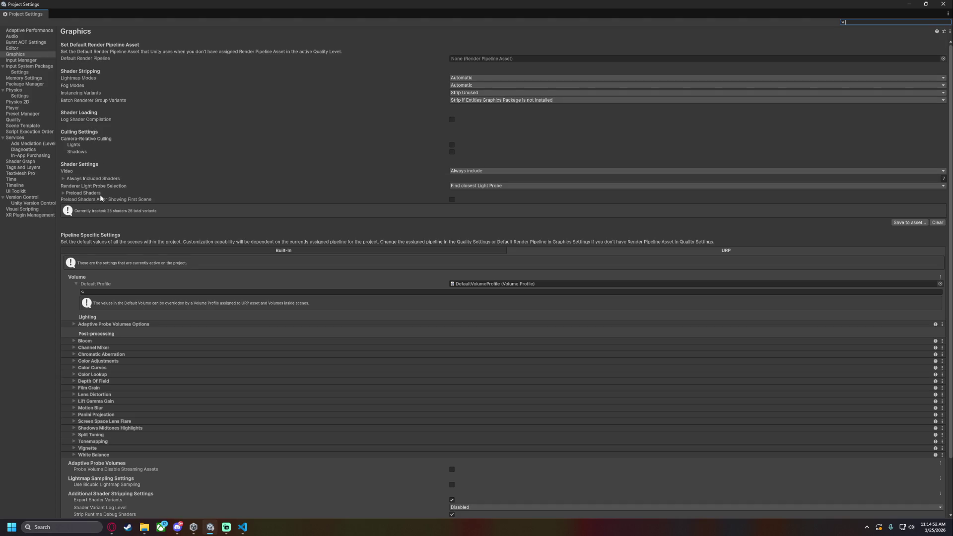
click(63, 179)
click(62, 179)
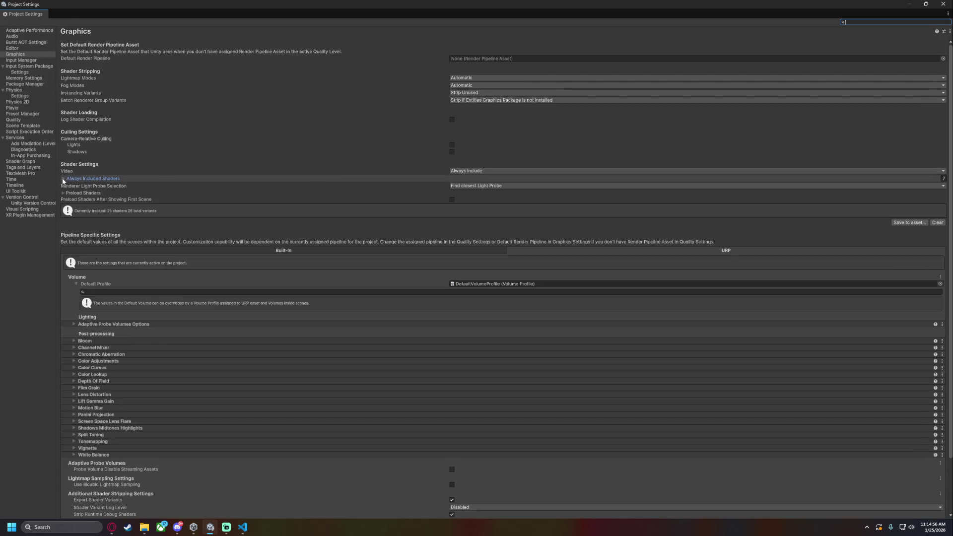
click(63, 194)
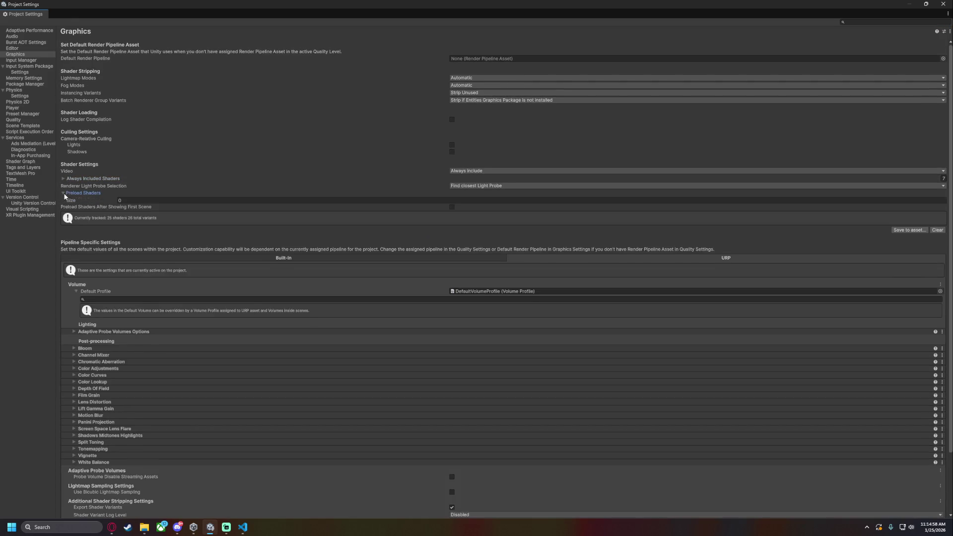
click(63, 194)
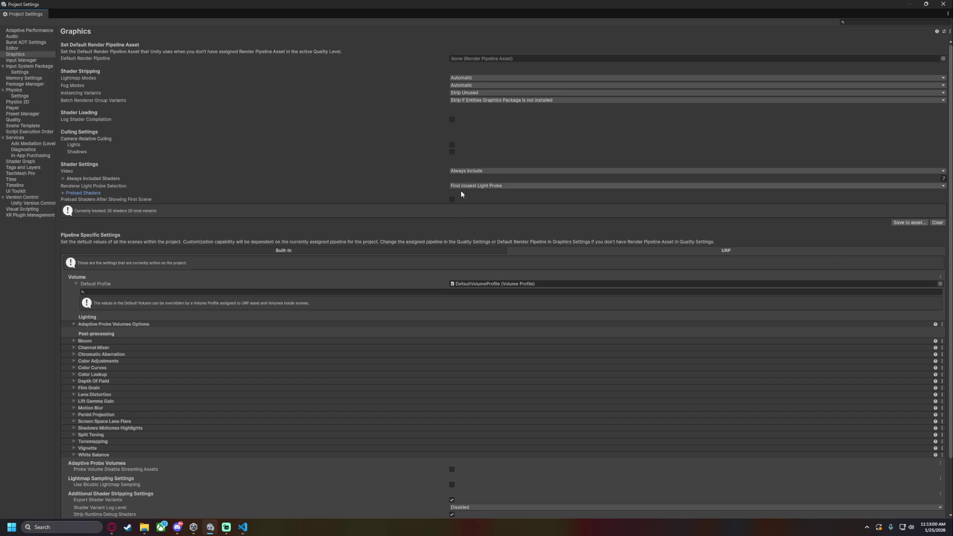
click(502, 185)
click(361, 120)
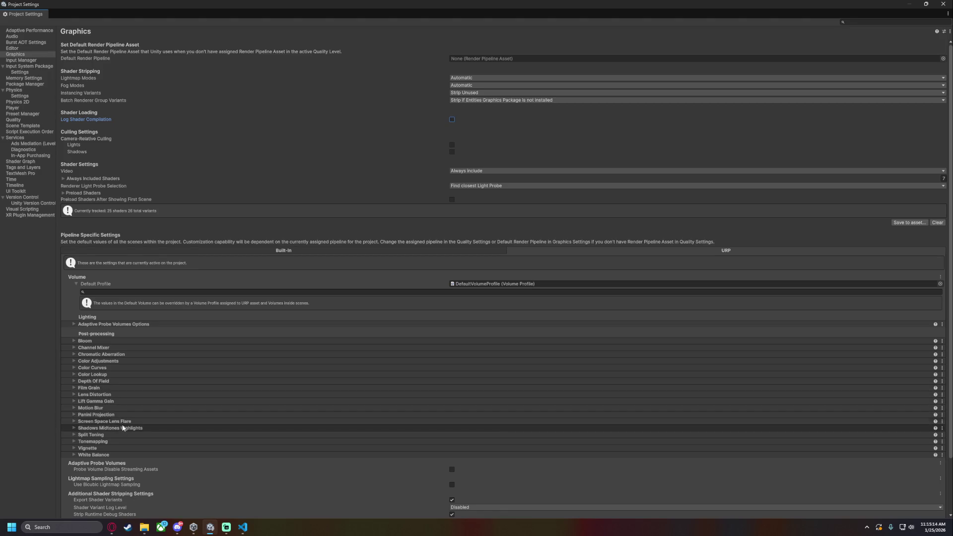
scroll(167, 465, down, 3)
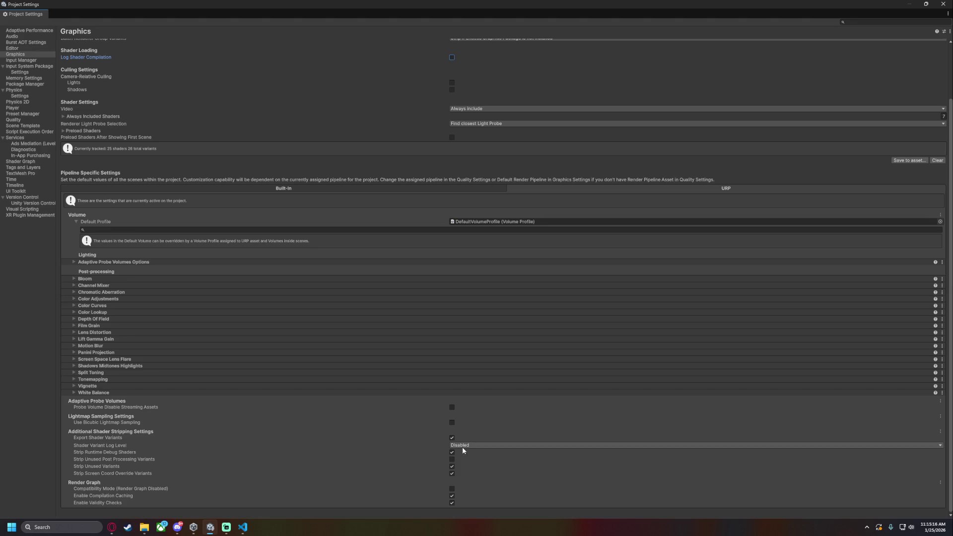
scroll(184, 393, up, 2)
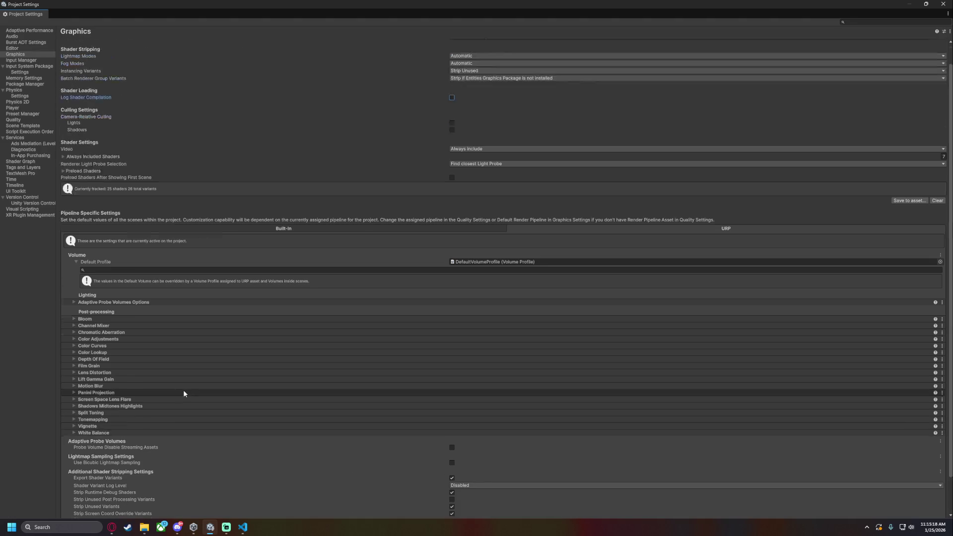
scroll(184, 394, up, 1)
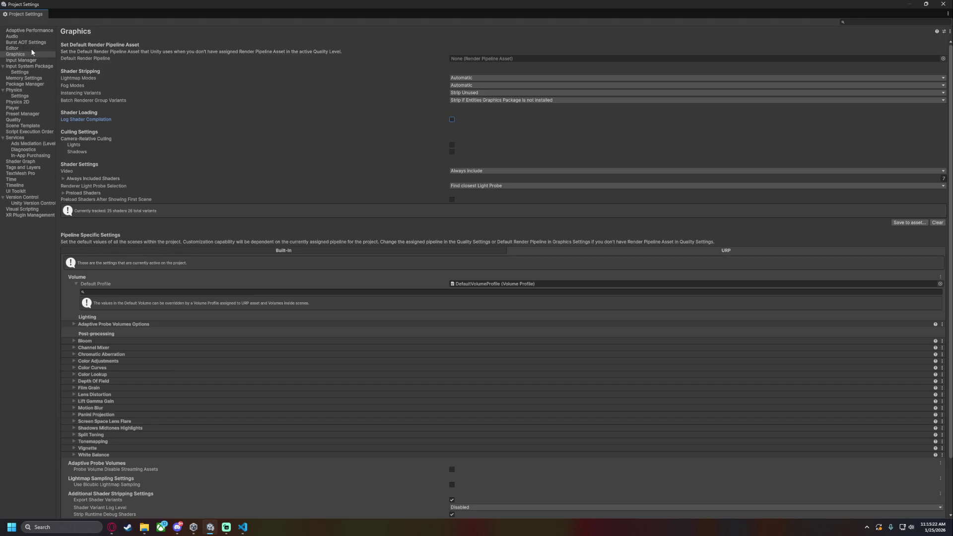
On the Quality page, select Ultra, keeping VSync at Don't Sync and mipmaps at Full Resolution
click(18, 122)
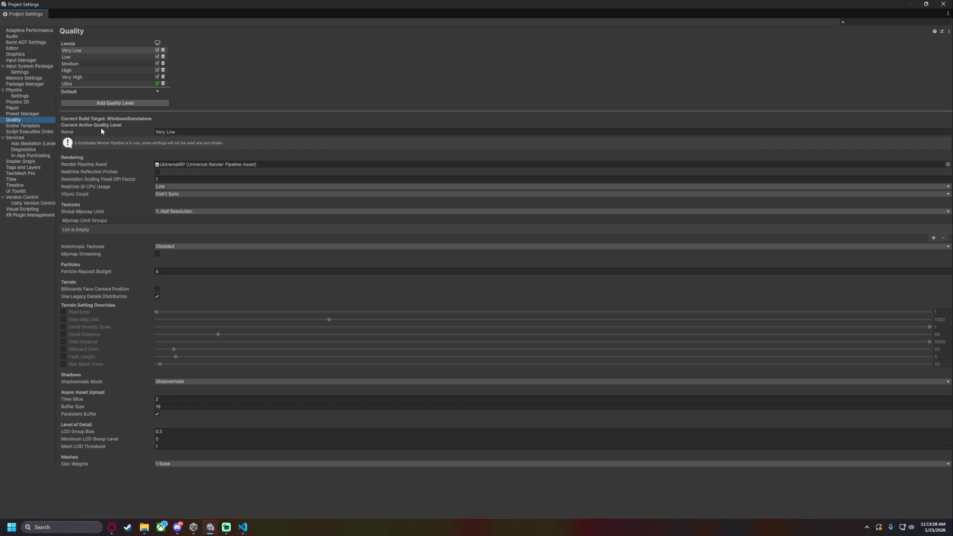
click(169, 194)
click(131, 196)
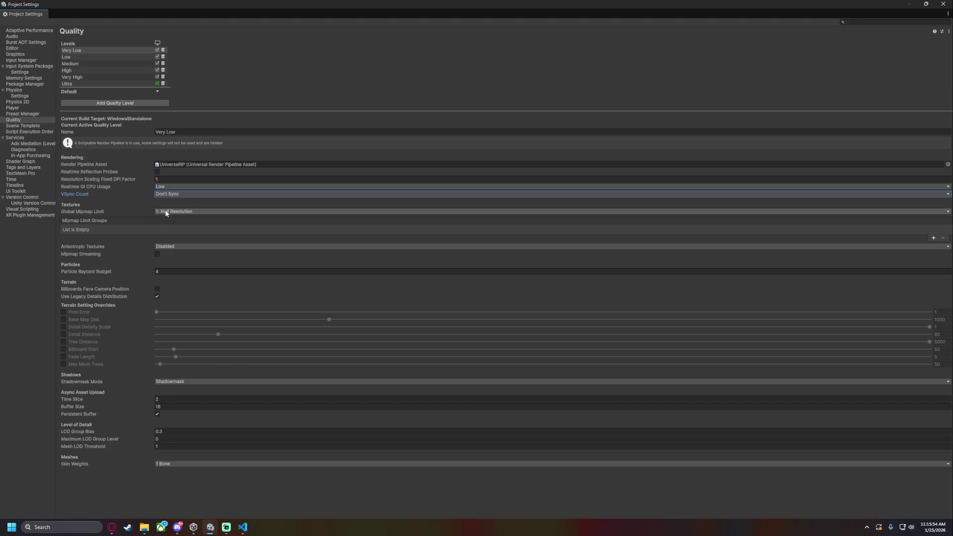
click(166, 212)
click(120, 211)
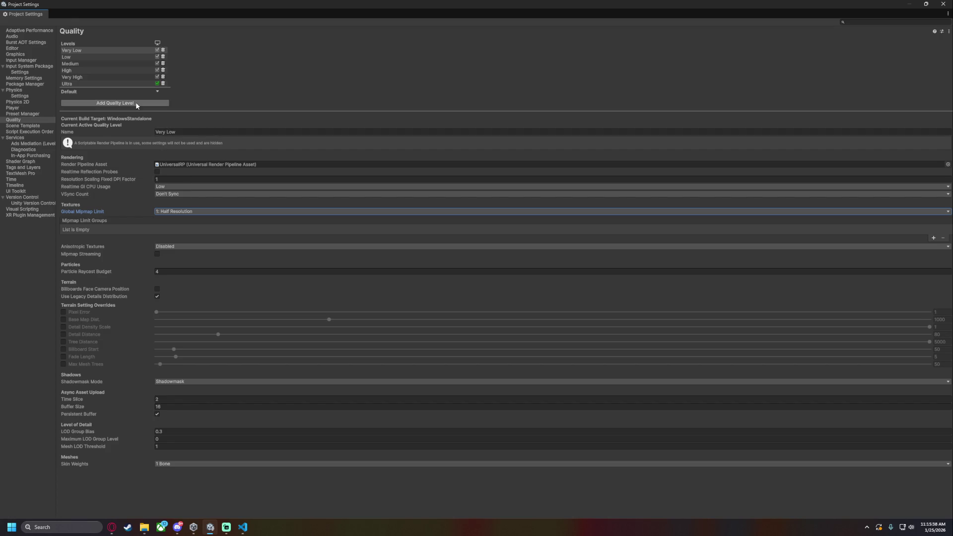
click(106, 84)
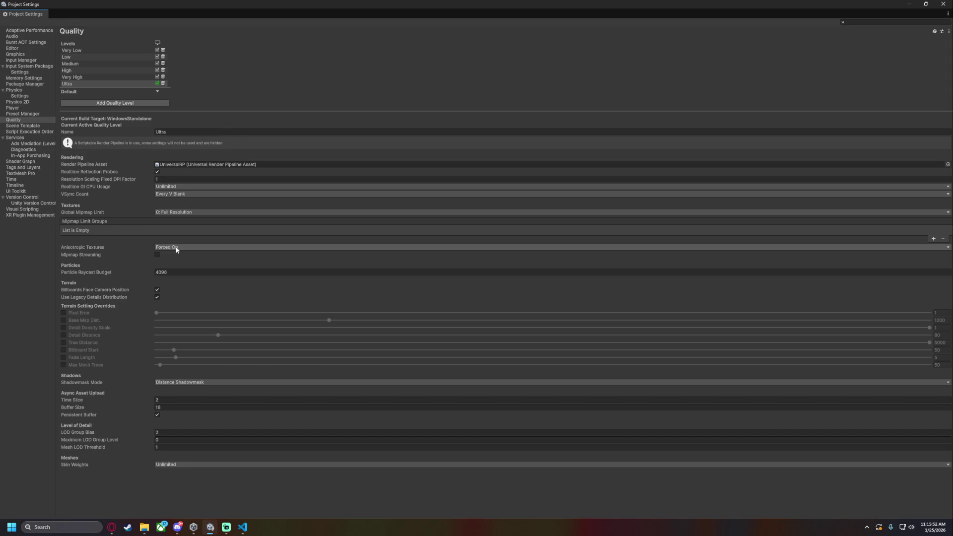
click(180, 213)
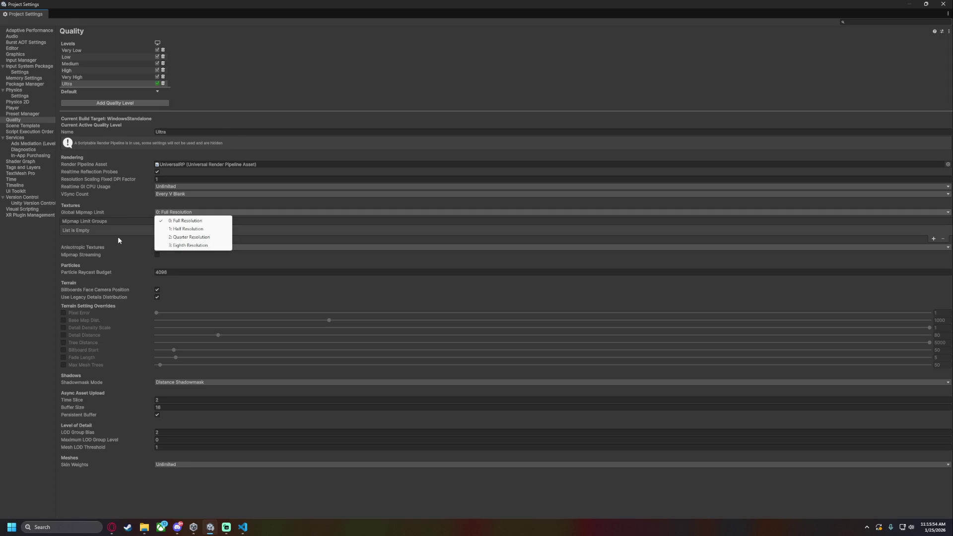
click(73, 229)
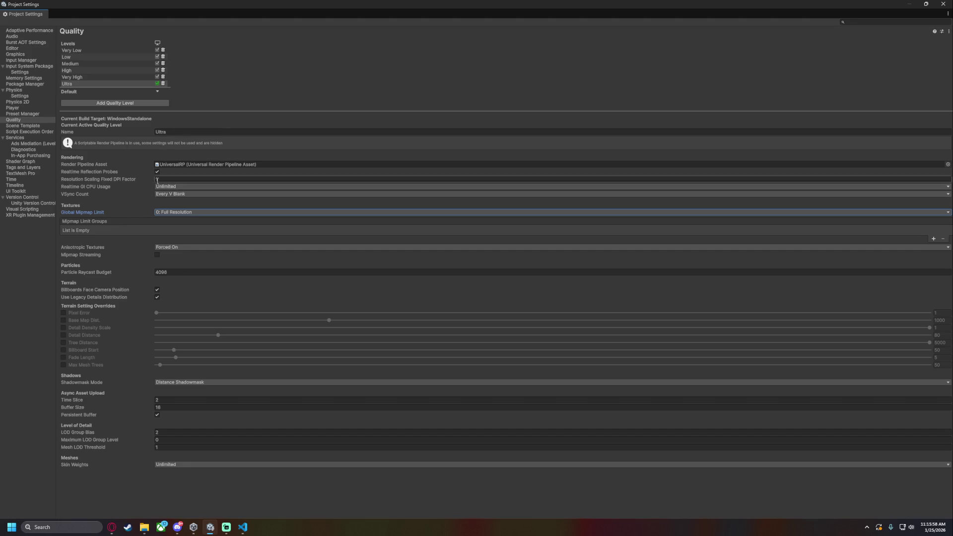
Untick the Windows platform checkbox for Very Low, Low, Medium, High and Very High
click(158, 51)
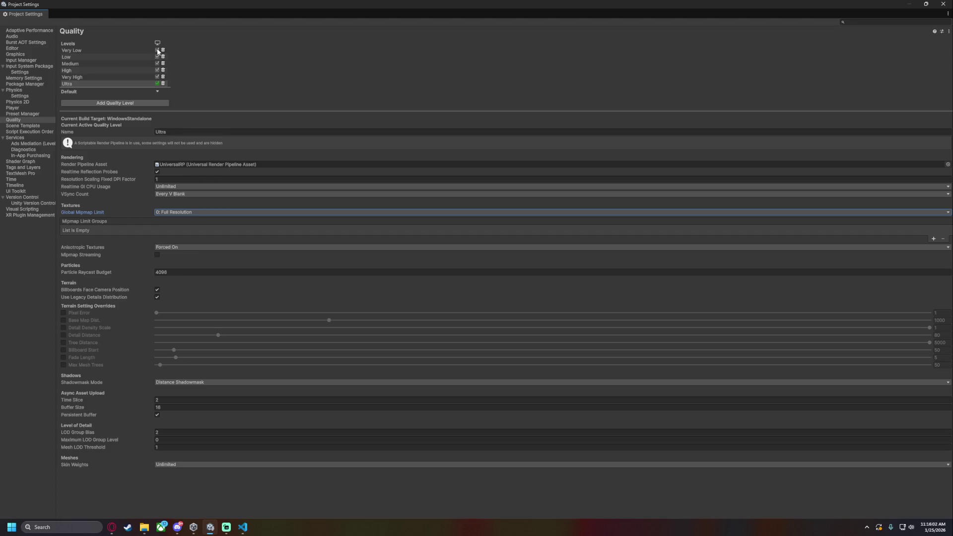
click(157, 57)
click(158, 63)
click(158, 70)
click(157, 77)
click(112, 527)
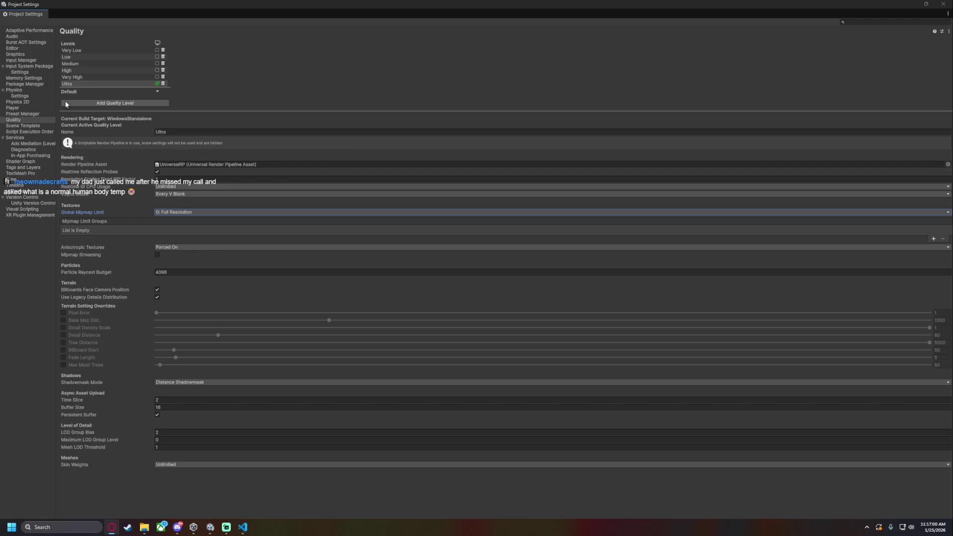
Switch Project Settings to the Player page, showing product Kochi, version 1.0
click(27, 108)
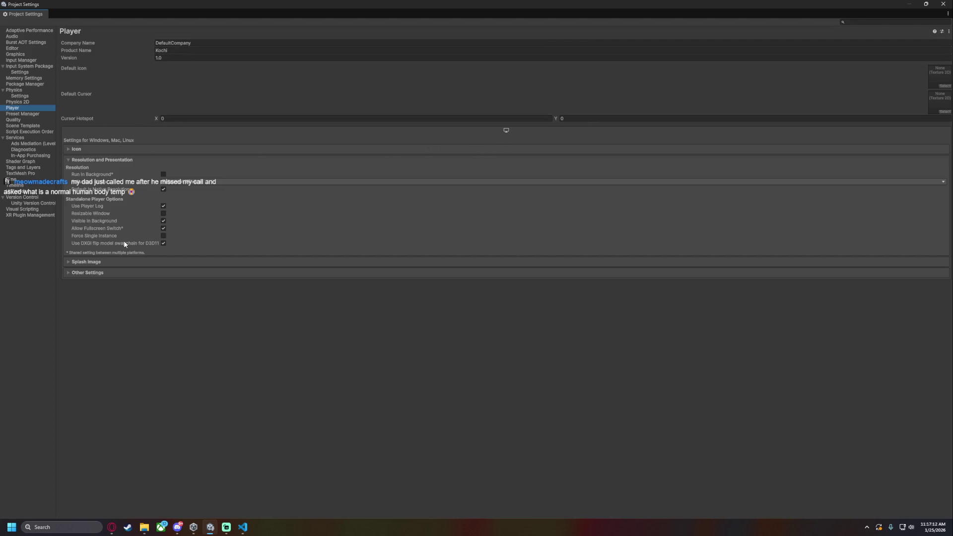
Try the Fullscreen Mode options Maximized Window, Exclusive Fullscreen and Windowed, ending on Windowed
click(184, 182)
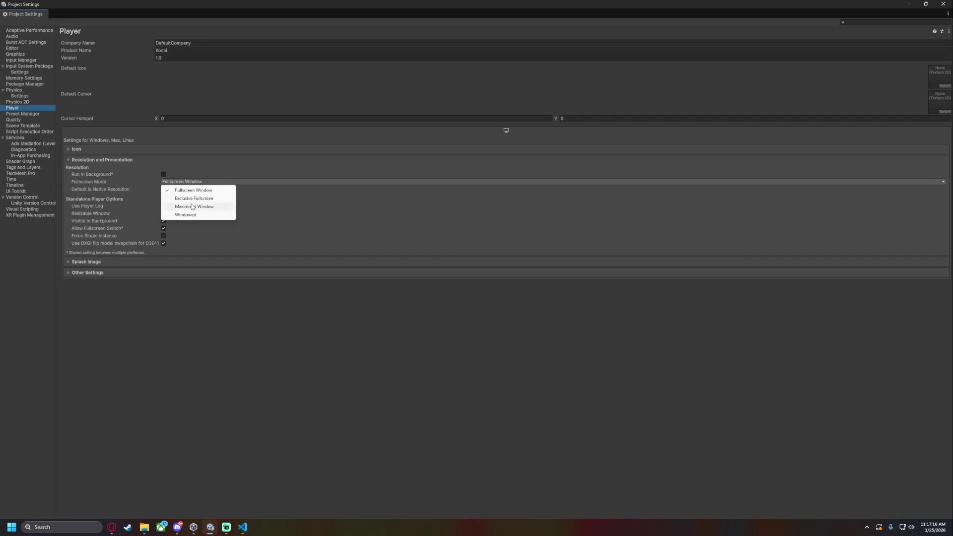
click(192, 182)
click(192, 182)
click(102, 182)
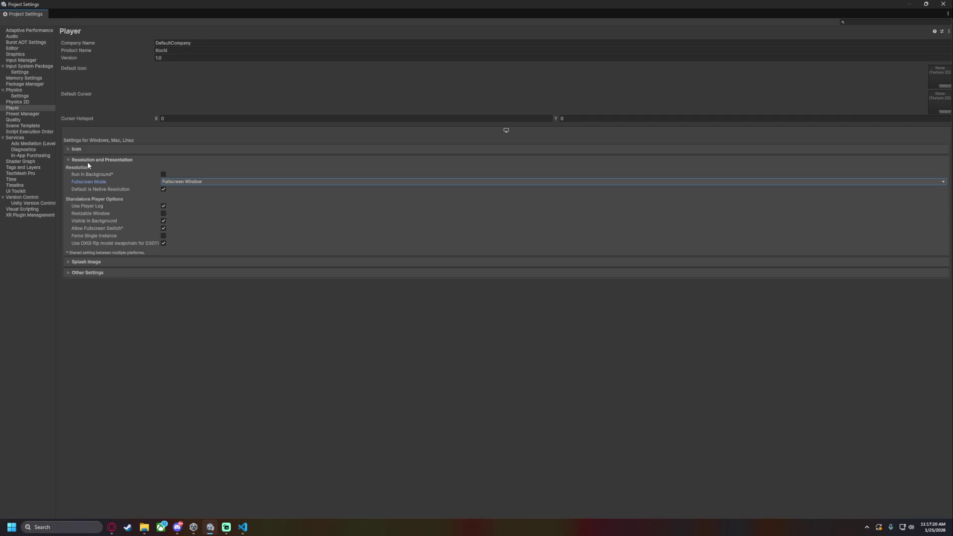
click(87, 165)
click(88, 166)
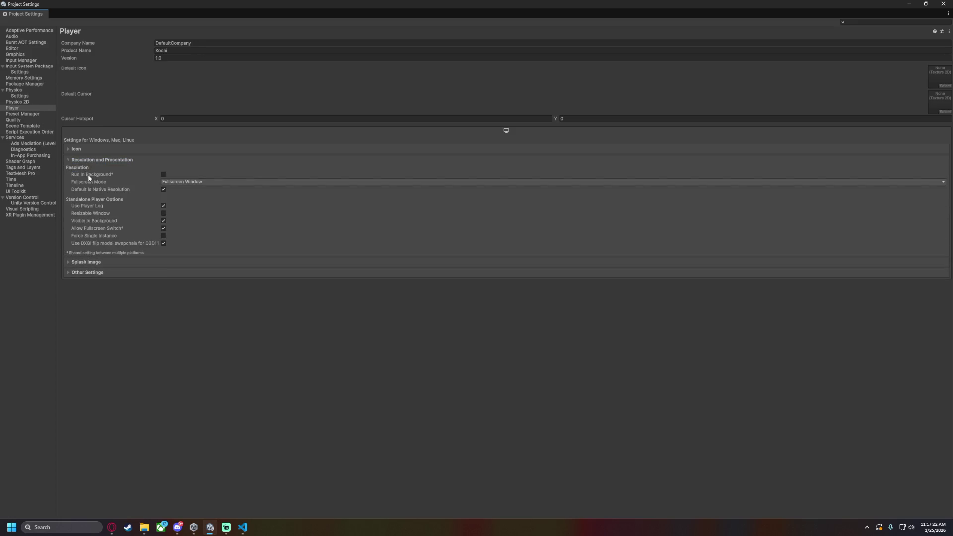
click(169, 181)
click(183, 207)
click(188, 183)
click(186, 215)
click(193, 183)
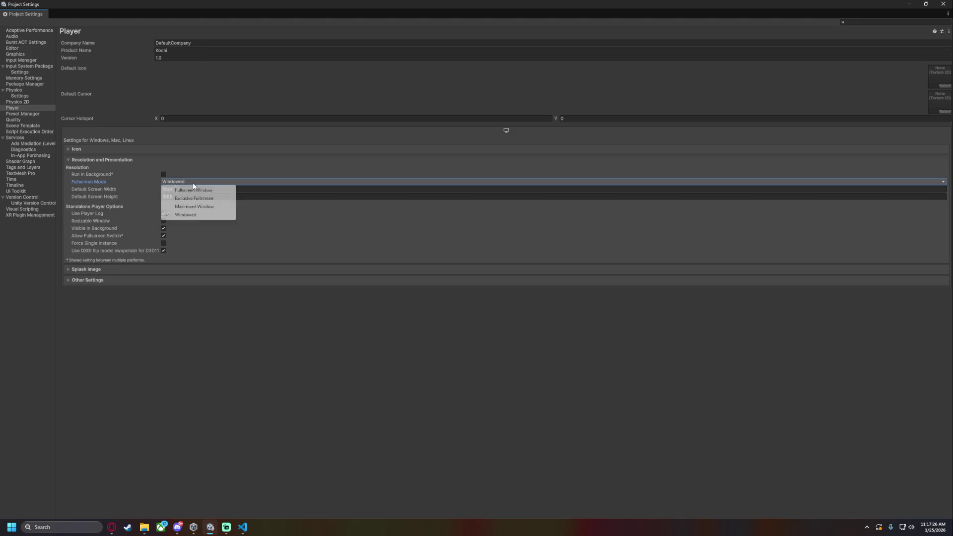
click(192, 198)
click(191, 181)
click(195, 183)
click(195, 182)
click(187, 215)
Set Fullscreen Mode to Fullscreen Window and close the Project Settings window
click(98, 190)
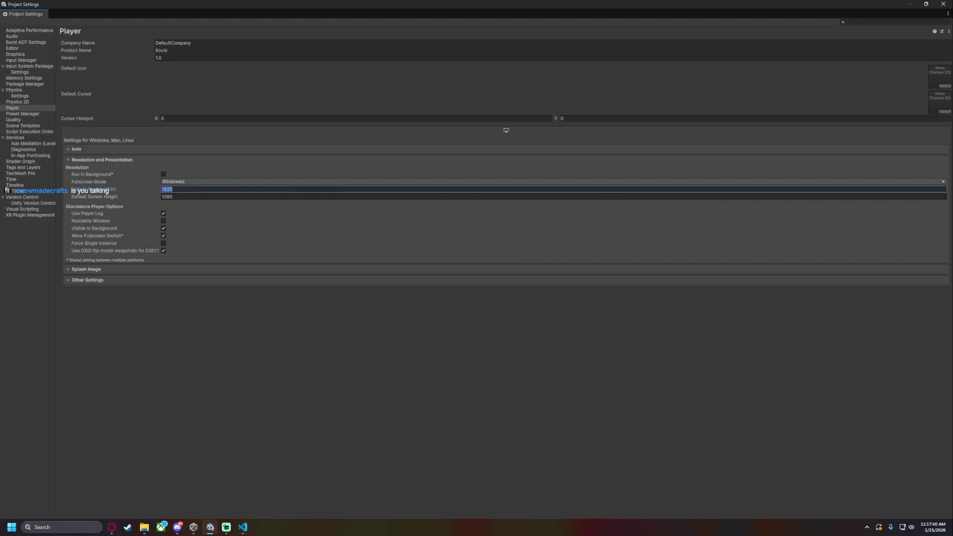
key(alt+Tab)
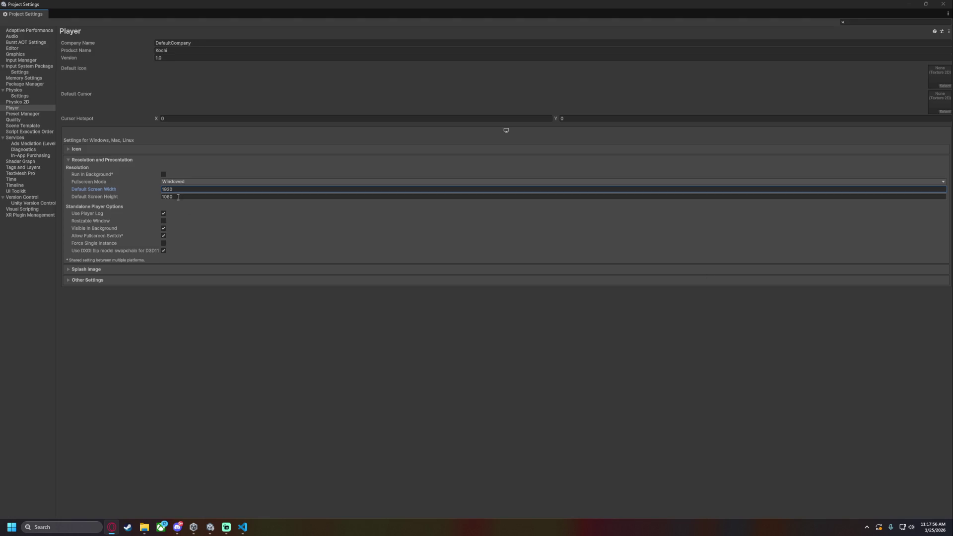
click(176, 182)
click(203, 190)
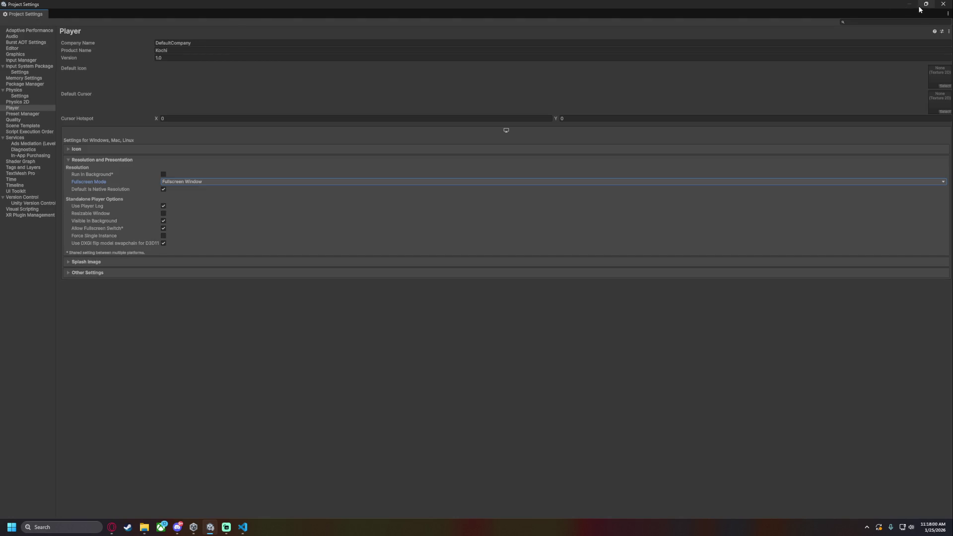
click(943, 4)
Select the Main Camera and review its render type, projection and target eye (Both) settings
click(758, 54)
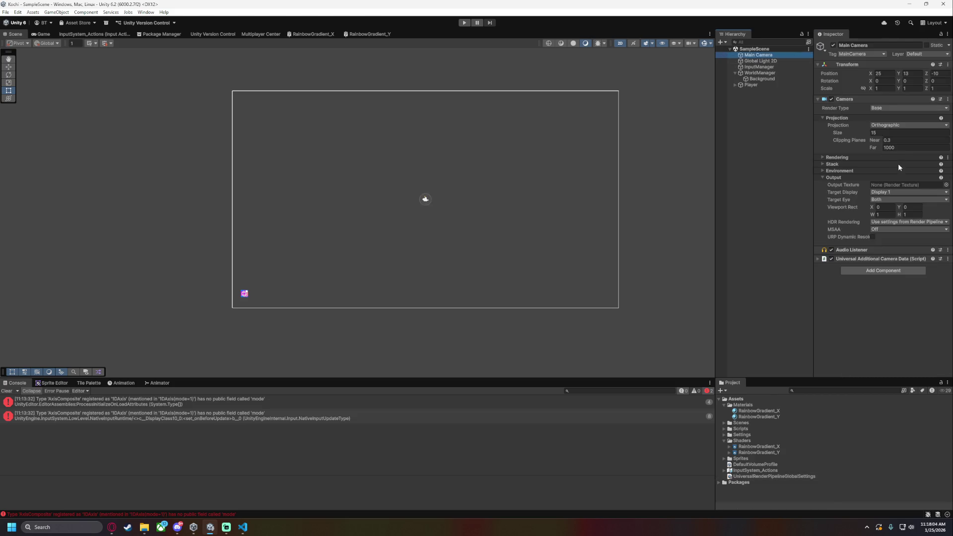
click(886, 109)
click(888, 114)
click(891, 126)
click(846, 129)
click(823, 117)
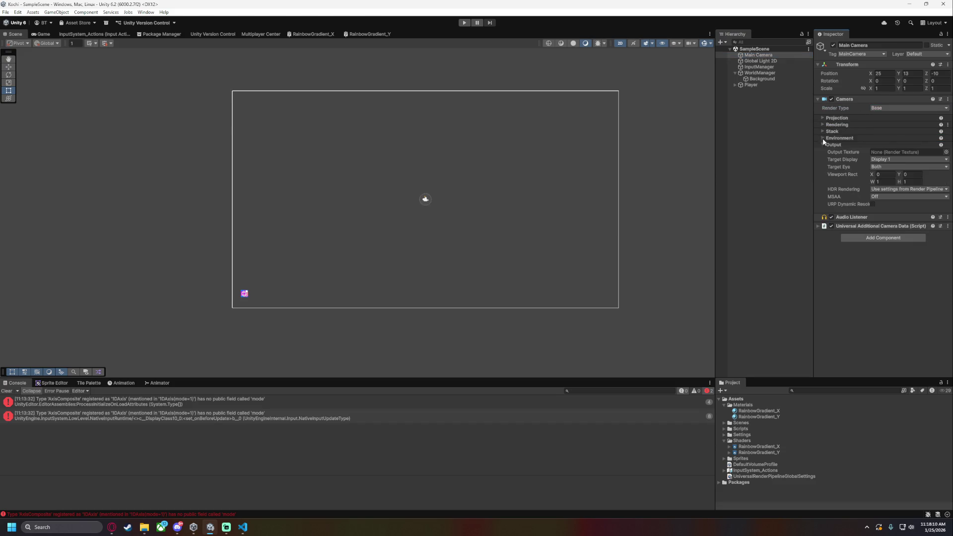
click(893, 170)
Show the Game view, enable Post Processing under the camera's Rendering settings, and save the scene
click(43, 34)
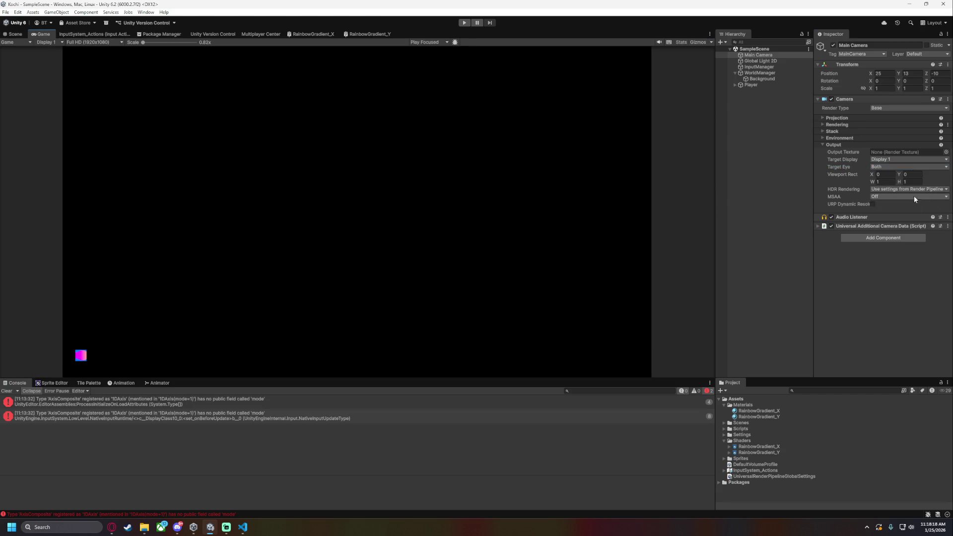
click(832, 139)
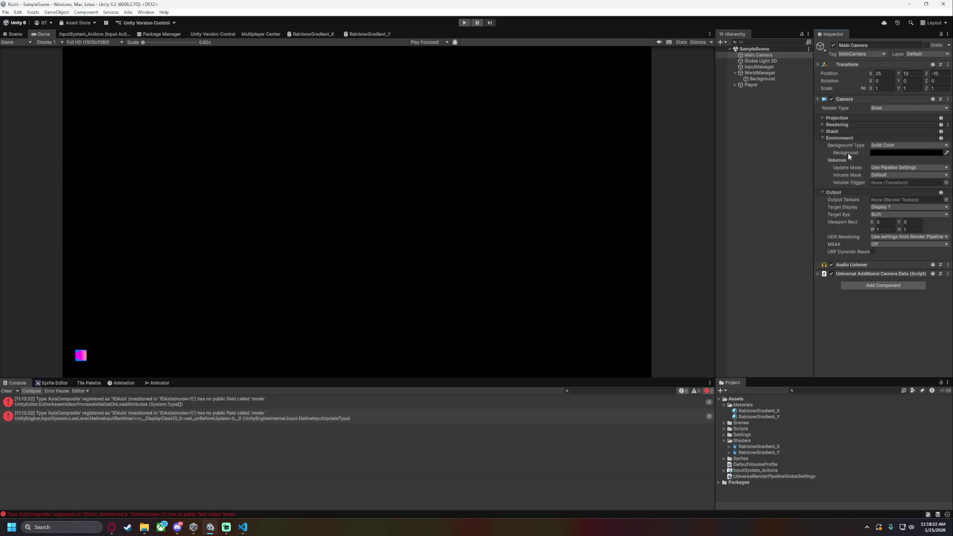
click(839, 138)
click(837, 131)
click(838, 125)
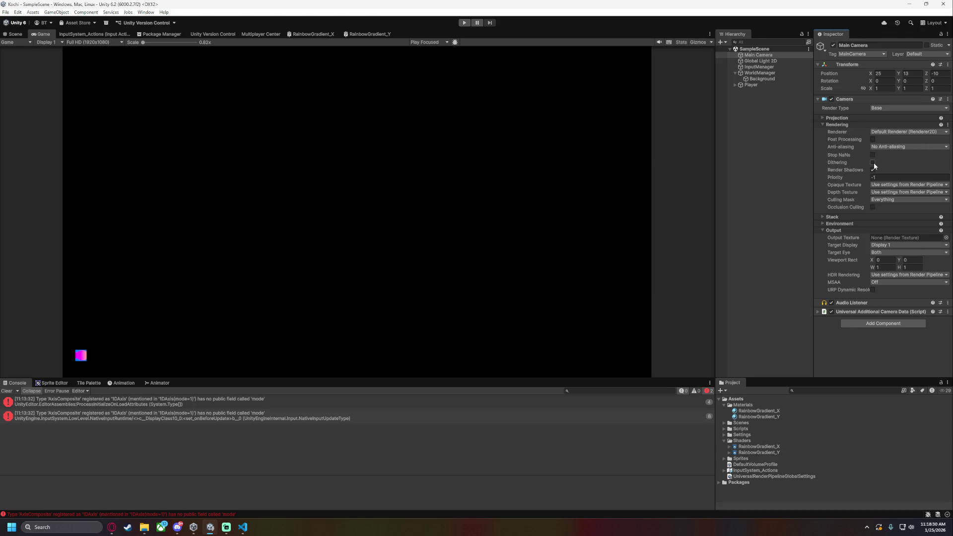
click(872, 139)
key(ctrl+s)
Collapse the camera's Rendering and Output sections, leaving the component options unused
click(834, 126)
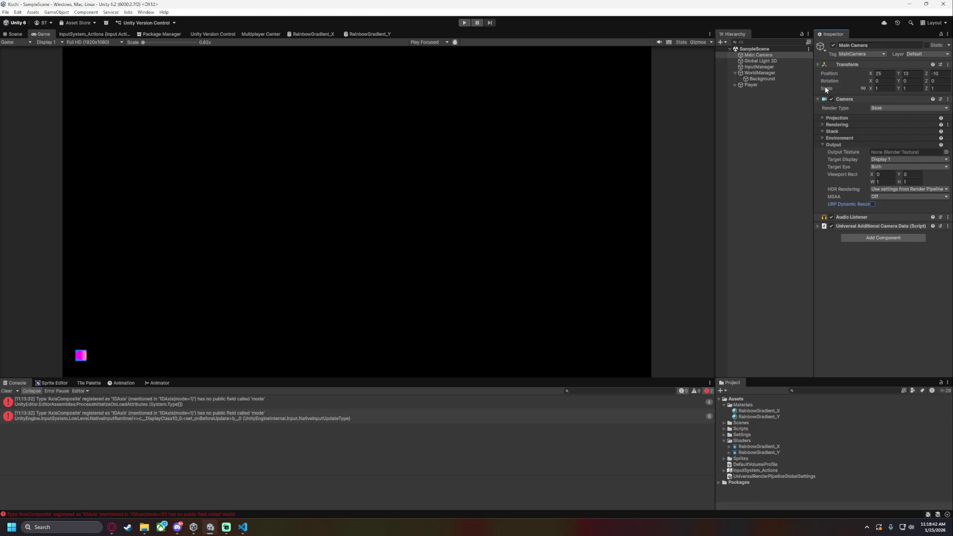
click(947, 98)
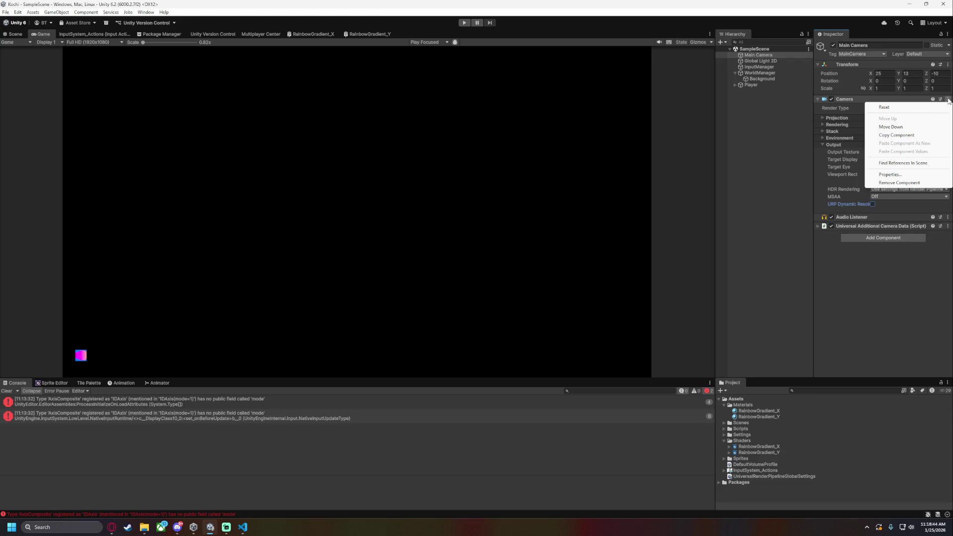
click(837, 242)
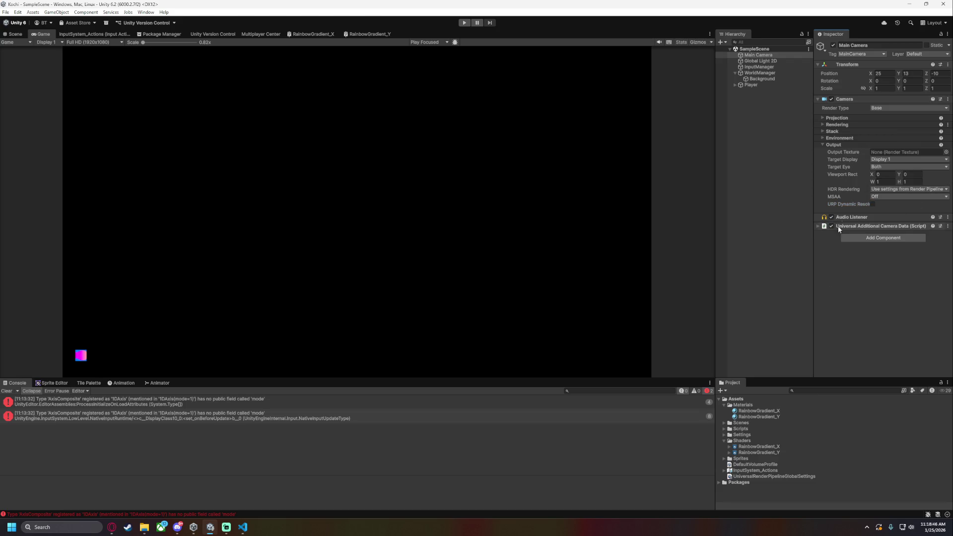
click(823, 144)
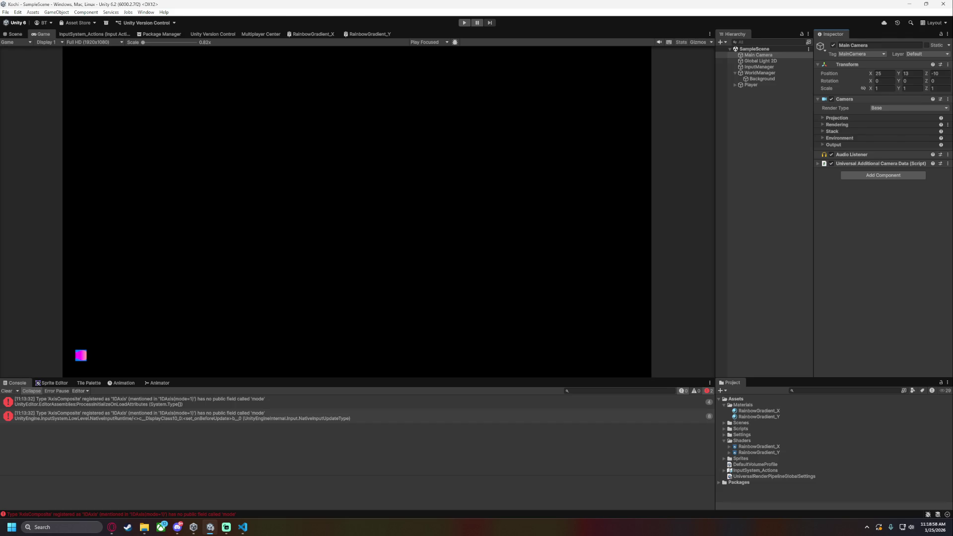
key(alt+Tab)
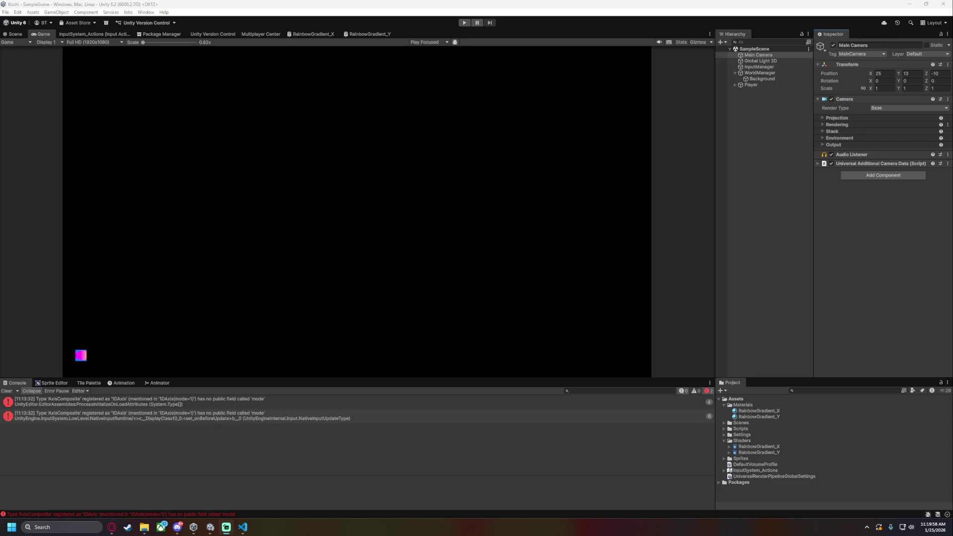
key(alt+Tab)
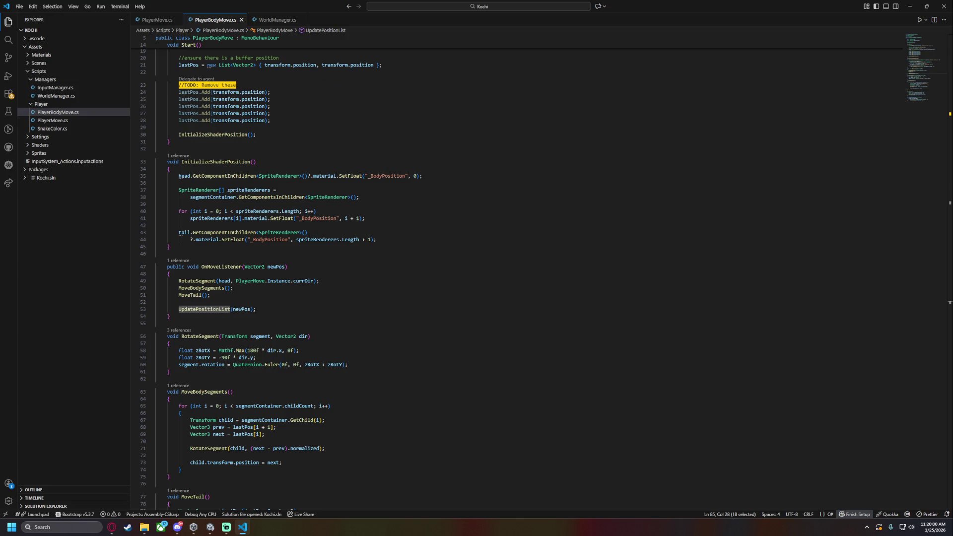
key(alt+Tab)
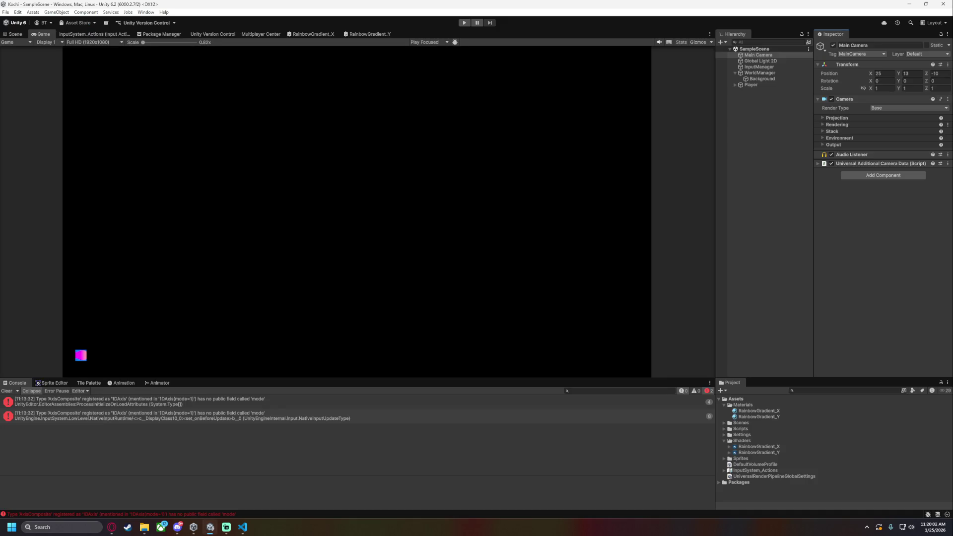
key(alt+Tab)
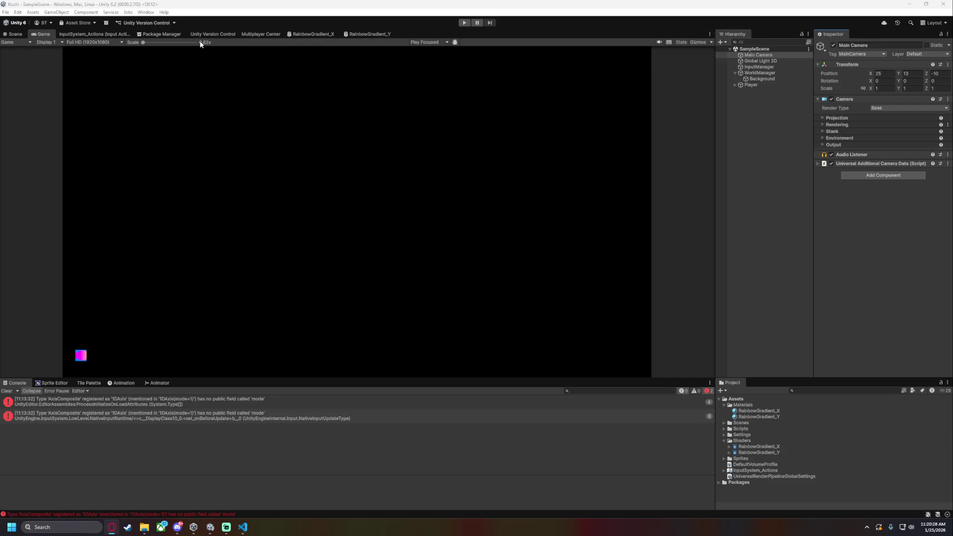
click(106, 42)
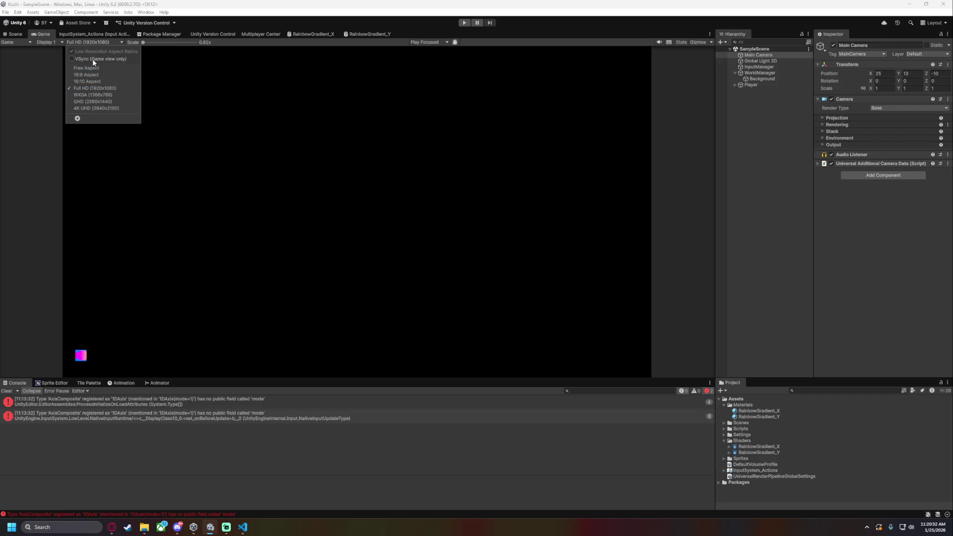
Start a new game view size labelled '1:1' and set its type to Aspect Ratio
click(77, 118)
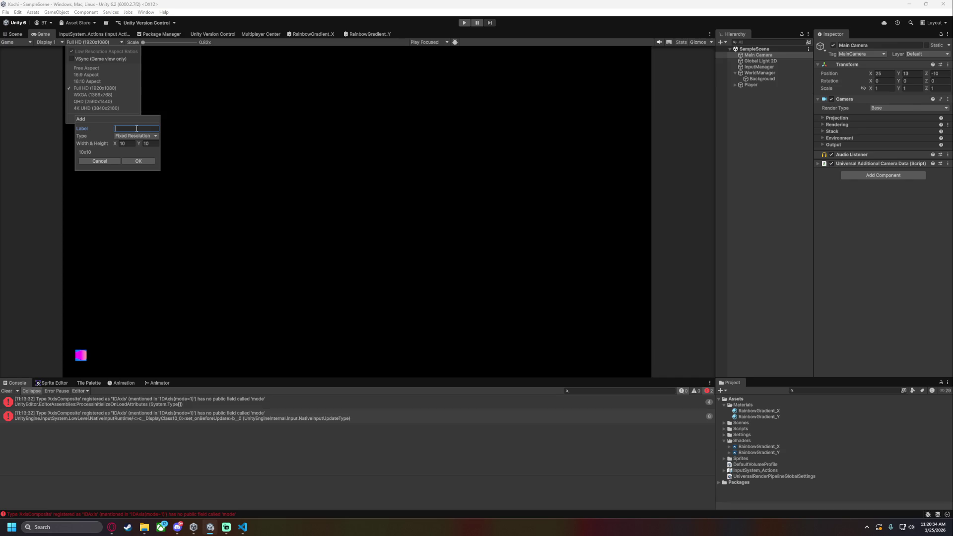
text(1:1)
click(128, 144)
click(149, 144)
text(1024)
click(147, 137)
click(140, 144)
click(144, 136)
click(141, 144)
Enter a 1 x 1 aspect, confirm the preset, and start play mode
click(134, 144)
click(135, 136)
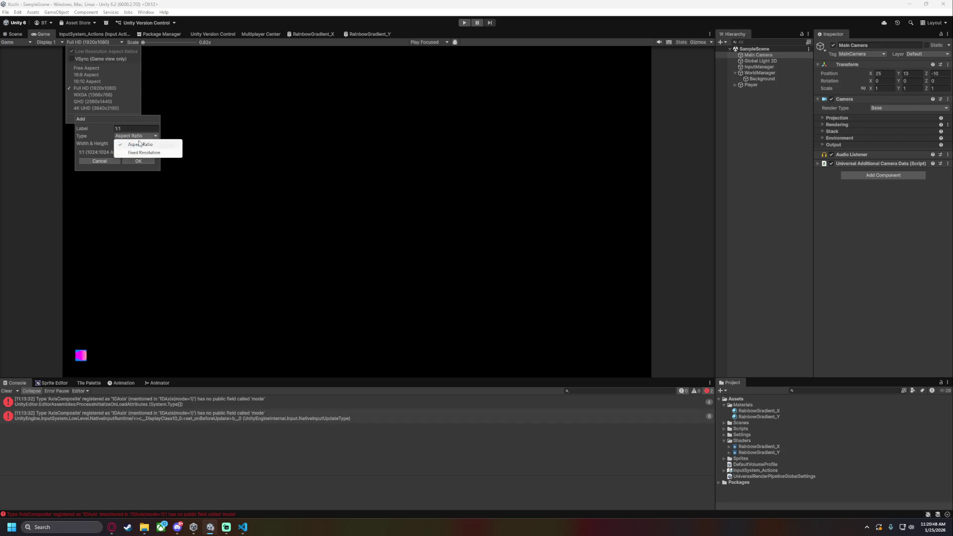
click(144, 152)
click(131, 137)
click(141, 144)
click(123, 144)
text(1)
key(Tab)
text(1)
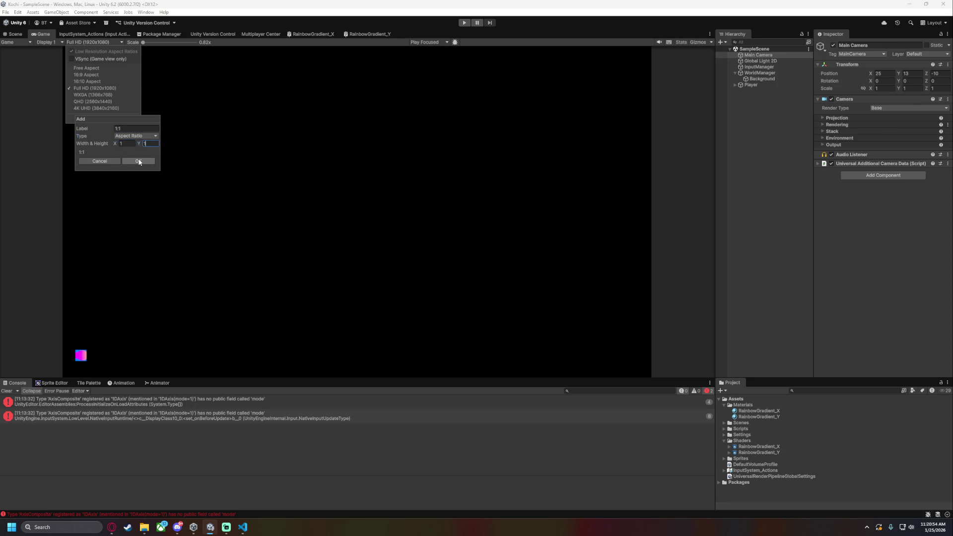
click(139, 161)
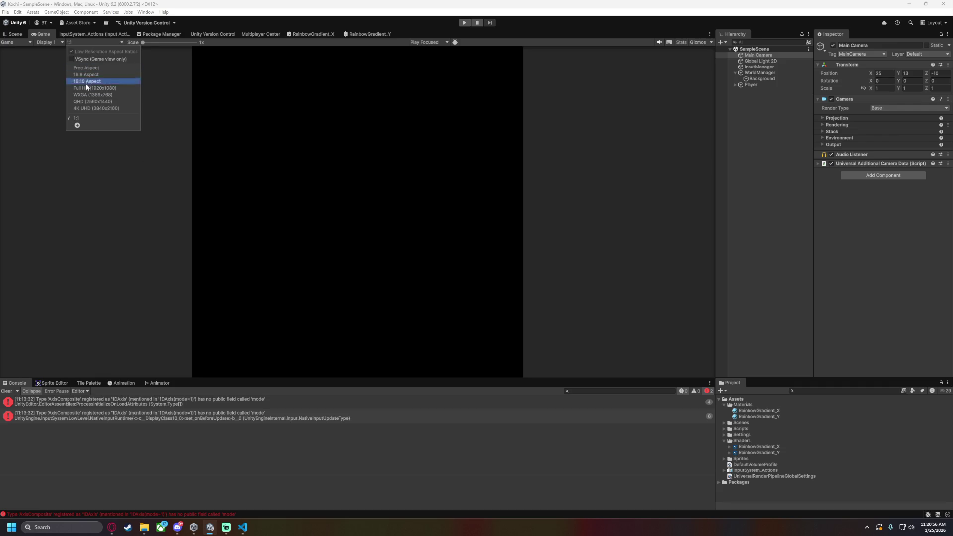
click(126, 204)
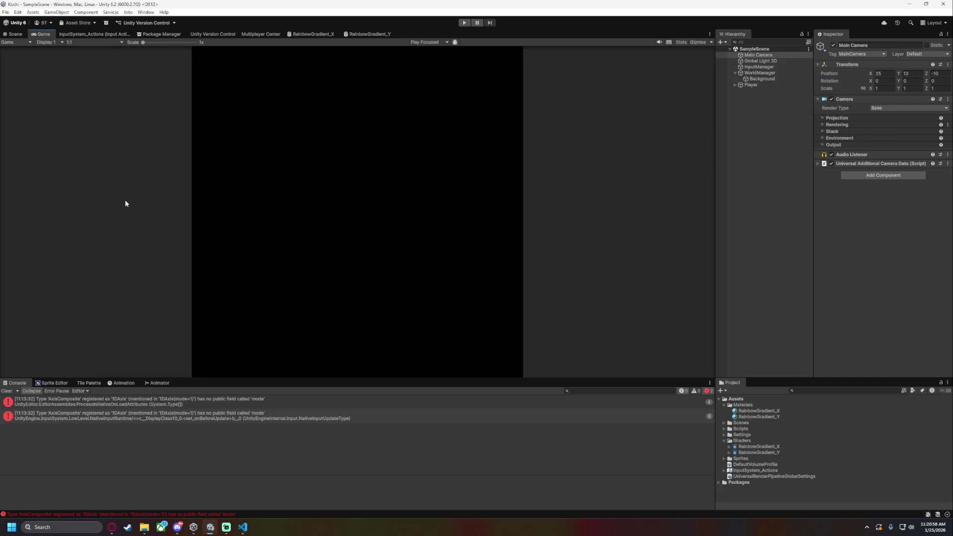
click(465, 23)
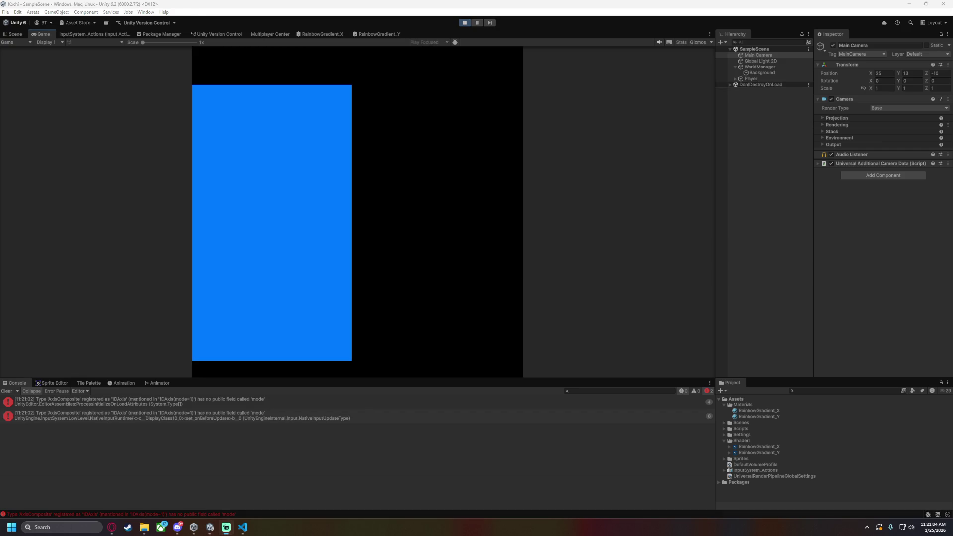
Stop play mode and go back to the Scene view
click(466, 23)
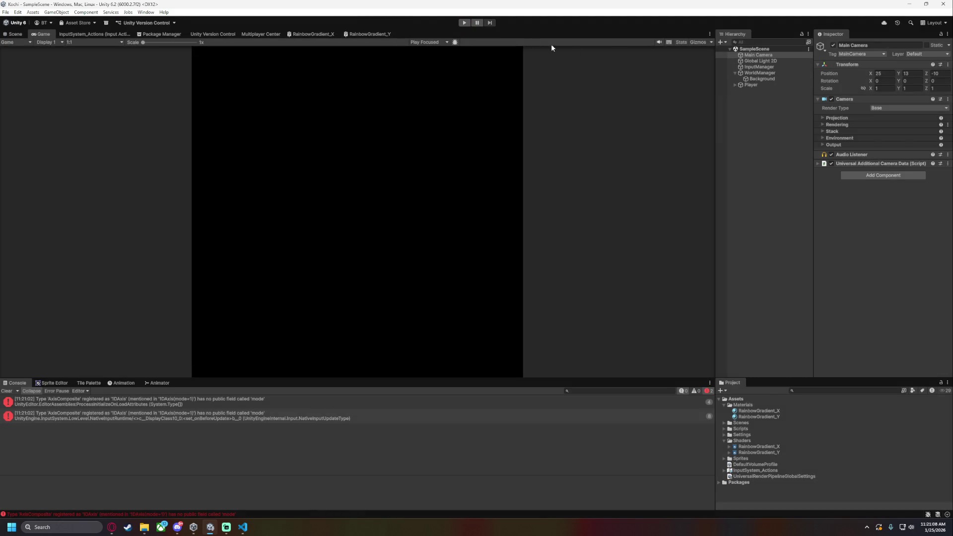
click(13, 36)
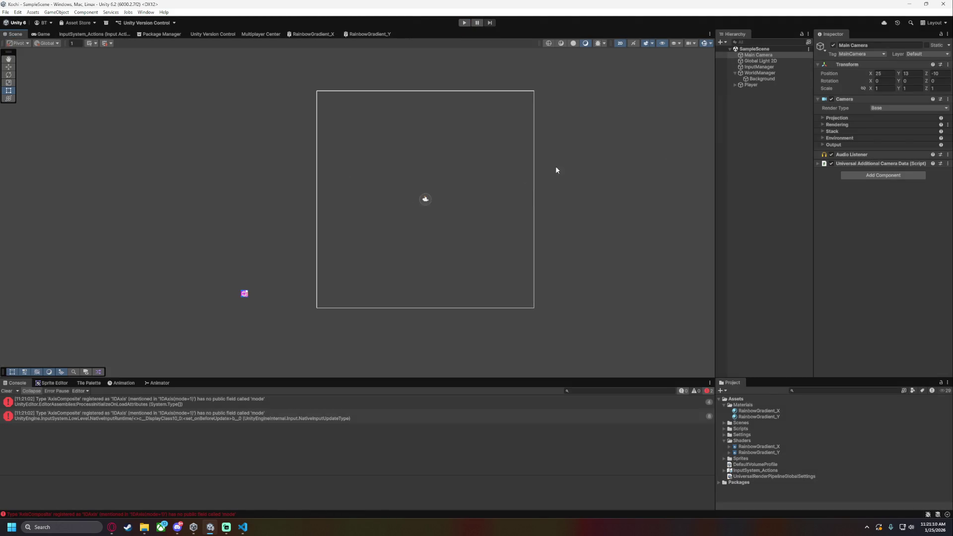
Set the Main Camera's Position X and Y to 0 and save the scene
click(879, 73)
text(0)
key(Tab)
text(0)
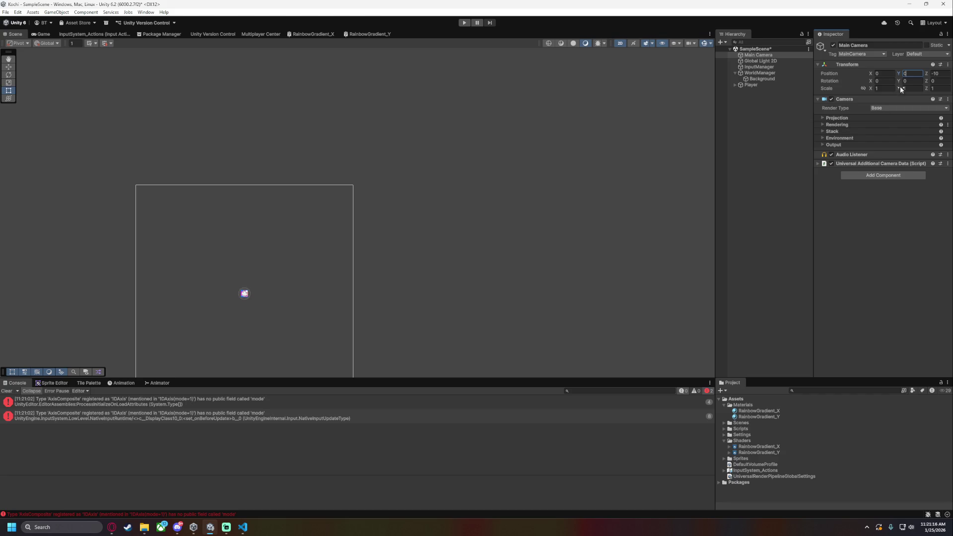
scroll(497, 211, down, 3)
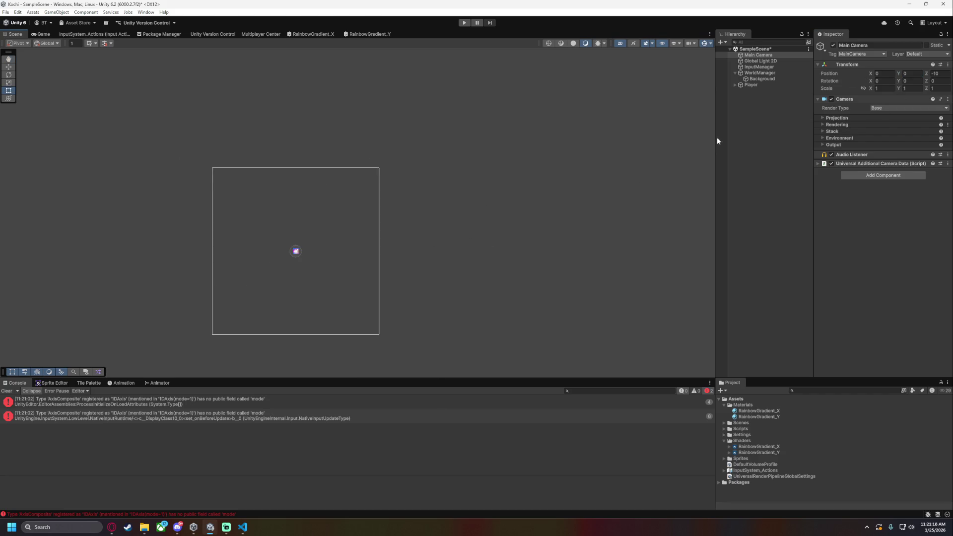
click(777, 139)
key(ctrl+s)
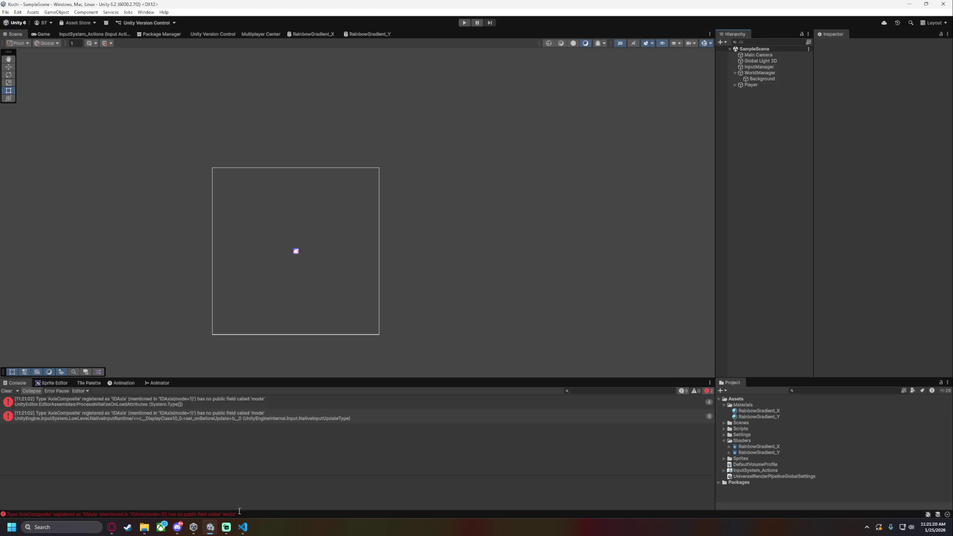
click(242, 527)
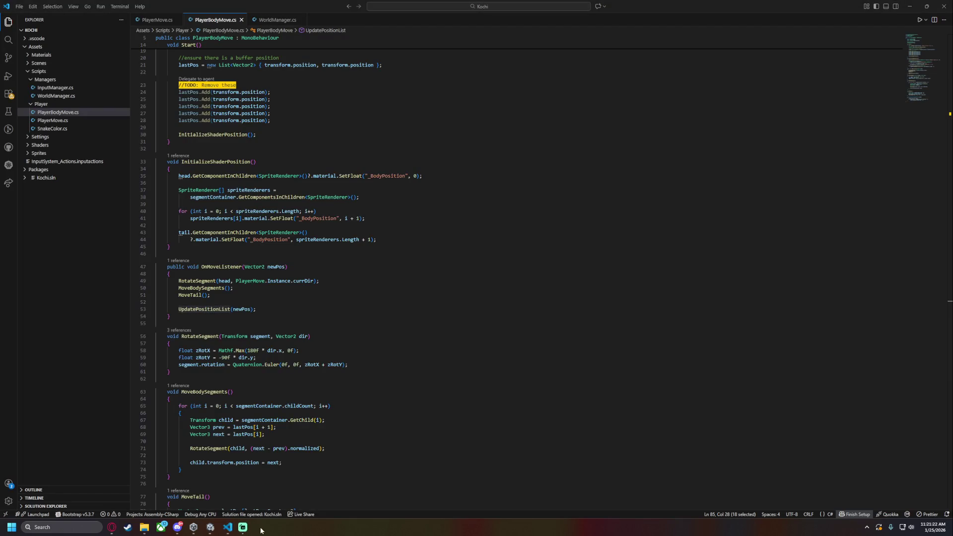
Review the buffer position code in WorldManager.cs in VS Code
scroll(273, 248, up, 4)
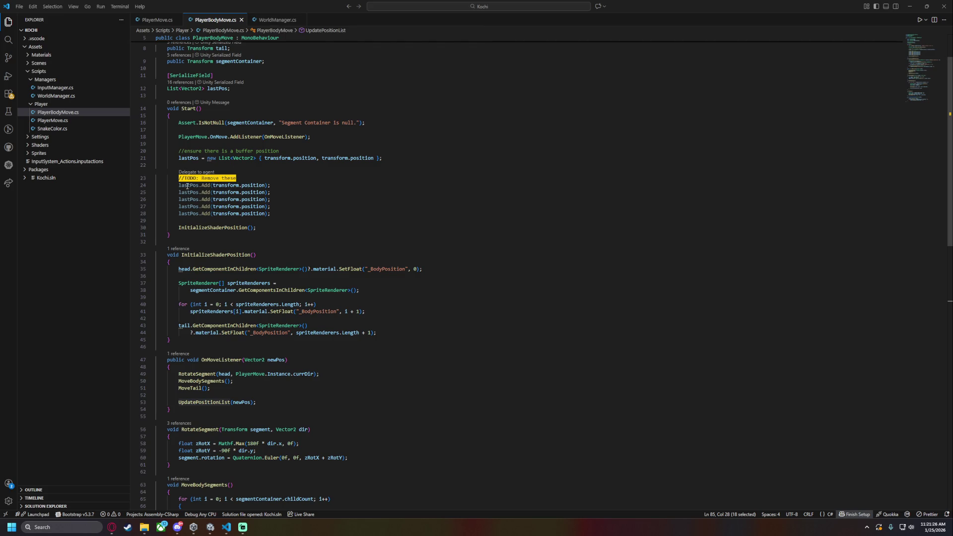
drag(300, 223, 179, 184)
drag(282, 158, 351, 158)
click(379, 184)
click(277, 20)
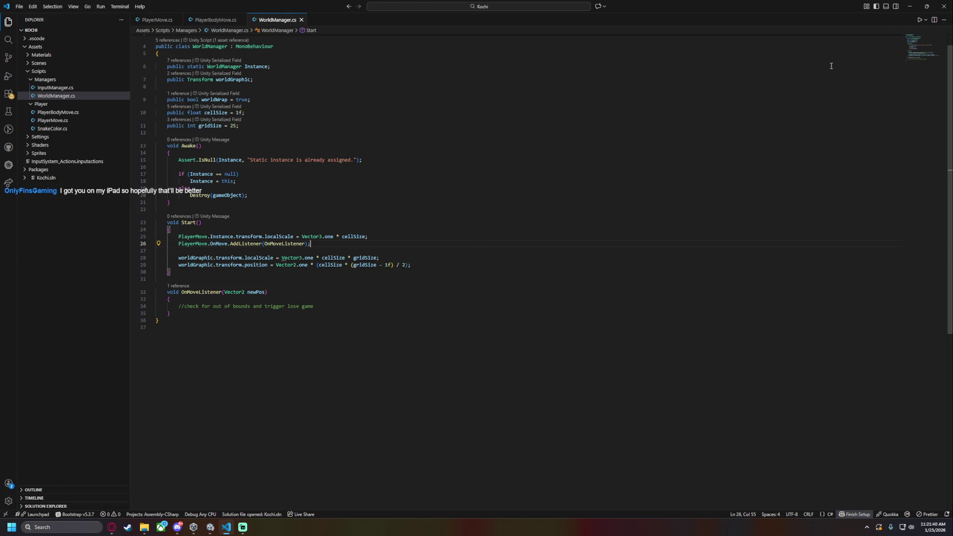
Run a quick play test in Unity, stop it, and bring WorldManager.cs back up
key(alt+Tab)
click(465, 23)
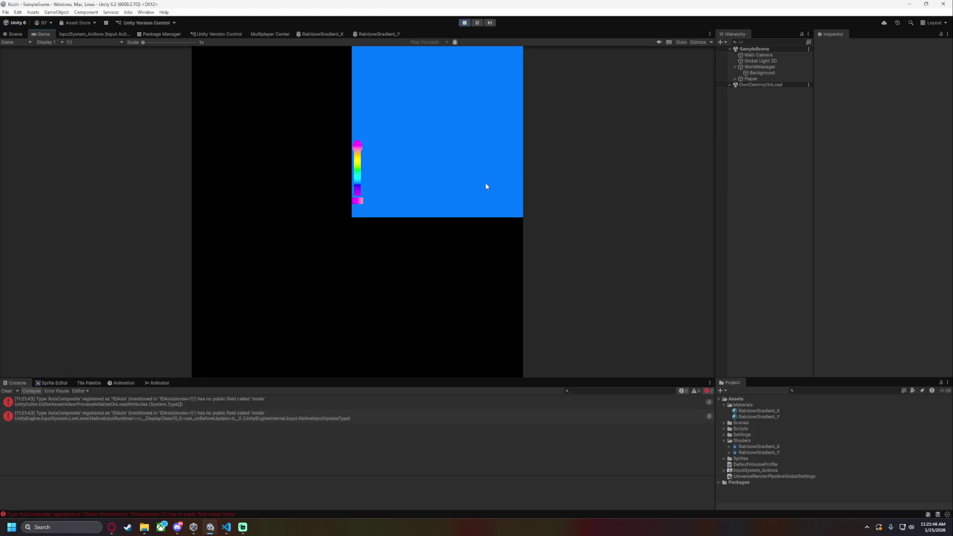
click(464, 23)
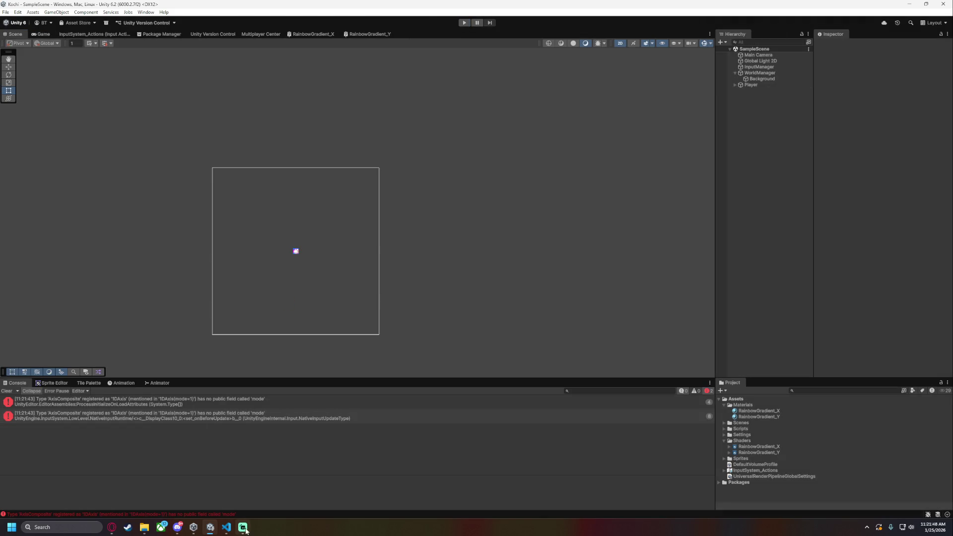
click(226, 527)
Comment out line 29's worldGraphic.transform.position assignment in the Start method with Ctrl+/
drag(373, 234, 169, 229)
click(327, 246)
drag(328, 246, 239, 244)
click(352, 251)
double_click(197, 265)
shift+click(268, 265)
drag(276, 265, 312, 265)
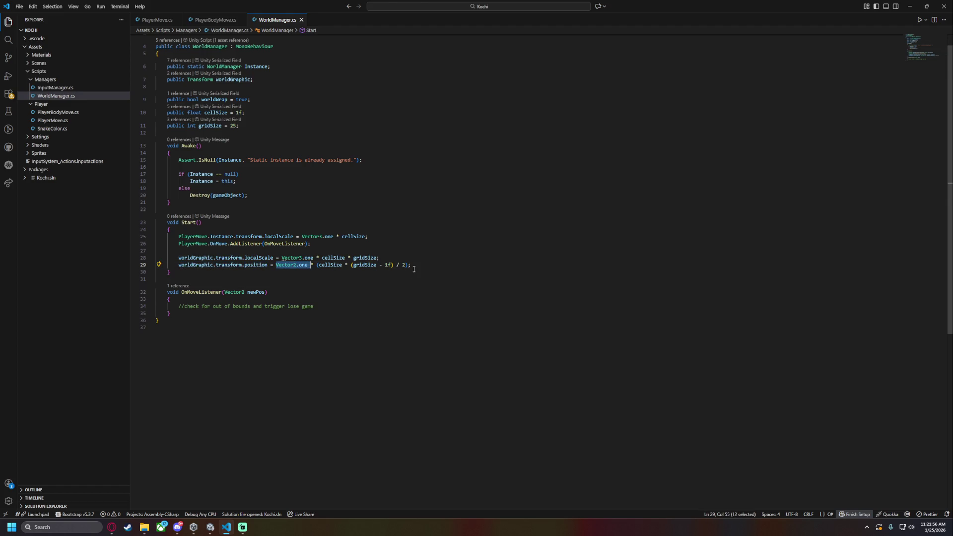
click(415, 264)
key(ctrl+slash)
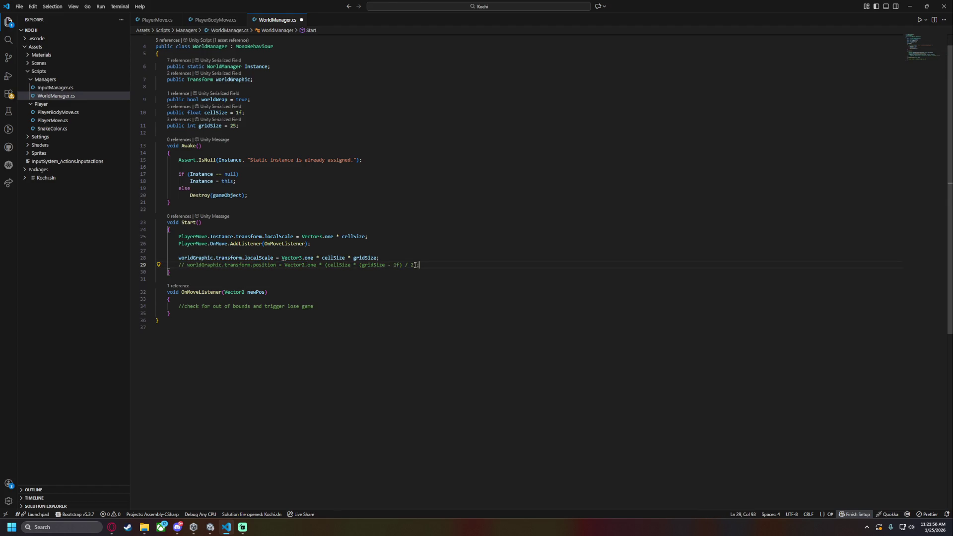
click(916, 6)
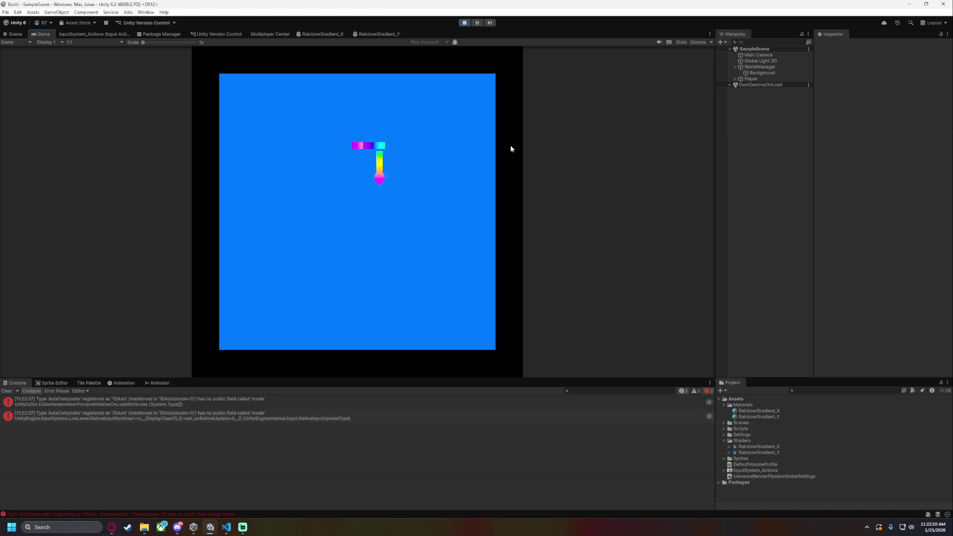
Stop the play test after seeing the rainbow snake on the centred blue grid
click(465, 23)
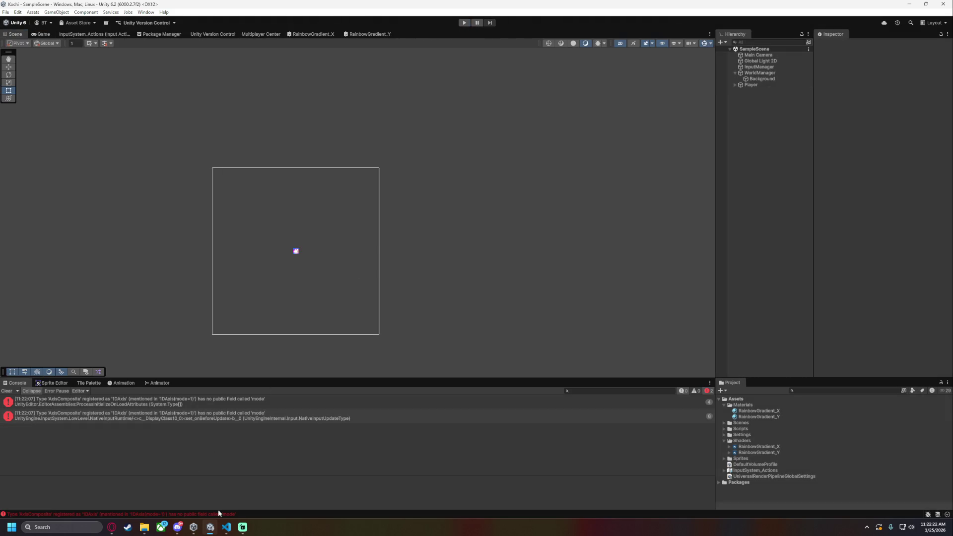
mouse_move(226, 527)
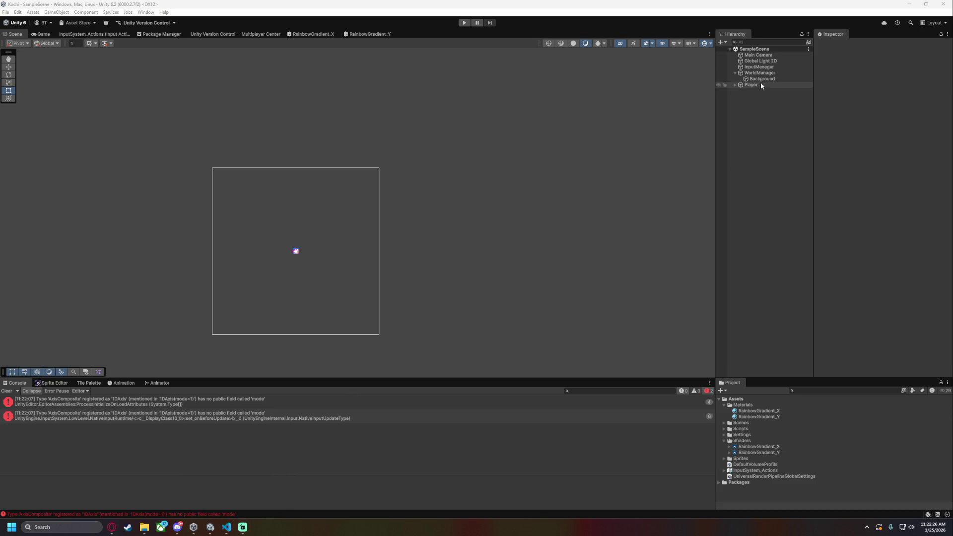
Select Main Camera and review its Output settings, leaving Target Eye unchanged
scroll(240, 268, up, 5)
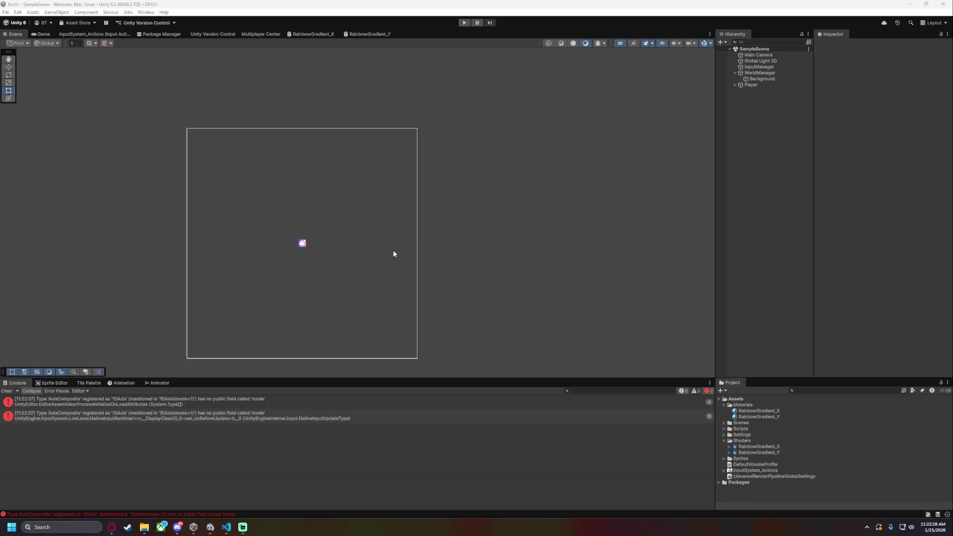
click(763, 56)
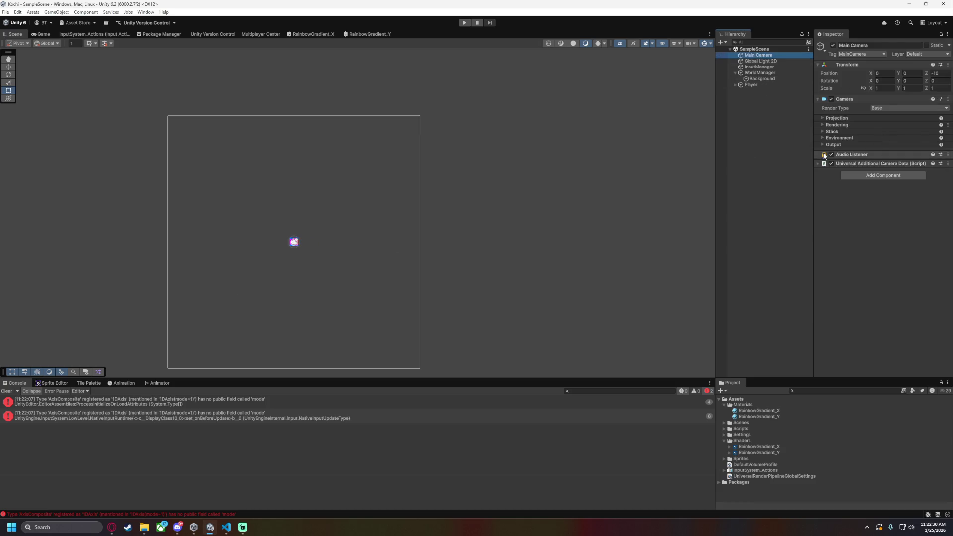
click(821, 144)
click(820, 144)
click(820, 144)
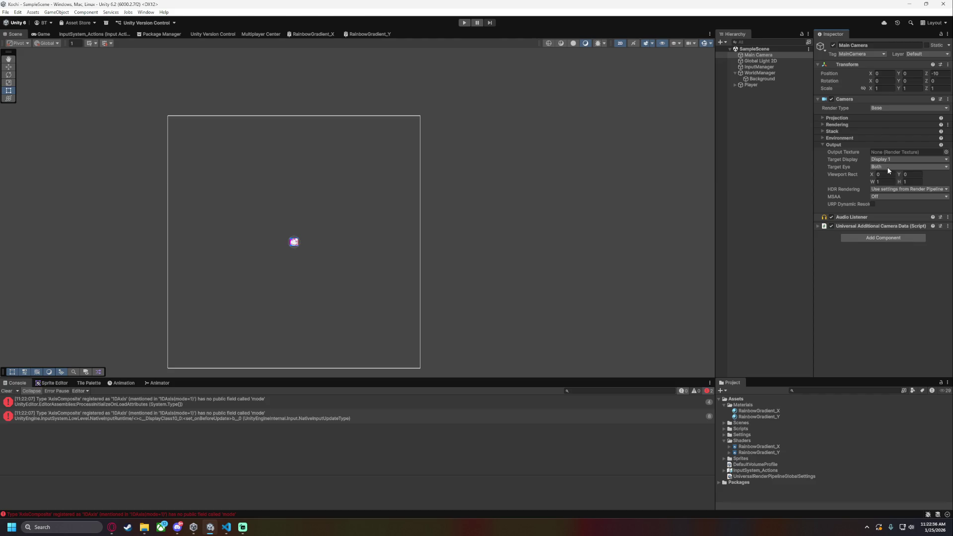
click(889, 171)
click(840, 169)
click(822, 144)
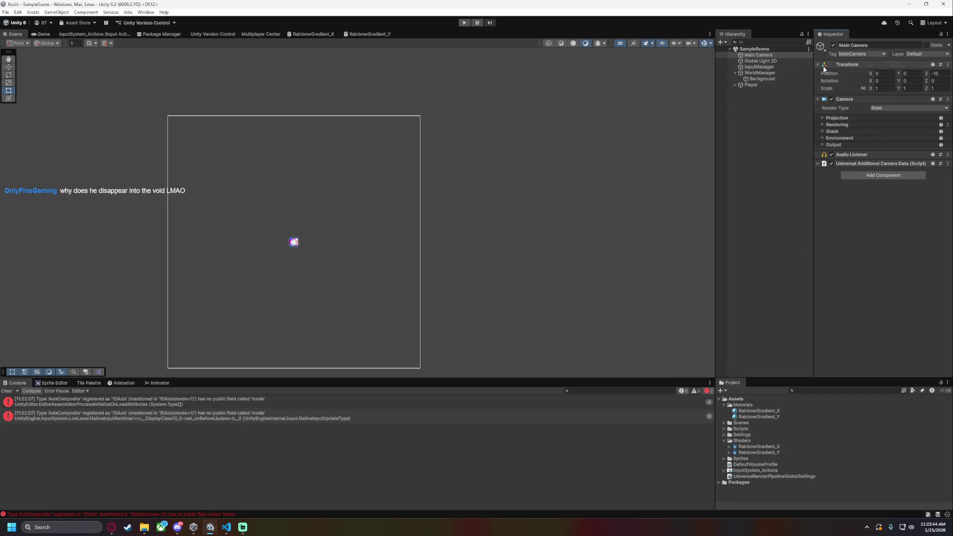
scroll(370, 228, down, 1)
scroll(370, 229, down, 1)
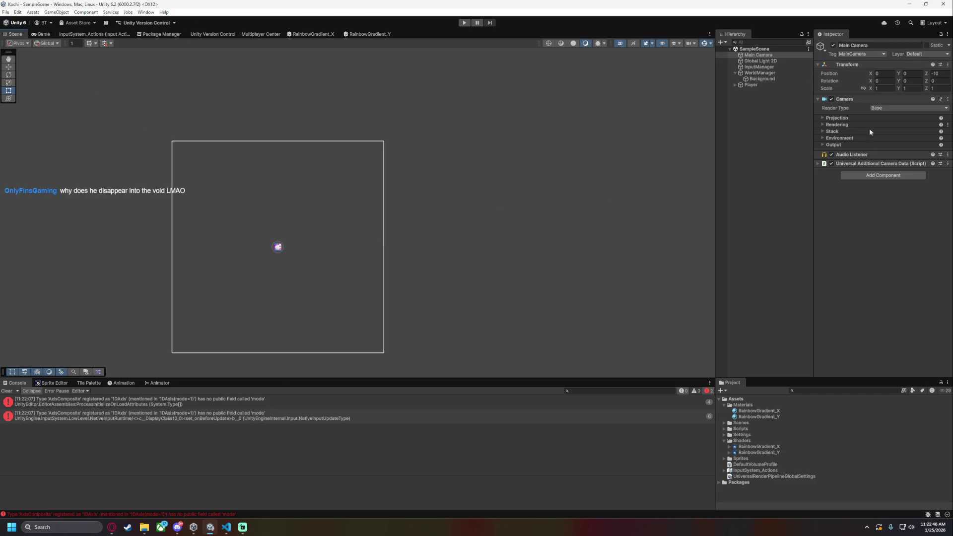
click(6, 13)
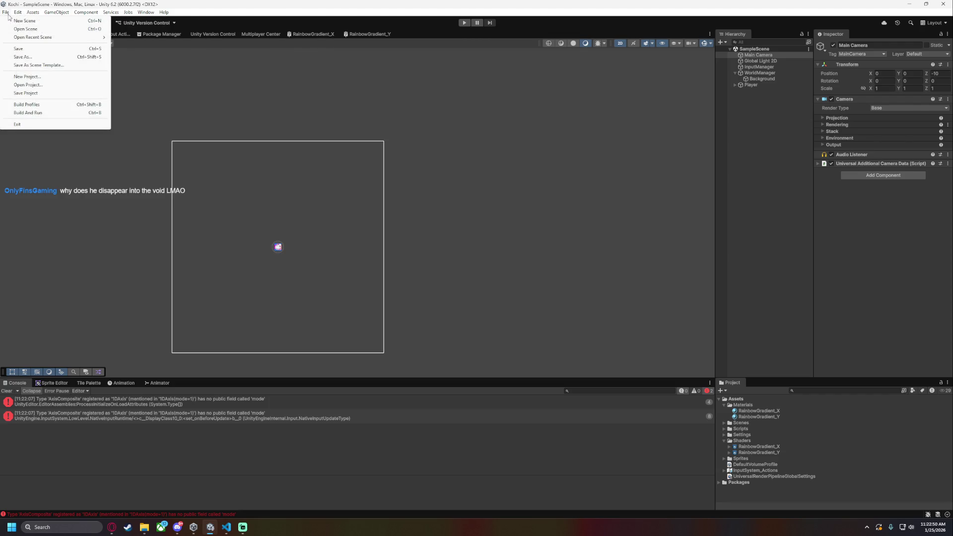
In Player settings, keep Fullscreen Window mode and turn off Default Is Native Resolution
mouse_move(17, 13)
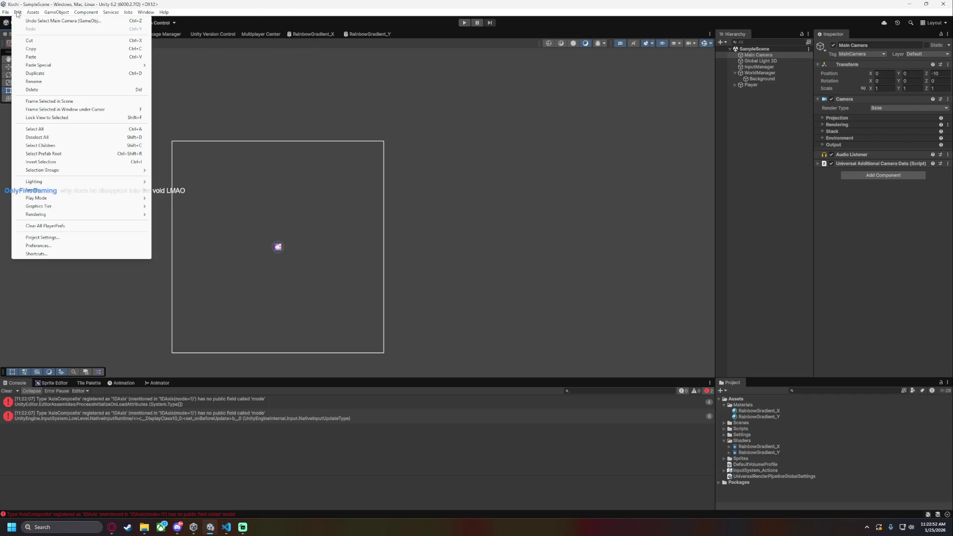
click(56, 238)
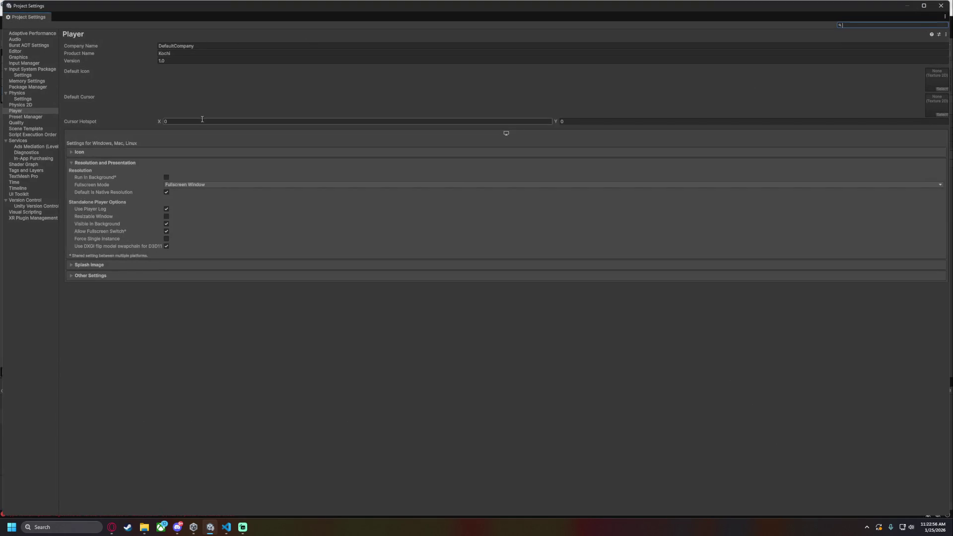
click(187, 184)
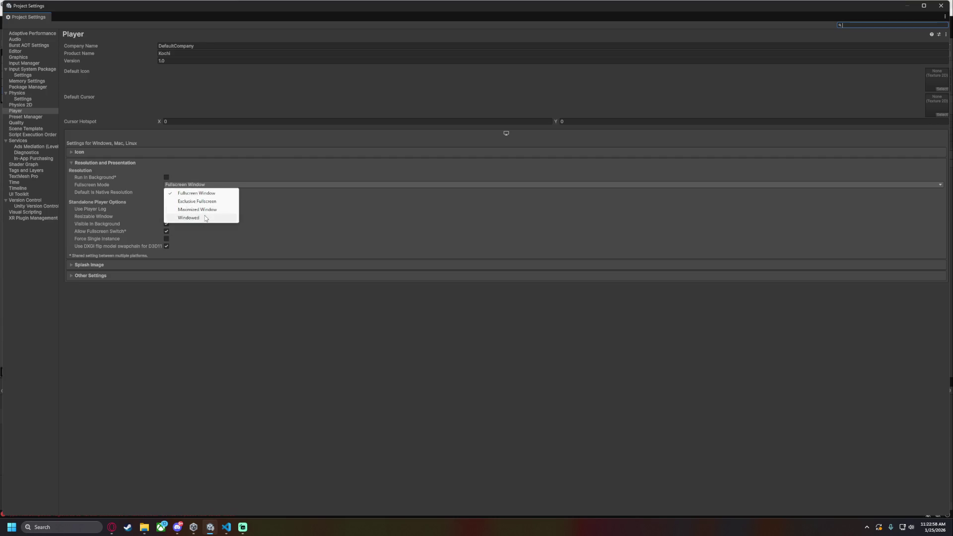
click(194, 209)
click(196, 186)
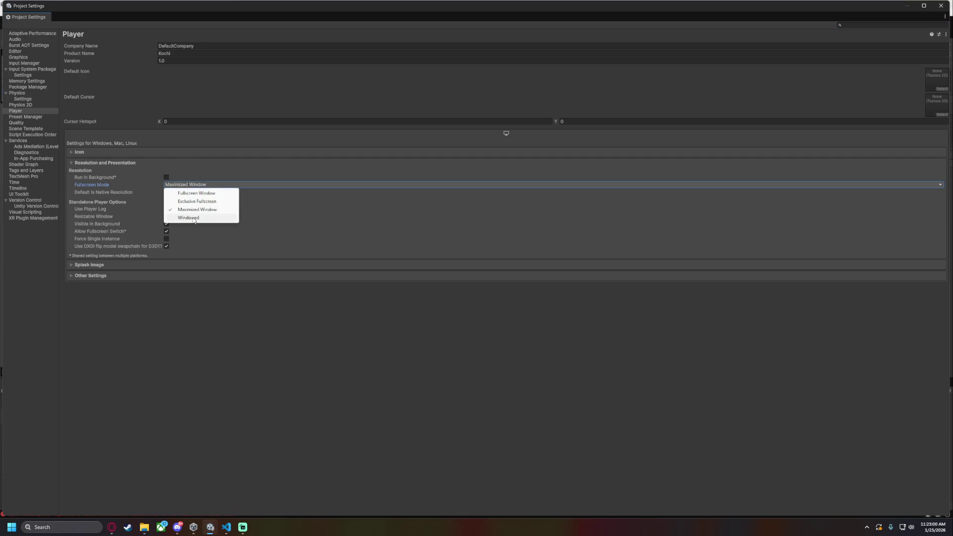
click(138, 191)
click(166, 192)
click(184, 184)
click(193, 197)
Set Default Screen Width and Height to 1024, then close Project Settings
click(192, 199)
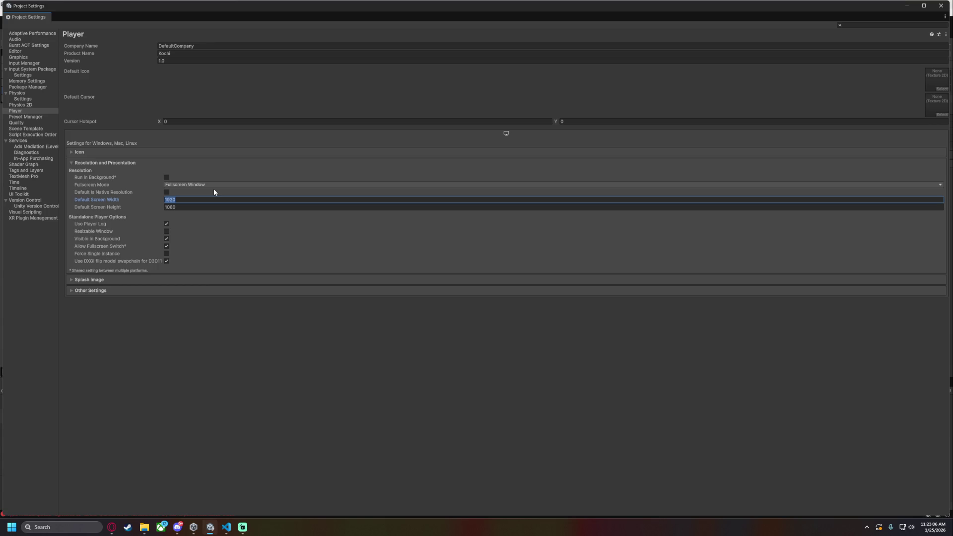
text(10)
key(Tab)
text(1024)
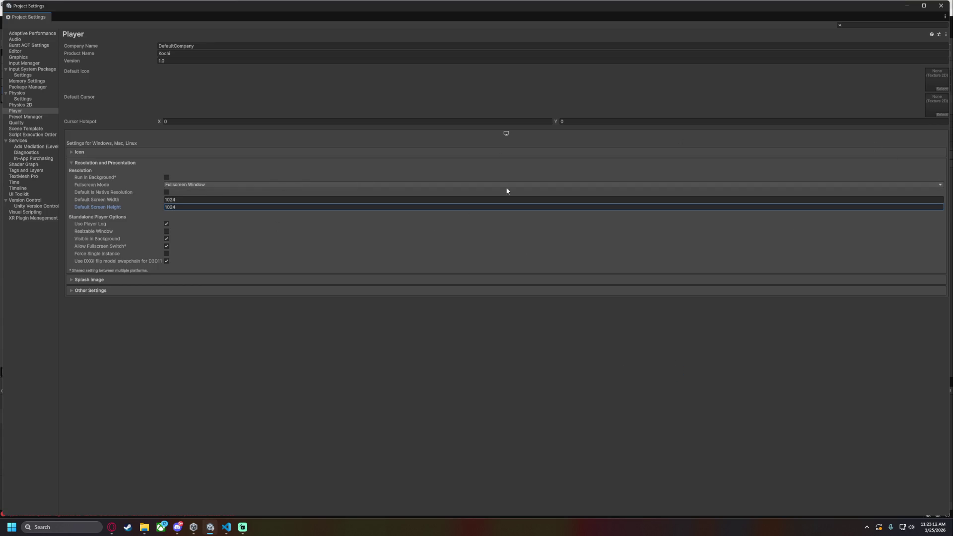
click(940, 5)
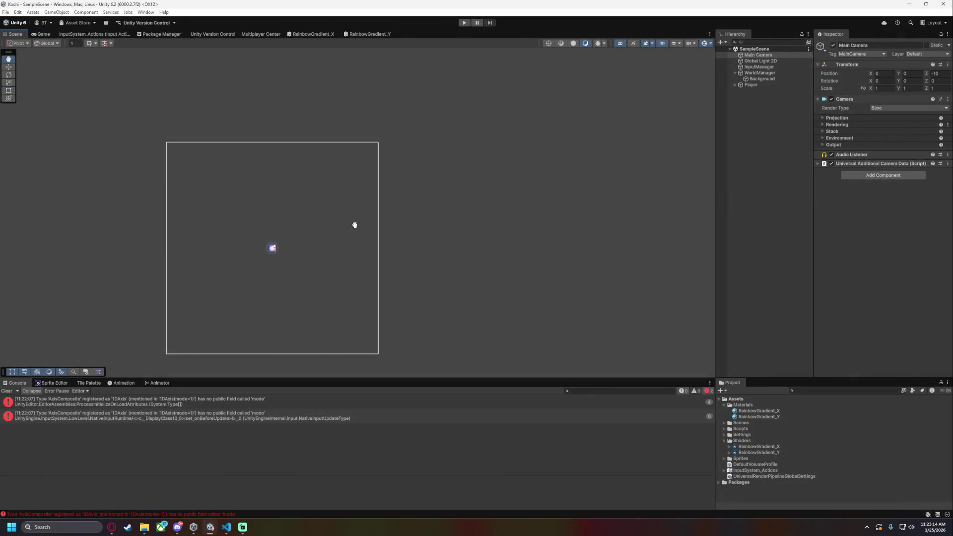
In the Game view, edit the 1:1 aspect preset to 1024 × 1024
click(48, 36)
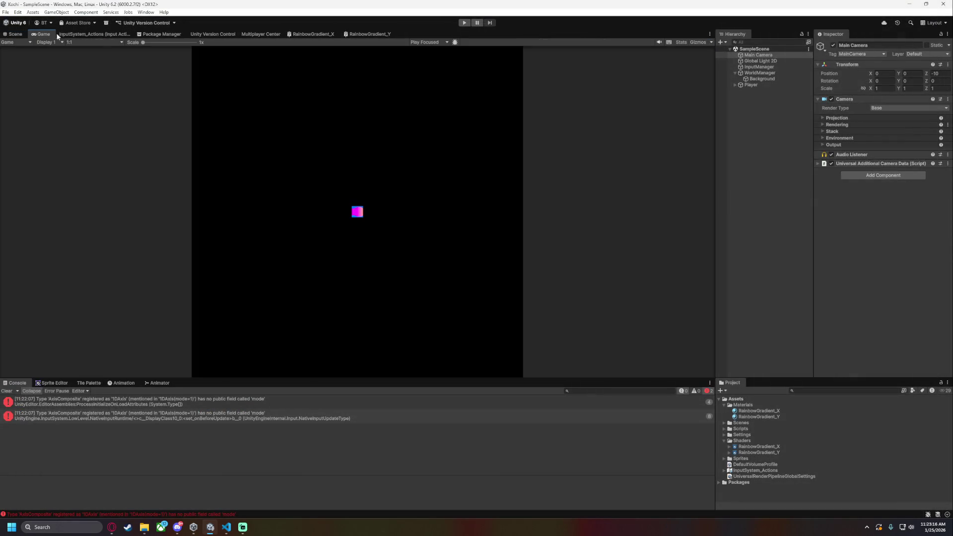
click(92, 42)
click(81, 118)
click(90, 43)
right_click(80, 118)
click(102, 124)
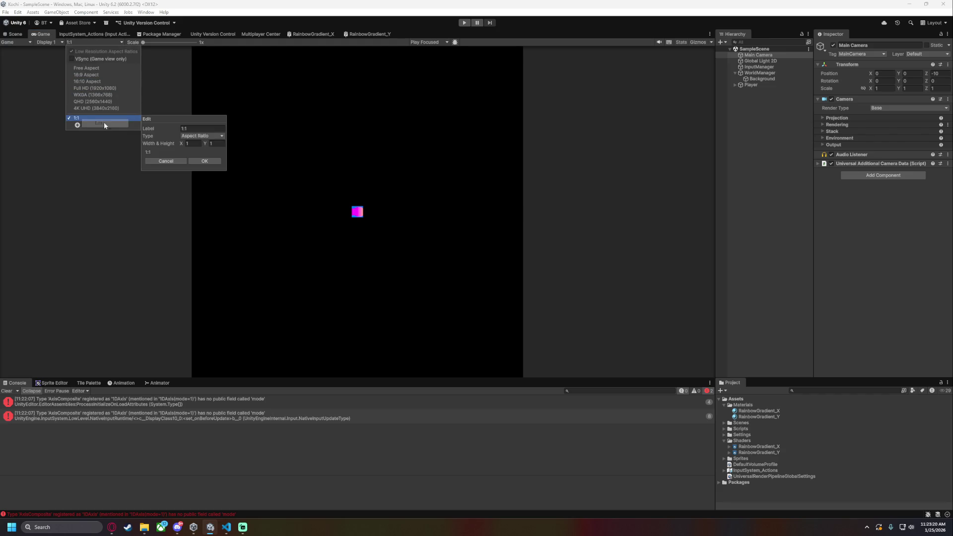
click(197, 143)
text(1024)
key(Tab)
text(1024)
click(204, 161)
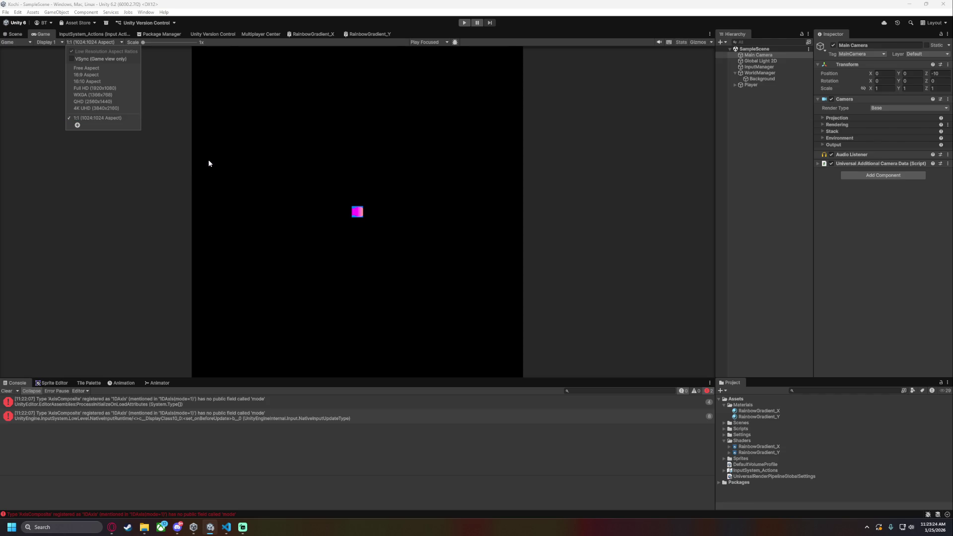
click(23, 82)
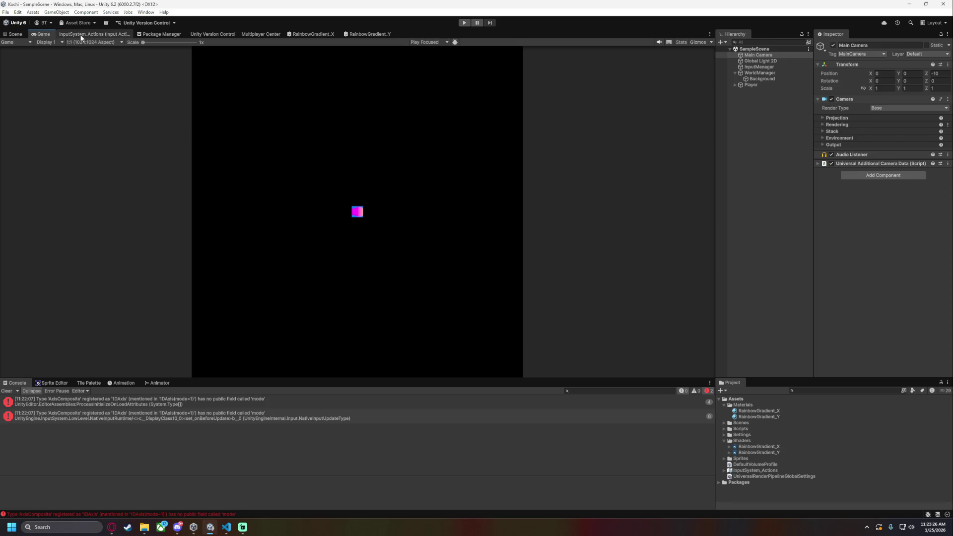
Make the 1:1 preset a Fixed Resolution and enlarge the Game view over the Console
click(94, 42)
right_click(93, 118)
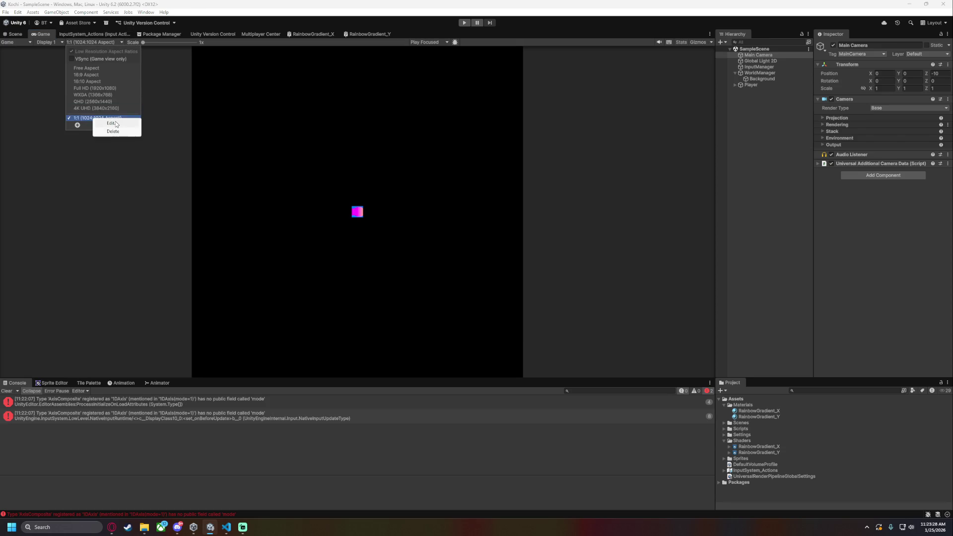
click(112, 123)
click(202, 136)
click(206, 154)
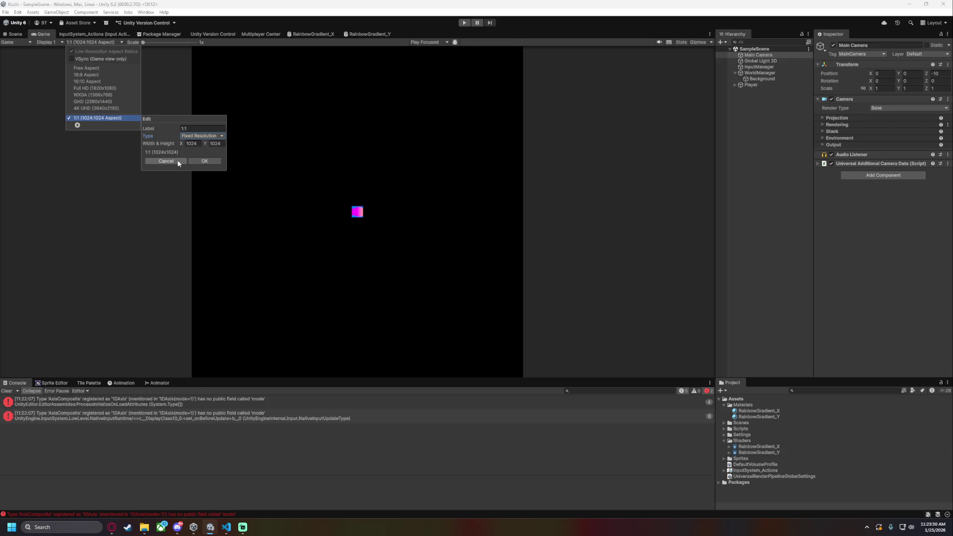
click(181, 162)
click(358, 206)
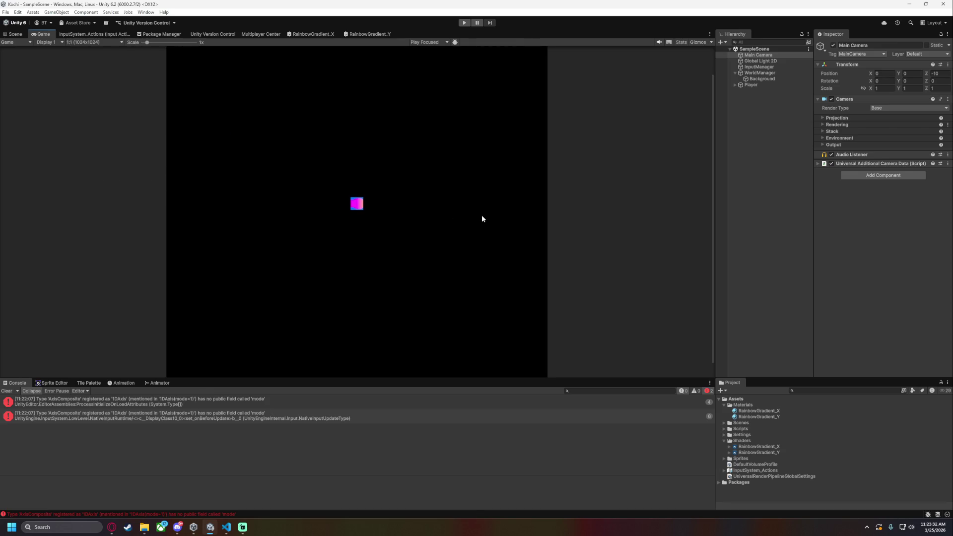
drag(443, 378, 442, 460)
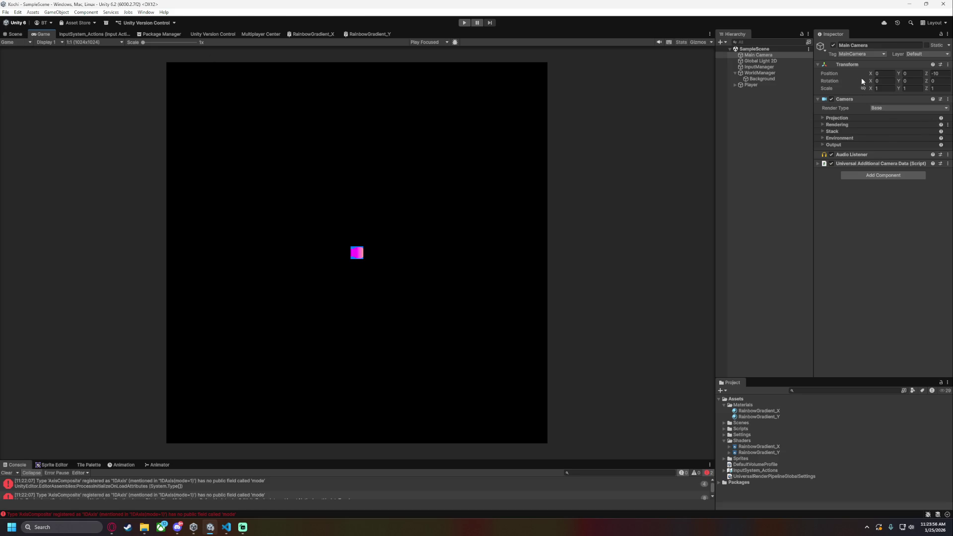
Set the Main Camera position to X 14.5, Y 14.5 and run the game to check the framing
mouse_move(870, 76)
mouse_down()
mouse_move(917, 72)
mouse_move(88, 80)
mouse_move(105, 83)
mouse_up()
click(882, 72)
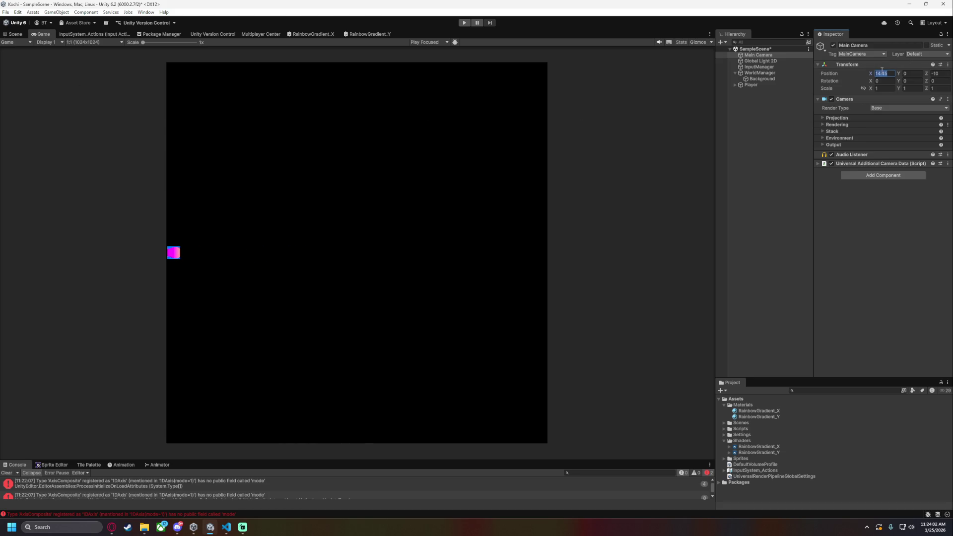
text(50)
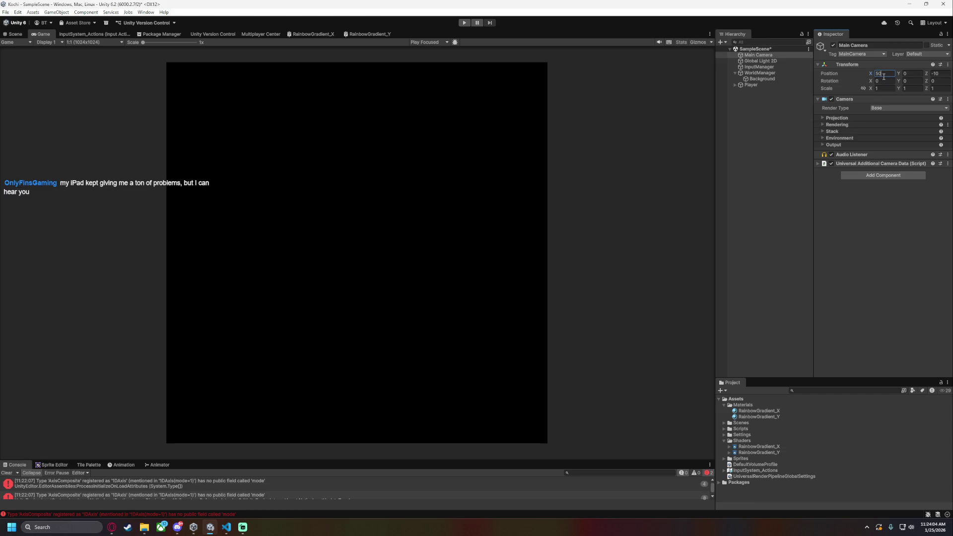
text(15)
text(14)
text(.5)
click(907, 73)
text(14.5)
click(465, 22)
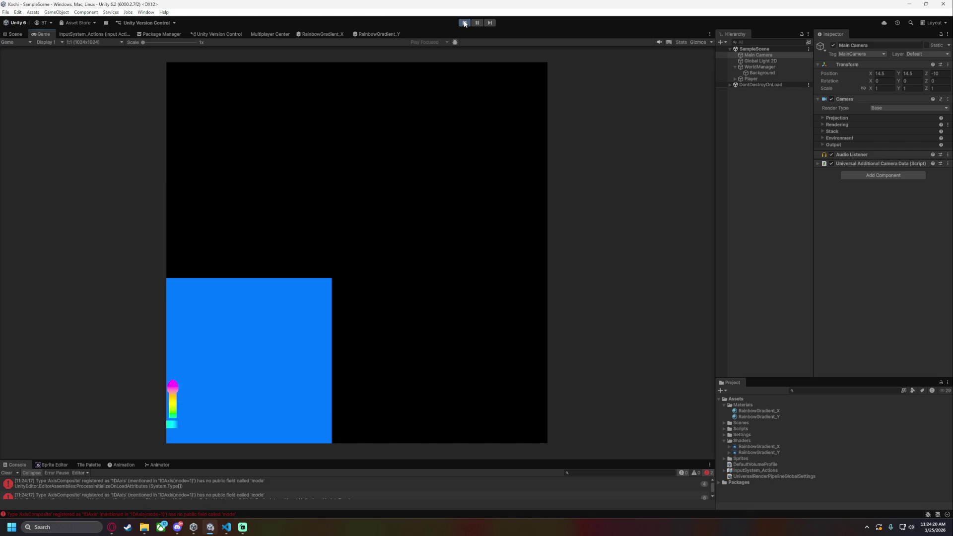
key(Right)
key(Up)
key(Right)
key(Up)
key(Right)
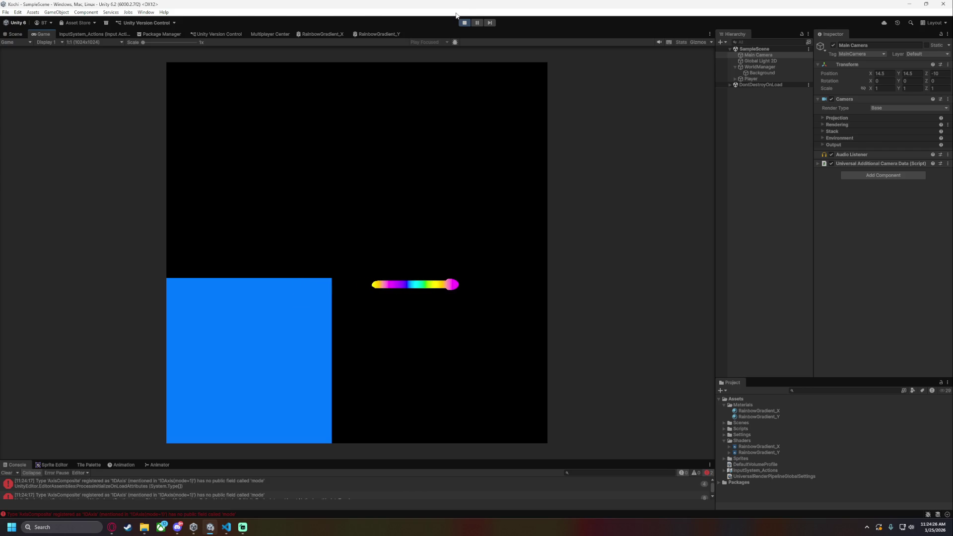
key(Up)
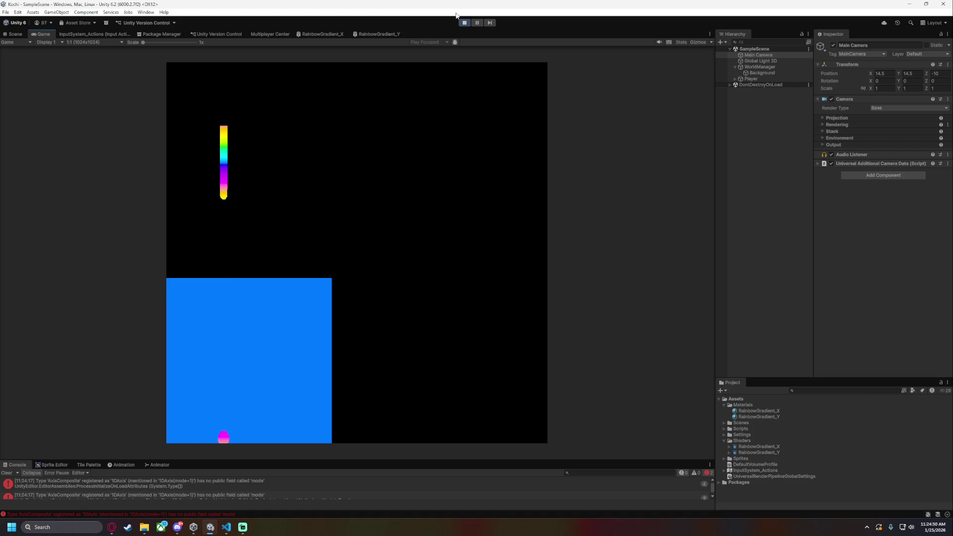
key(Right)
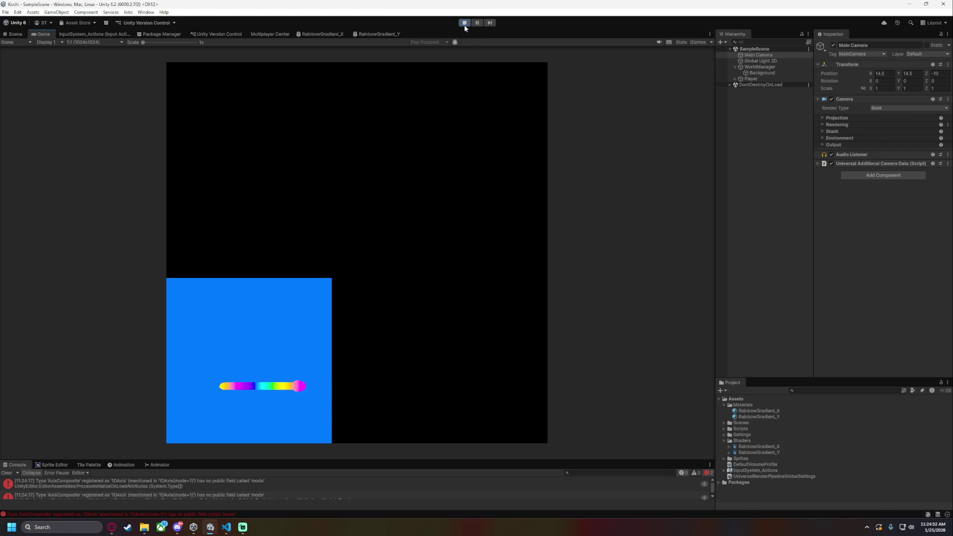
click(464, 24)
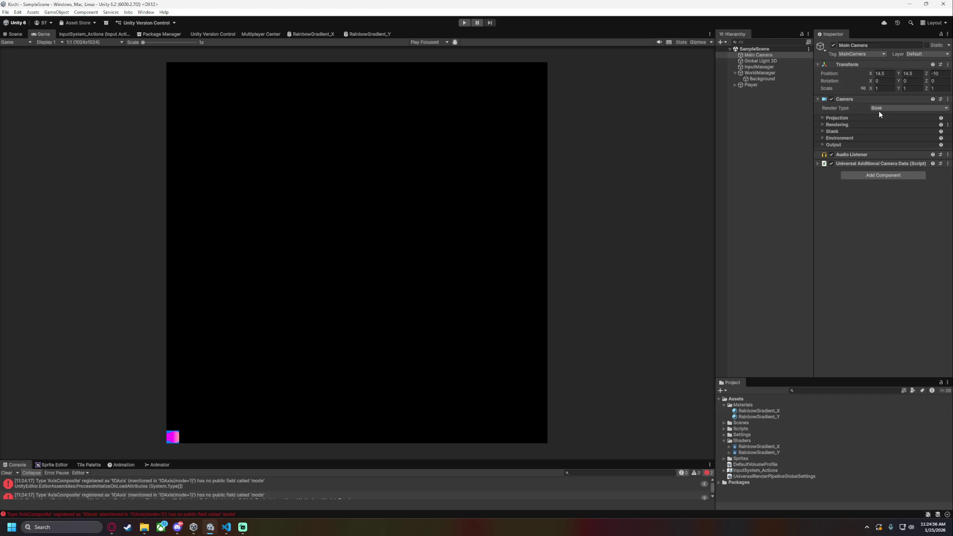
click(894, 73)
Zero the Main Camera's position, reselect it, and view the player inside the camera frame in the Scene view
text(0)
text(0)
key(Return)
click(772, 121)
click(759, 55)
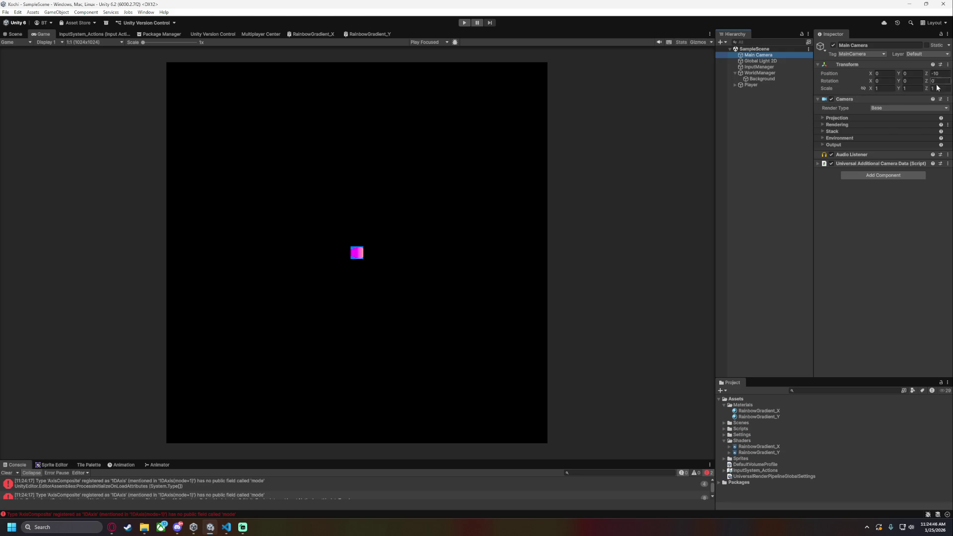
click(13, 35)
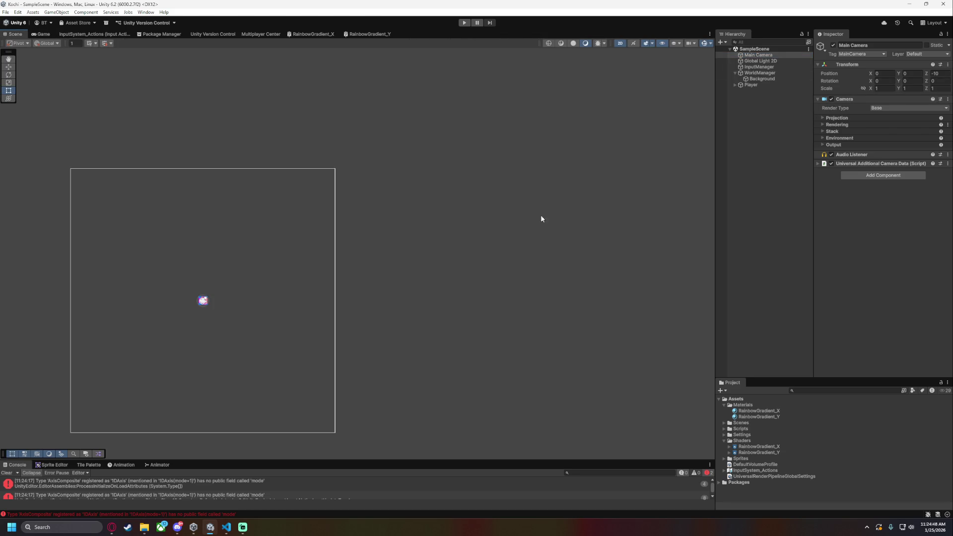
drag(544, 217, 580, 192)
click(736, 73)
Create an empty object named World and nest it under the Main Camera
right_click(751, 115)
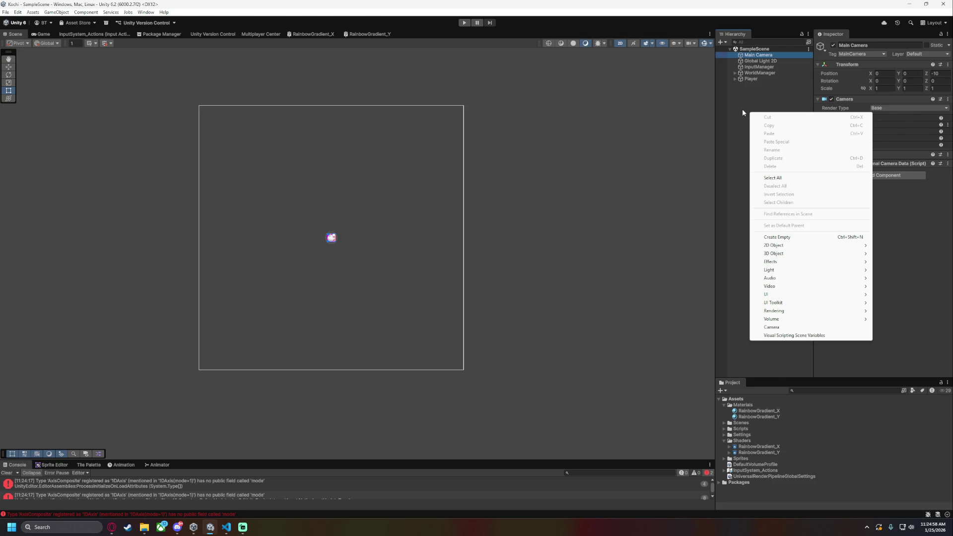
click(781, 237)
text(W)
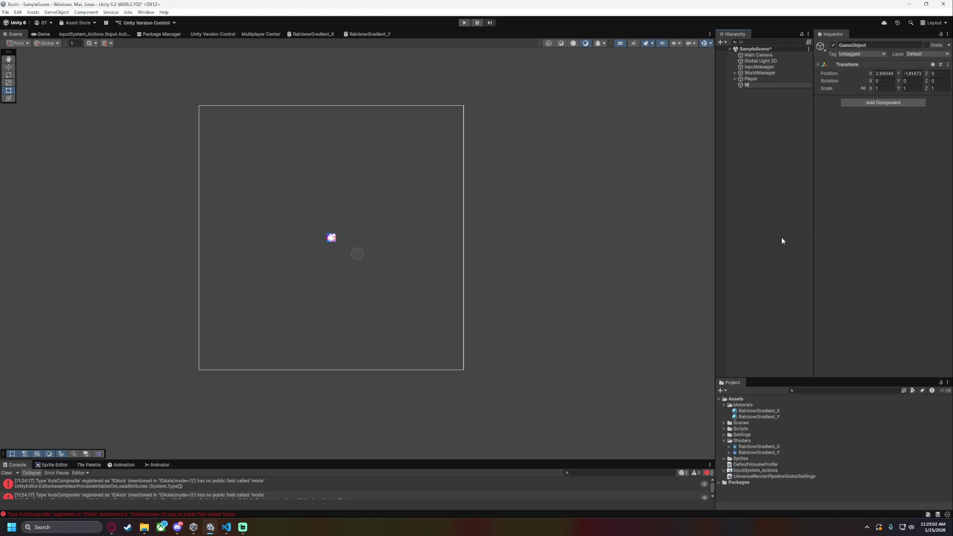
text(orld)
key(Return)
drag(757, 82, 759, 55)
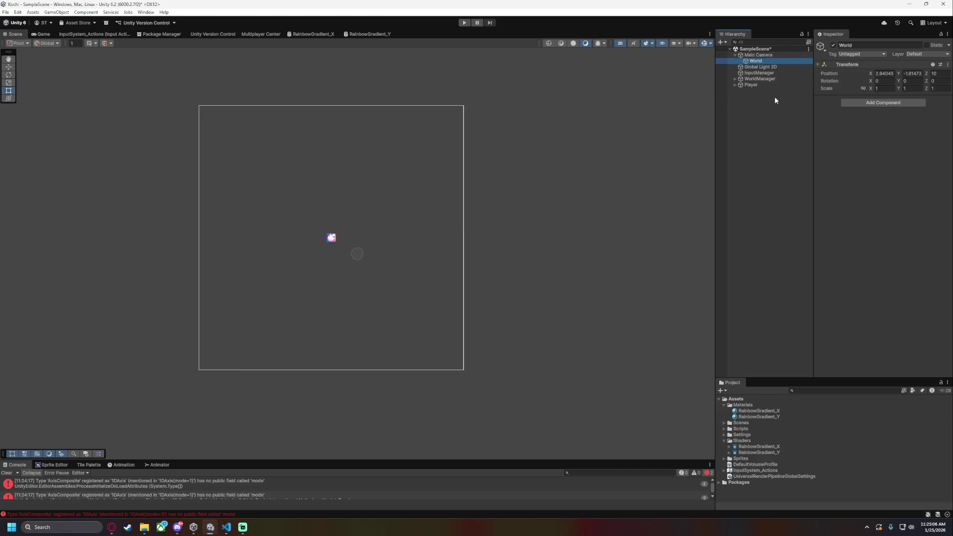
Set World's position to 0, 0, 10, save the scene, and check the Game view
click(885, 73)
text(0)
key(Tab)
text(0)
click(943, 74)
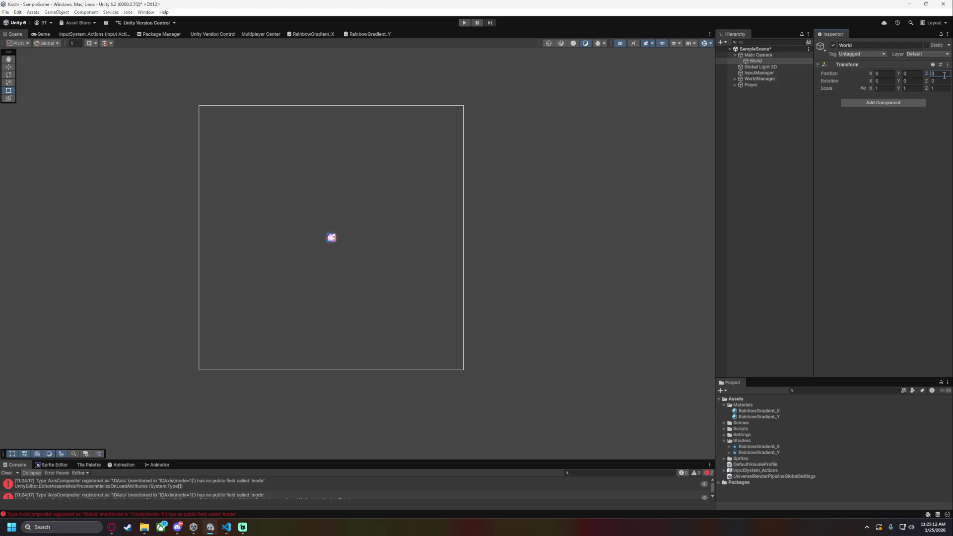
click(755, 61)
key(ctrl+s)
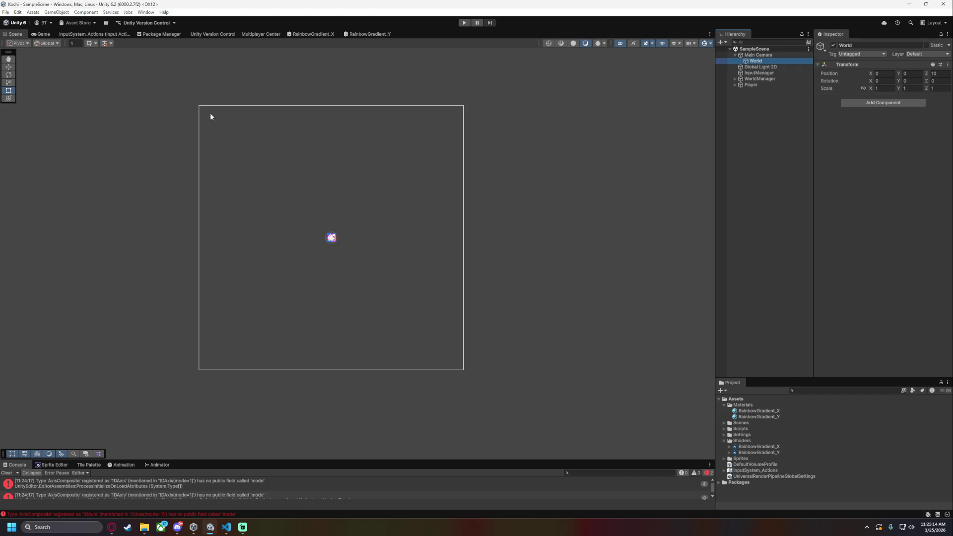
click(43, 34)
click(15, 34)
right_click(779, 60)
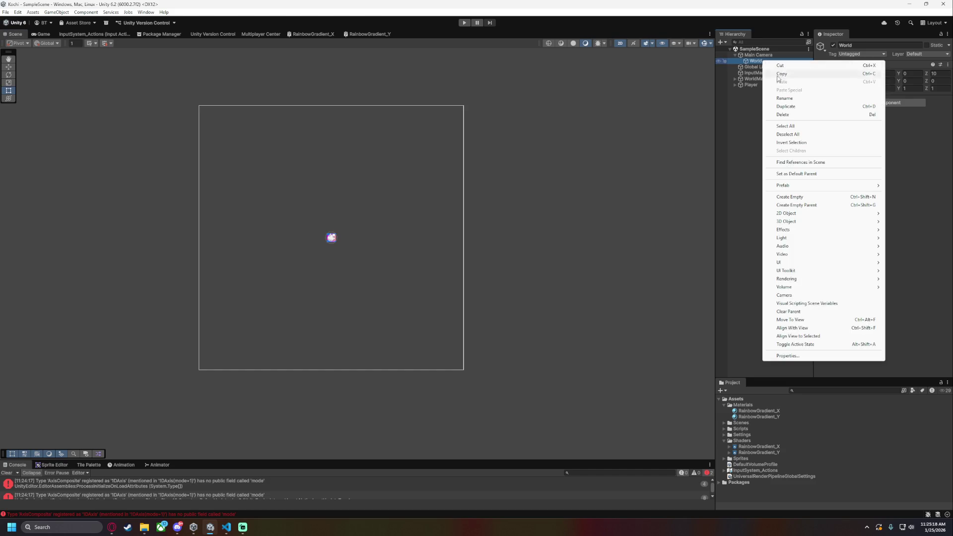
Move Global Light 2D, InputManager, WorldManager and Player inside World and save the scene
click(759, 66)
shift+click(758, 84)
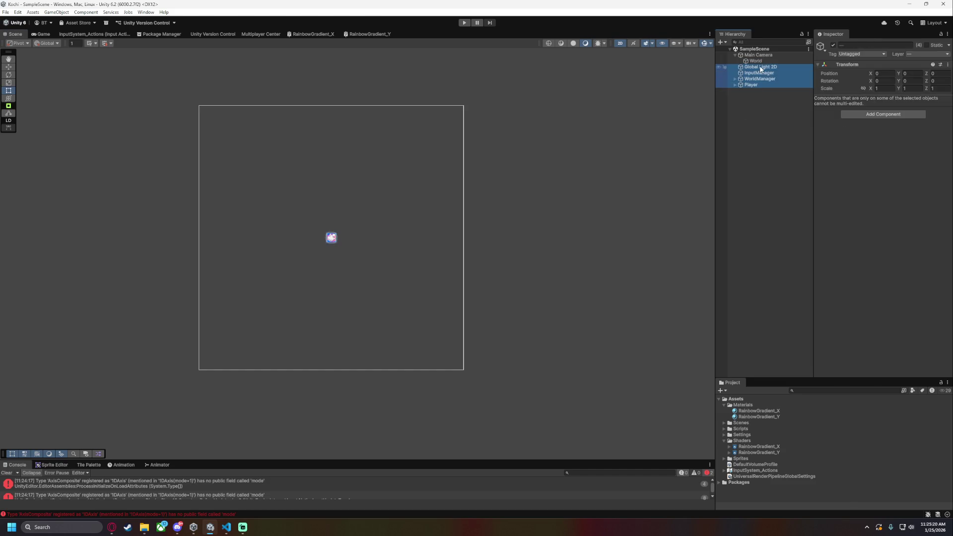
drag(764, 64, 764, 61)
click(761, 95)
key(ctrl+s)
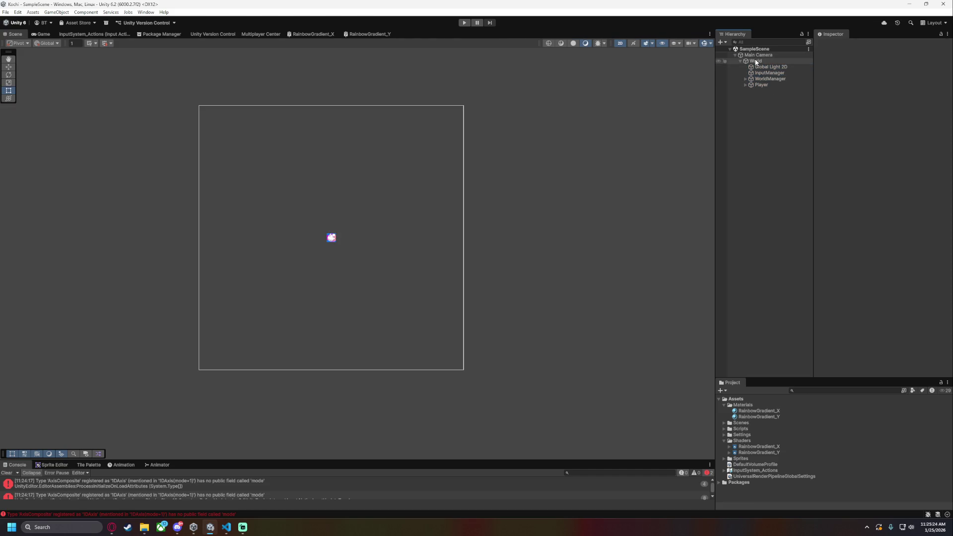
Position World at X -14.5, Y -14.5 using the Move tool and Inspector, then save
click(755, 61)
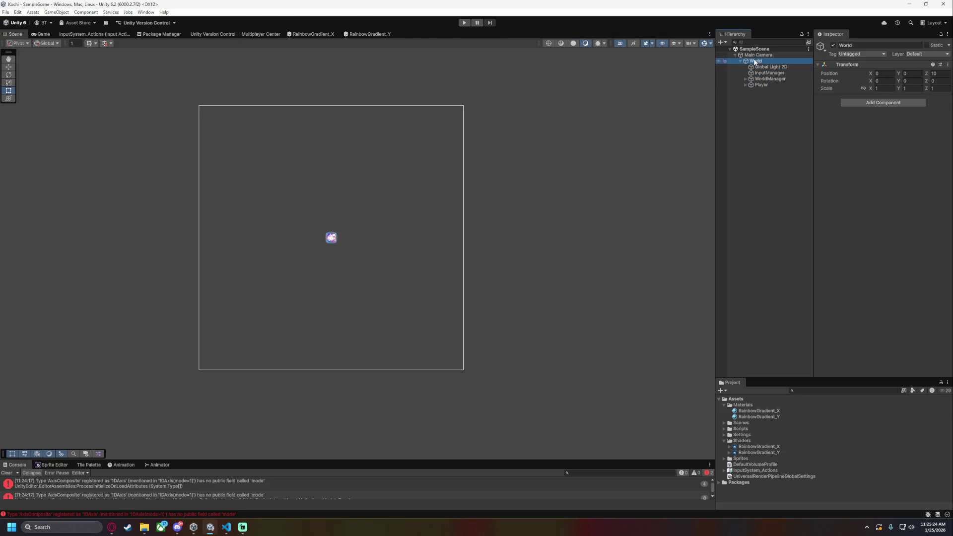
click(8, 69)
drag(338, 237, 211, 364)
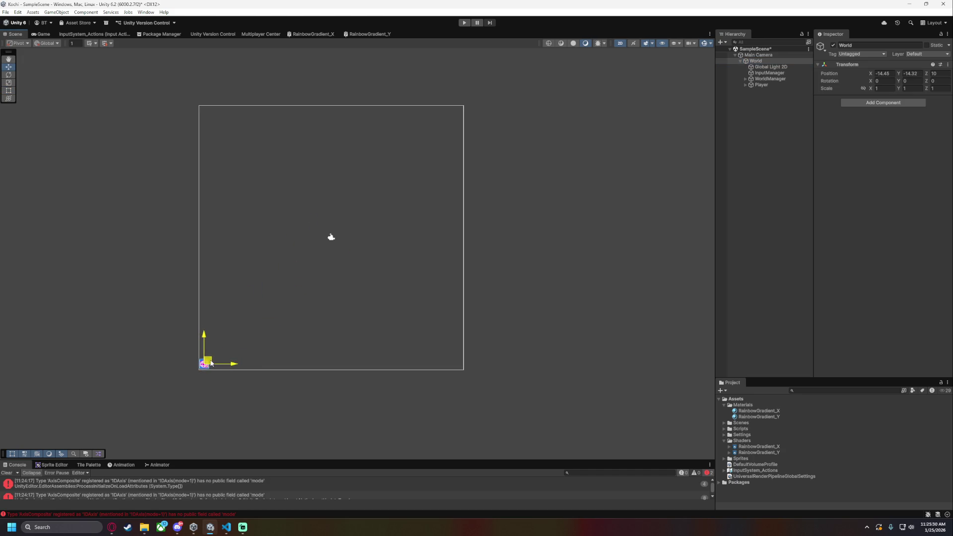
click(887, 73)
text(-14.5)
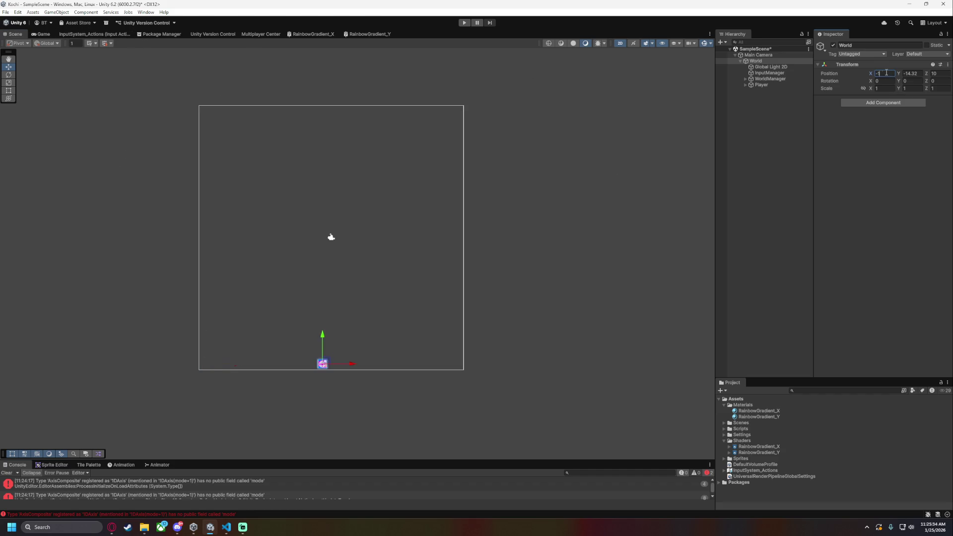
key(Tab)
text(-14.5)
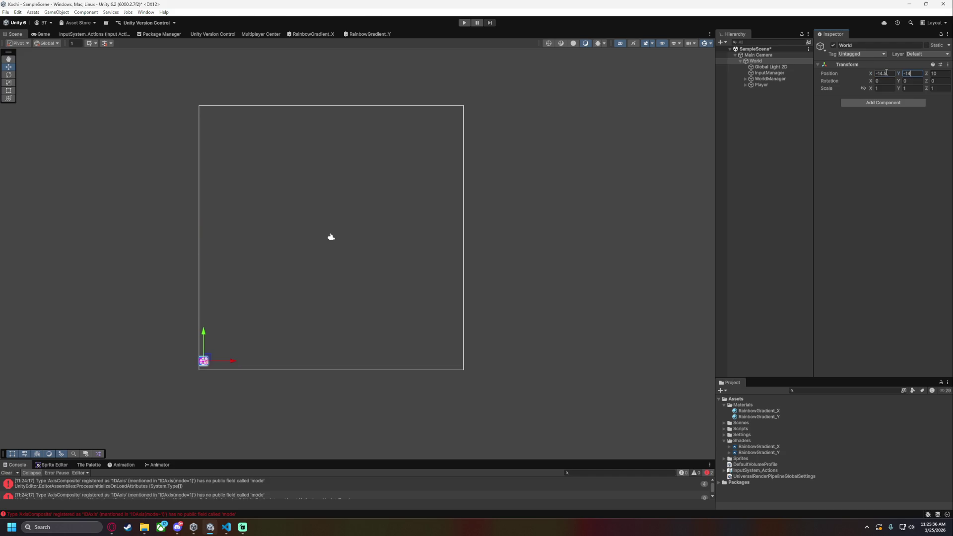
key(ctrl+s)
In VS Code, open the .position search match in PlayerBodyMove.cs and scroll through it
click(227, 527)
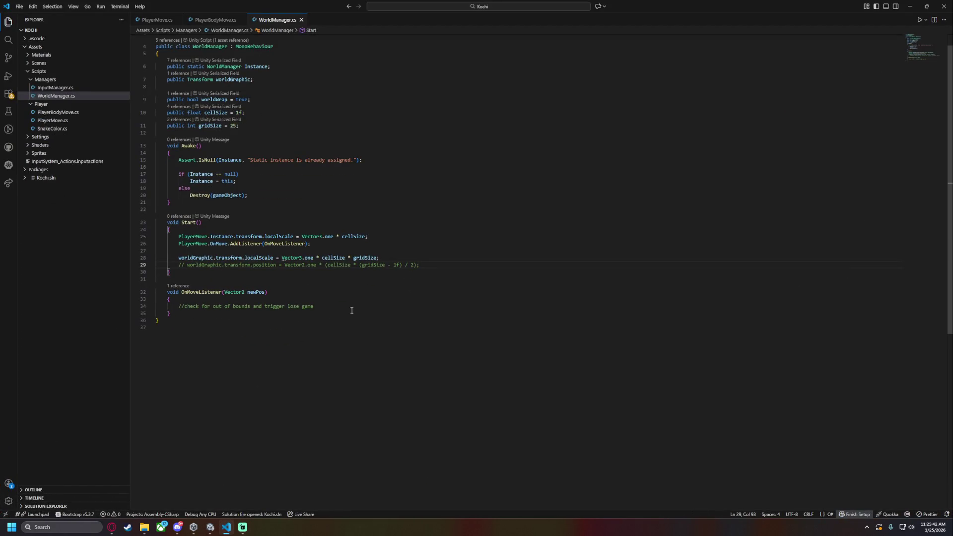
click(8, 42)
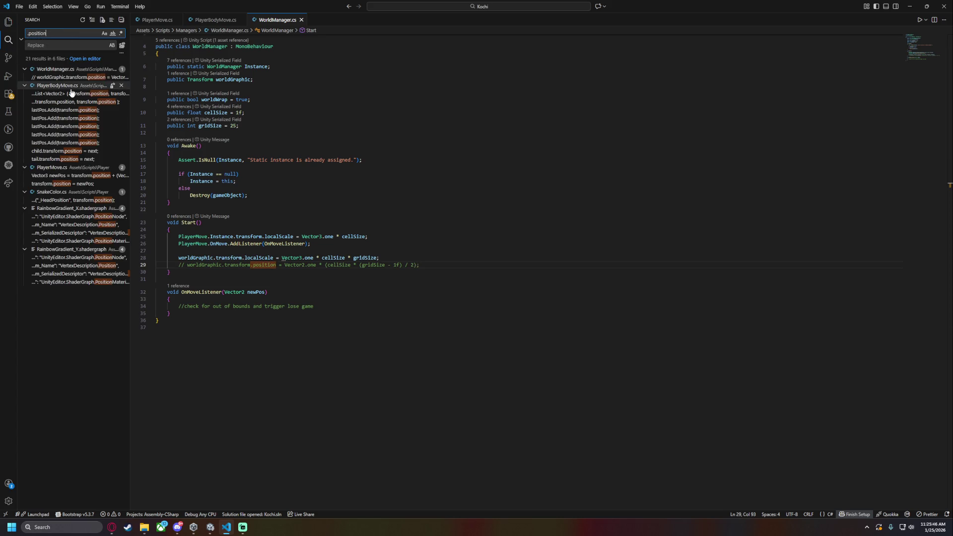
click(80, 94)
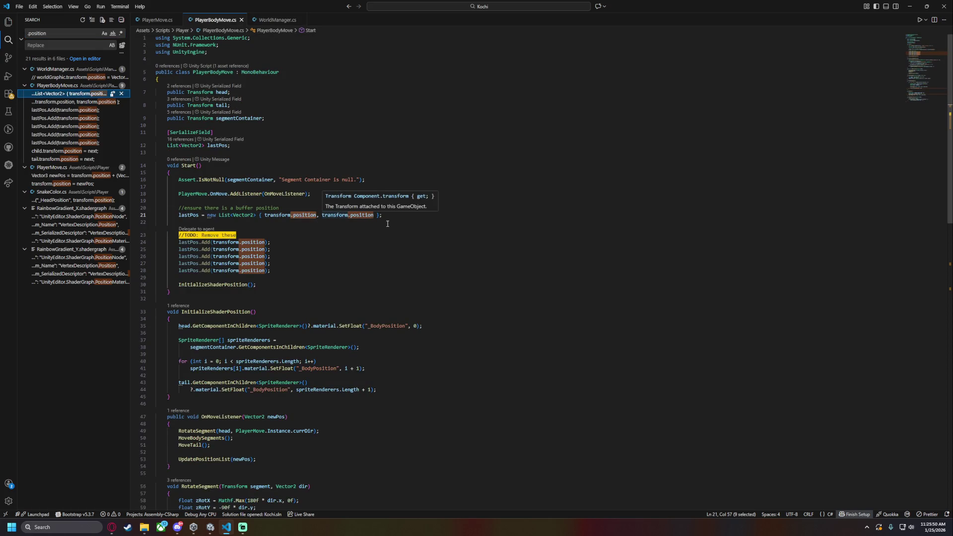
mouse_move(375, 216)
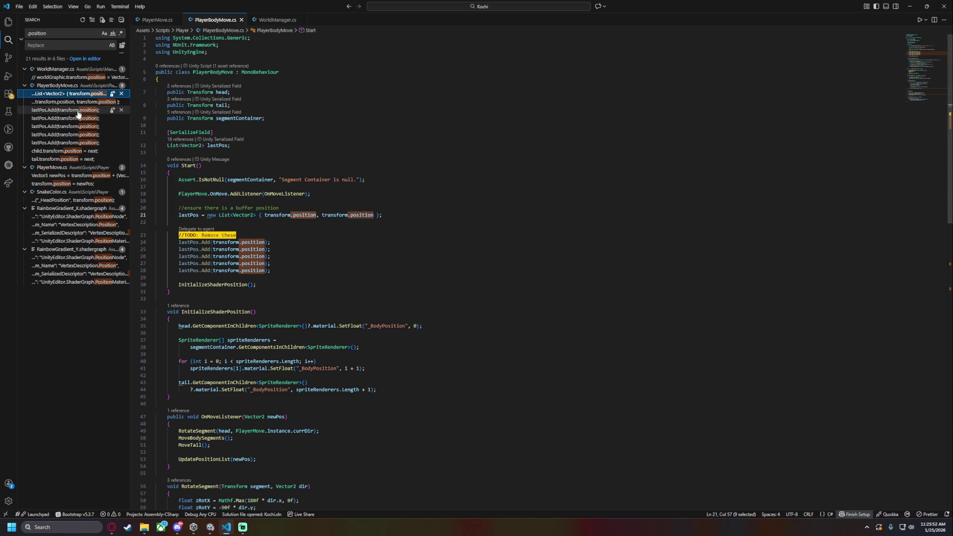
scroll(292, 284, down, 2)
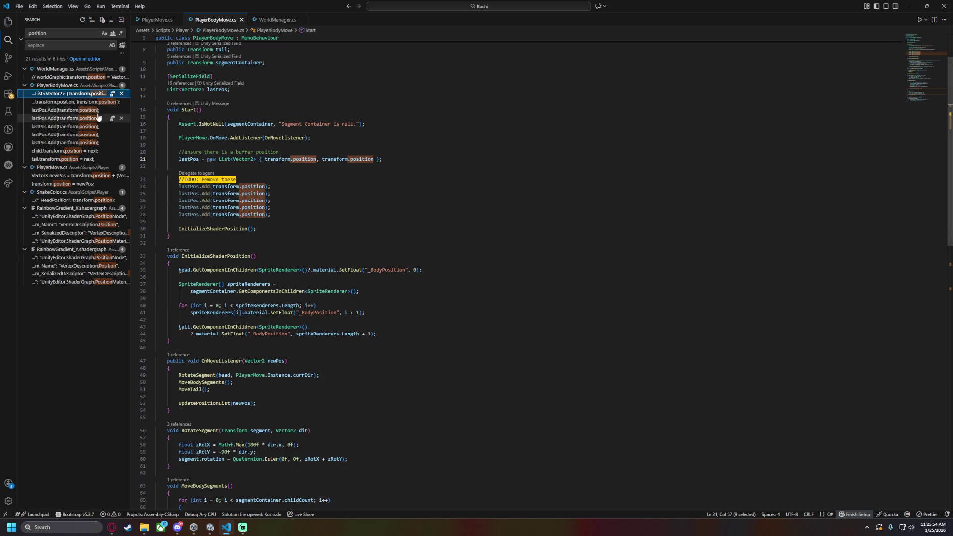
Review the newPos, world-wrap and position lines in PlayerMove.cs, then return to Unity and play
click(157, 20)
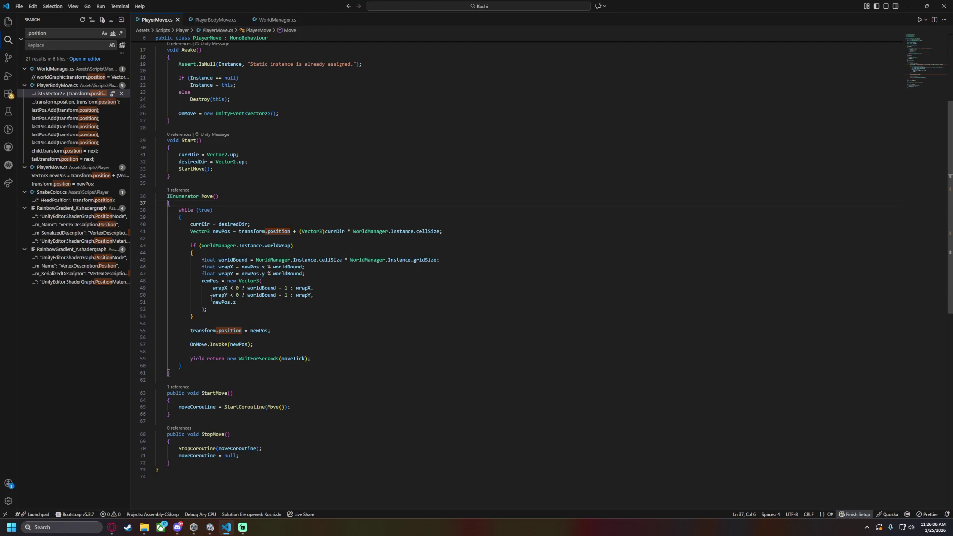
triple_click(203, 224)
mouse_move(190, 231)
mouse_down()
mouse_move(443, 232)
mouse_move(300, 232)
mouse_up()
click(444, 237)
drag(202, 260, 305, 274)
mouse_move(256, 345)
mouse_down()
mouse_move(199, 313)
mouse_move(271, 330)
mouse_up()
click(253, 345)
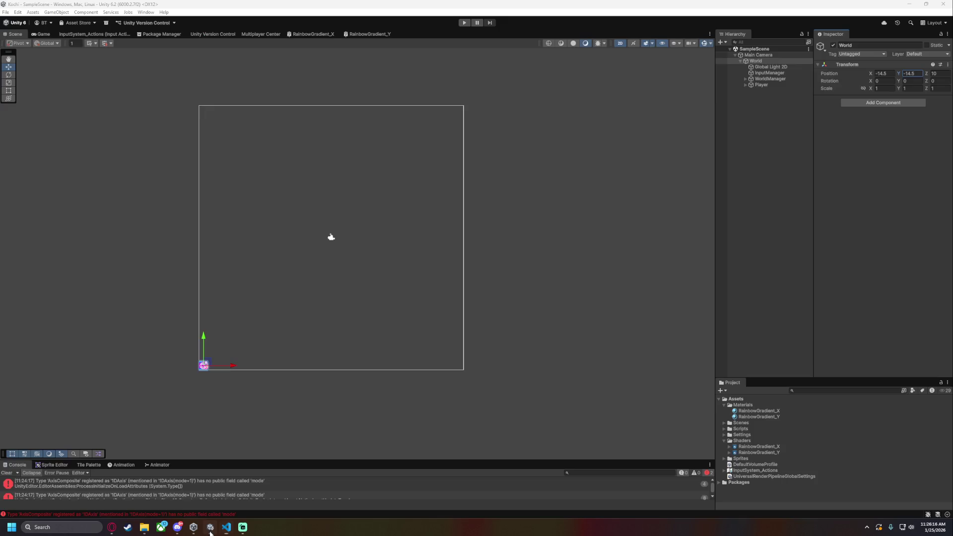
key(alt+Tab)
click(464, 23)
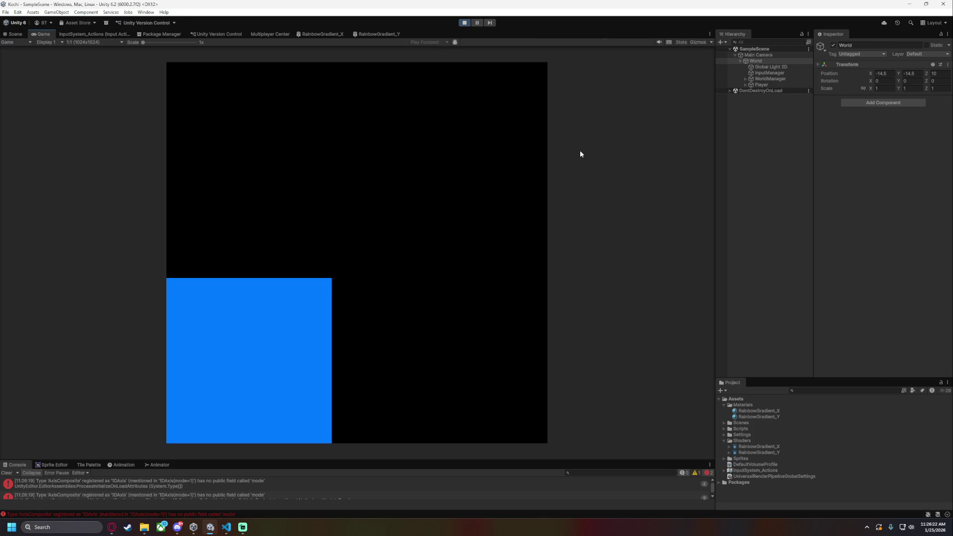
Inspect the Scene view during play, stop the game, and bring PlayerMove.cs back in VS Code
click(14, 34)
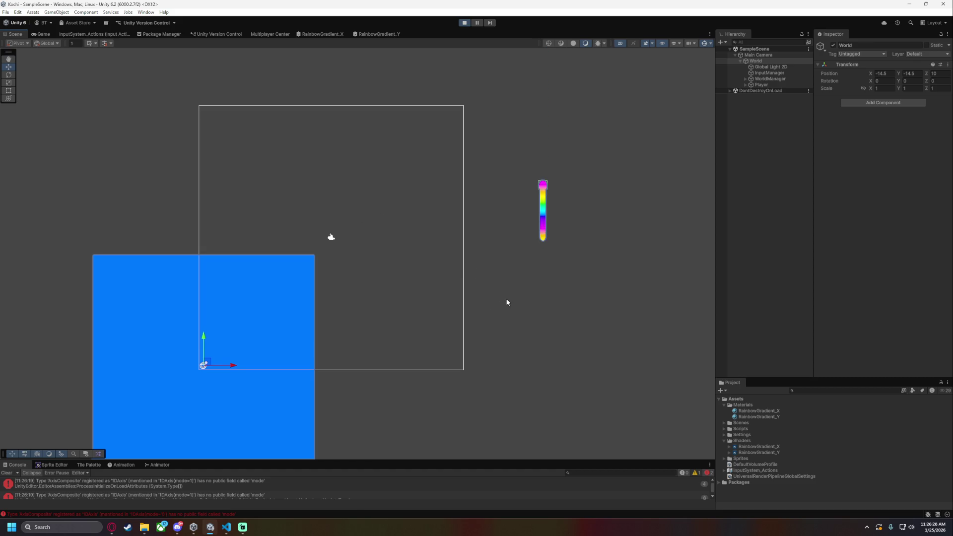
scroll(422, 339, down, 5)
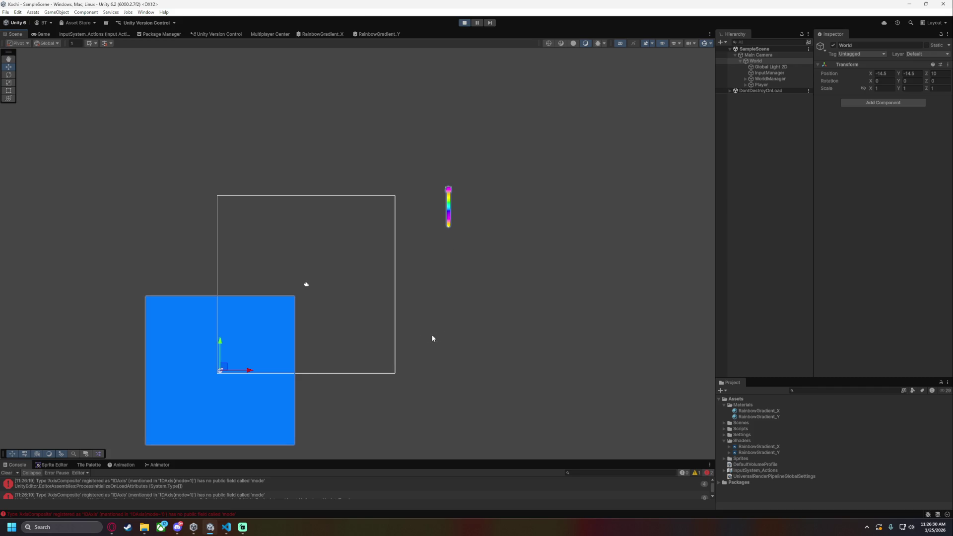
click(461, 26)
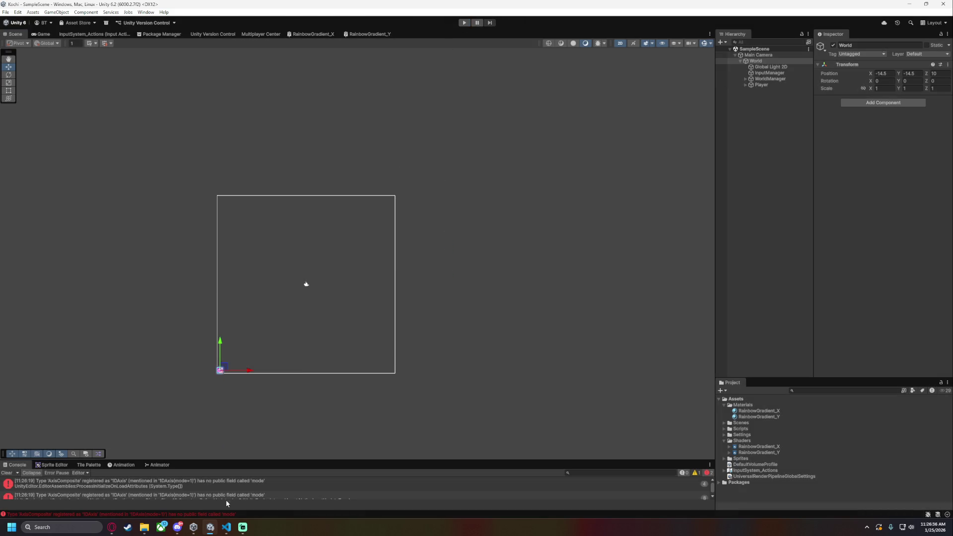
click(226, 527)
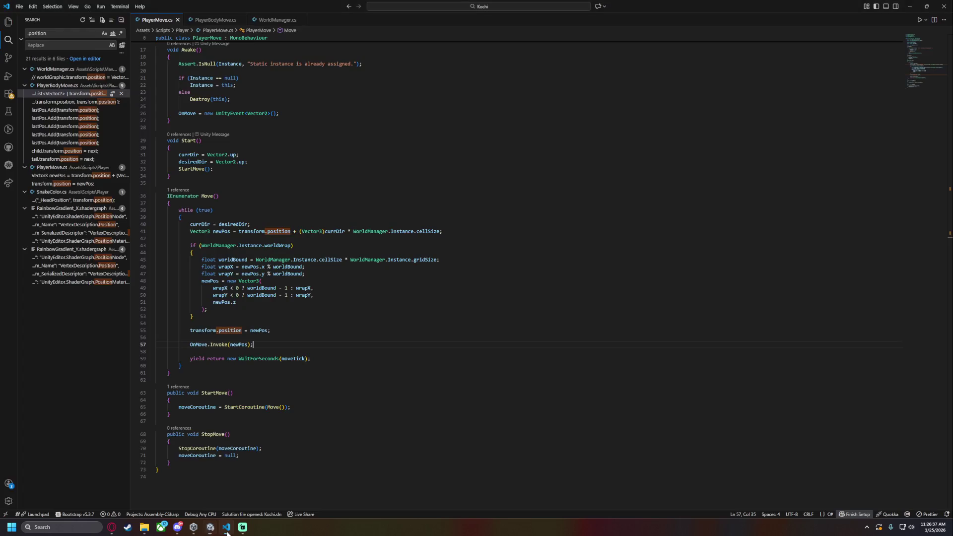
Uncomment the worldGraphic positioning line in WorldManager.cs
click(215, 20)
click(281, 20)
key(ctrl+slash)
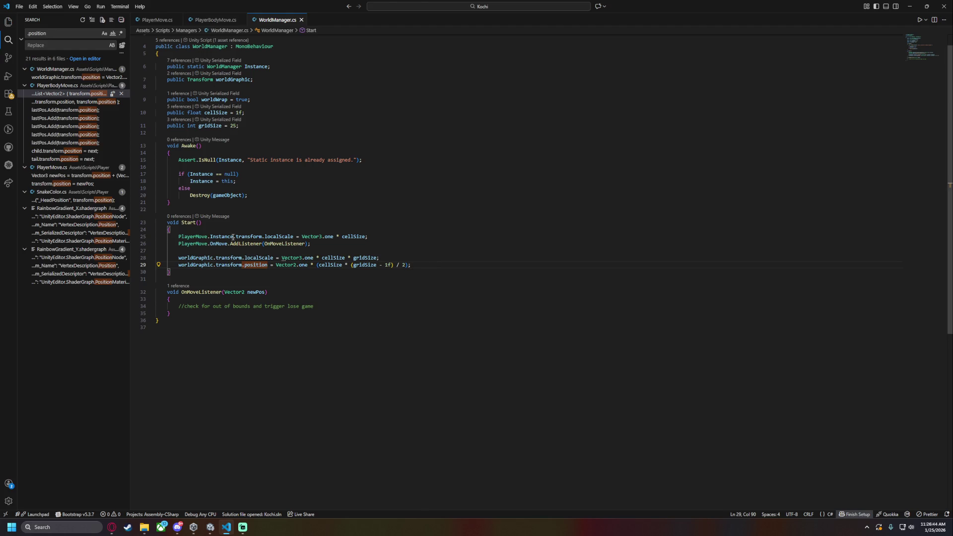
drag(223, 237, 297, 237)
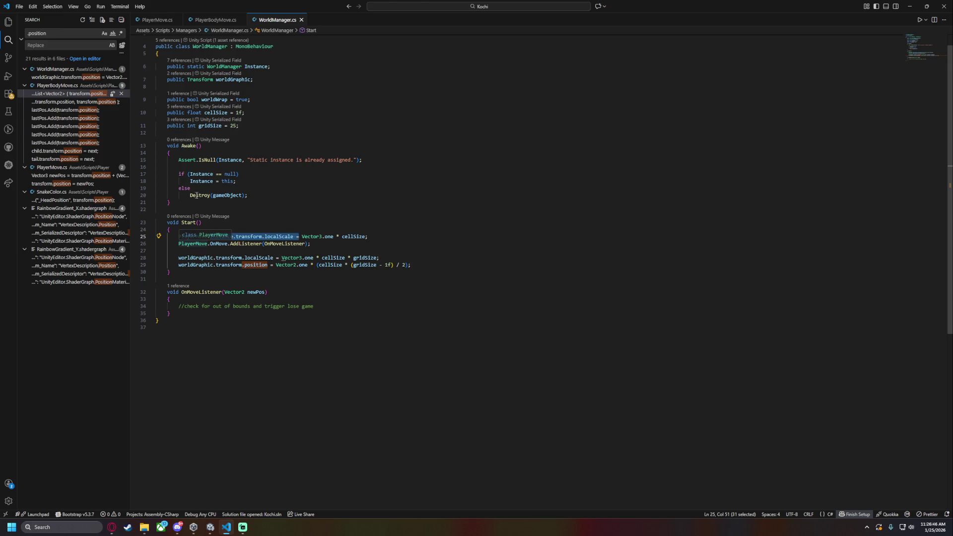
In PlayerBodyMove.cs, replace both position words on line 21 with localPosition
click(73, 111)
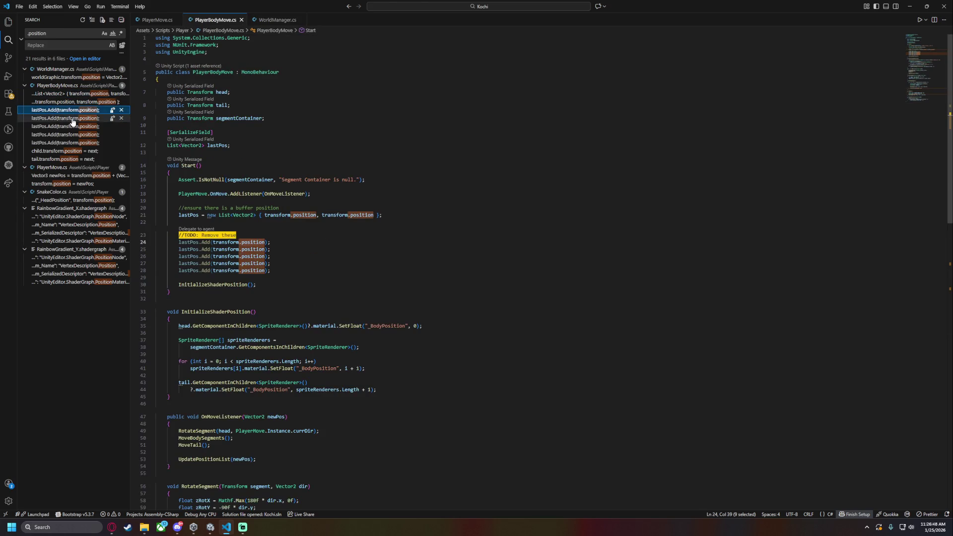
double_click(305, 215)
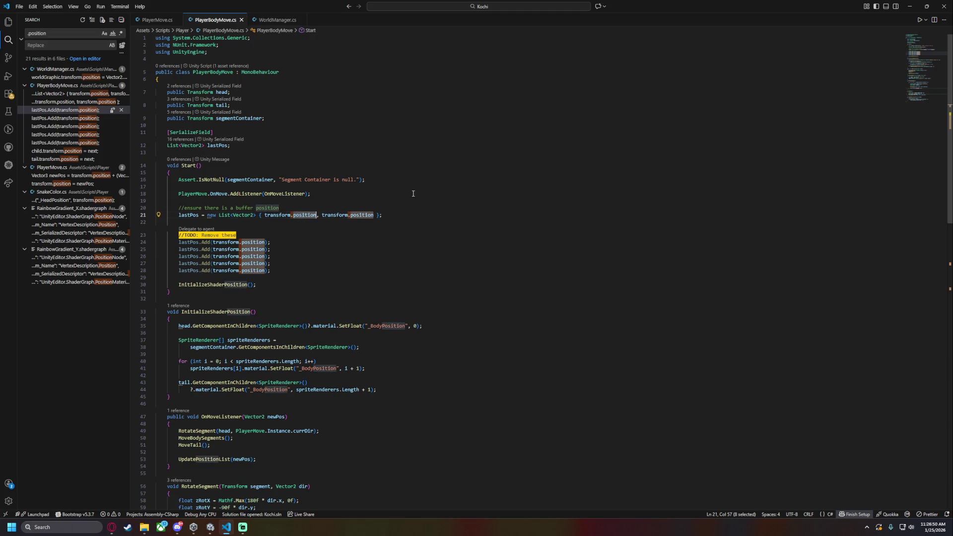
text(localP)
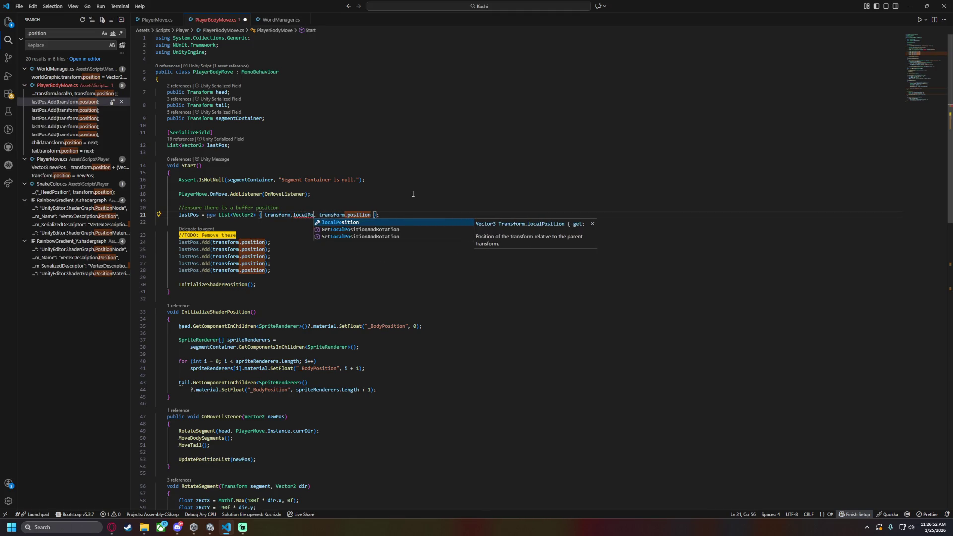
key(Tab)
double_click(313, 215)
key(ctrl+c)
double_click(377, 215)
key(ctrl+v)
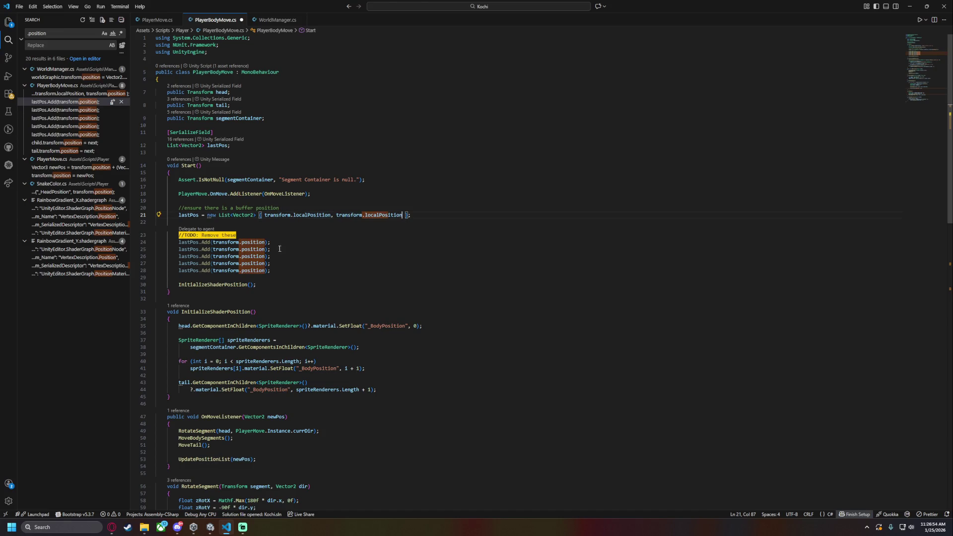
Change position to localPosition on lines 24–28, 73 and 81, saving the script
click(243, 242)
alt+shift+drag(242, 242, 266, 271)
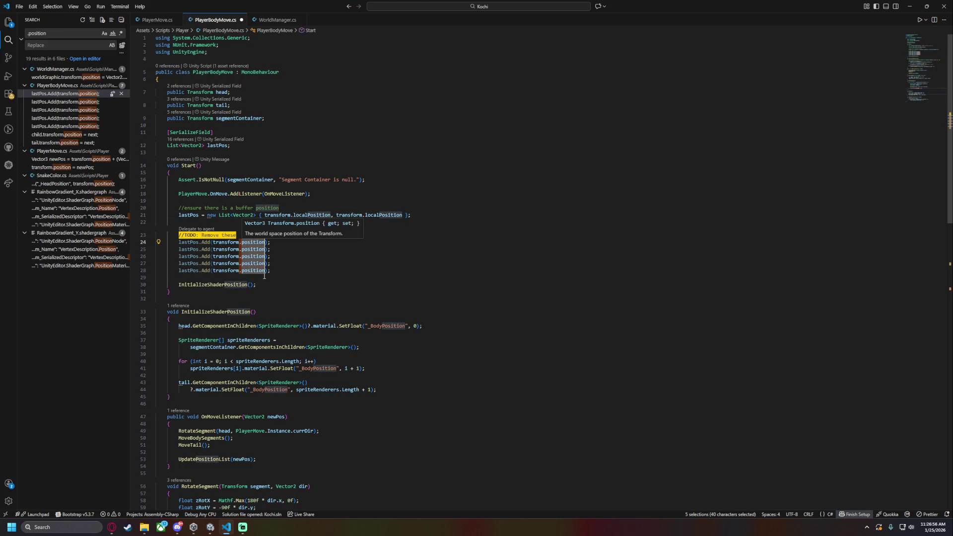
key(ctrl+v)
scroll(434, 298, down, 5)
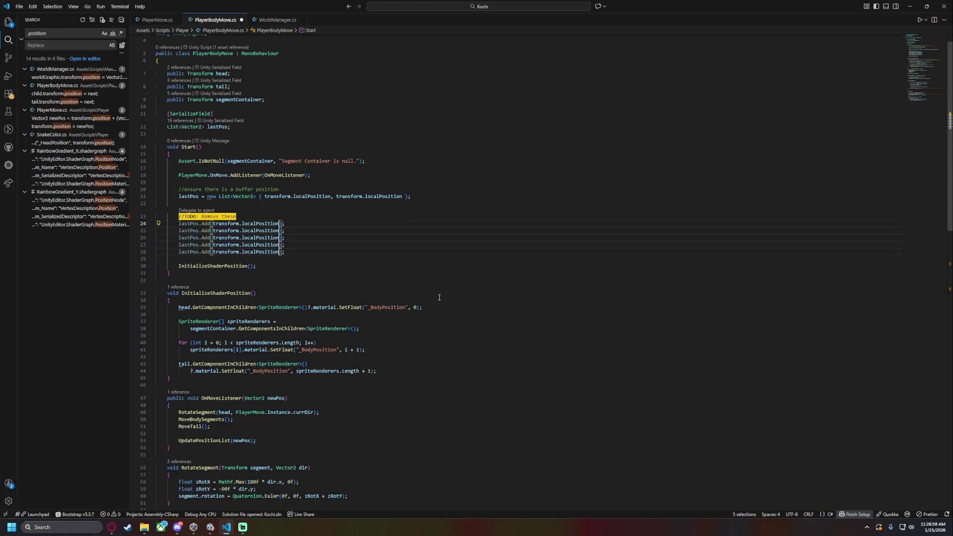
key(ctrl+s)
scroll(434, 297, down, 2)
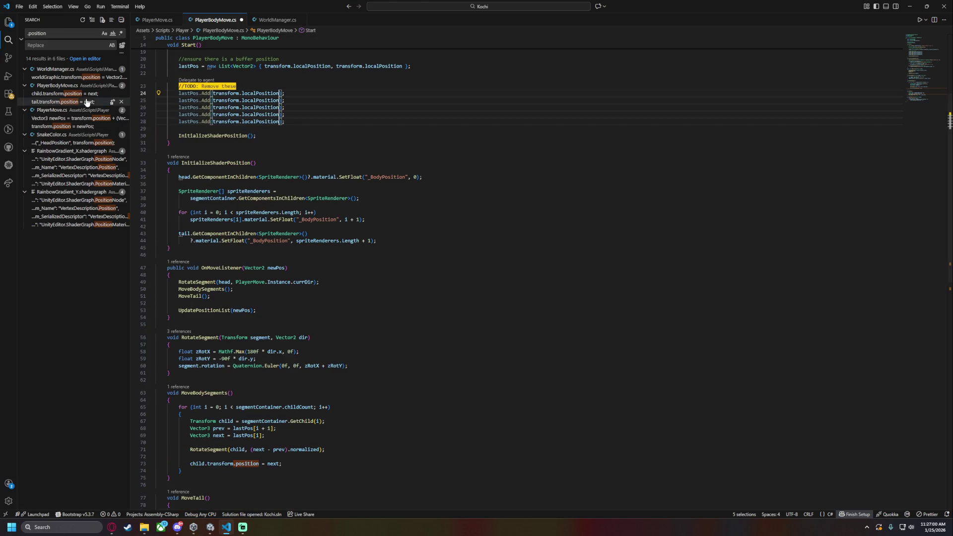
click(80, 93)
key(ctrl+v)
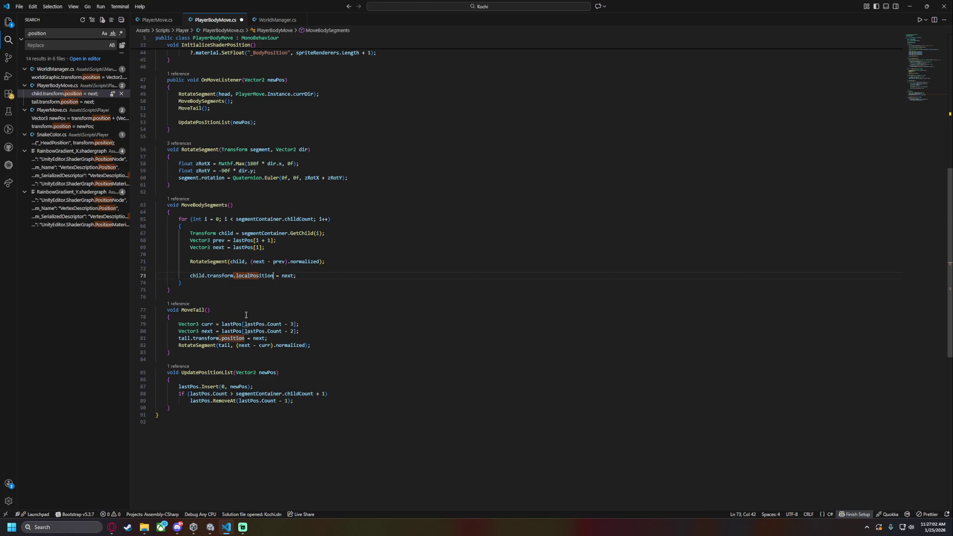
double_click(229, 339)
key(ctrl+v)
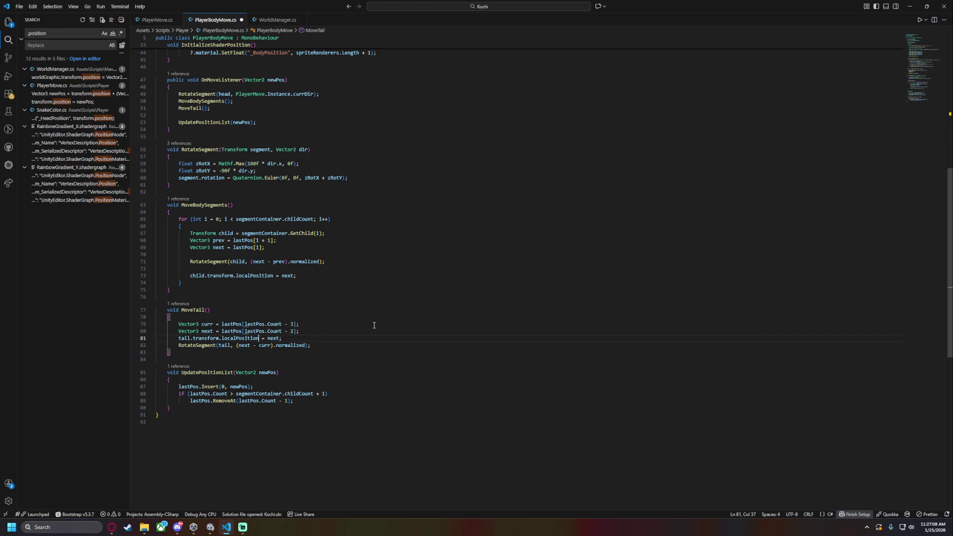
Undo the localPosition edits in PlayerBodyMove.cs and return to WorldManager.cs
key(ctrl+z)
key(ctrl+z)
key(ctrl+z)
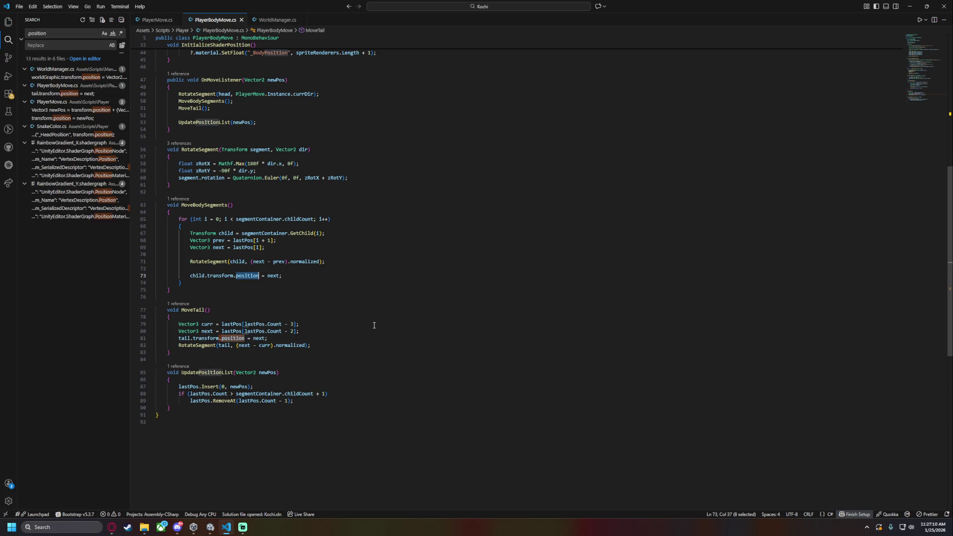
key(ctrl+z)
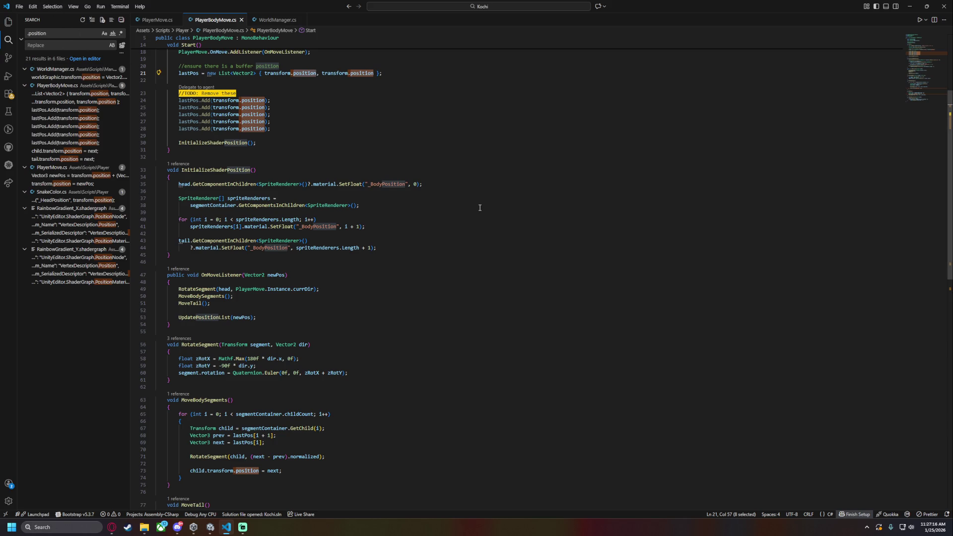
scroll(280, 218, up, 2)
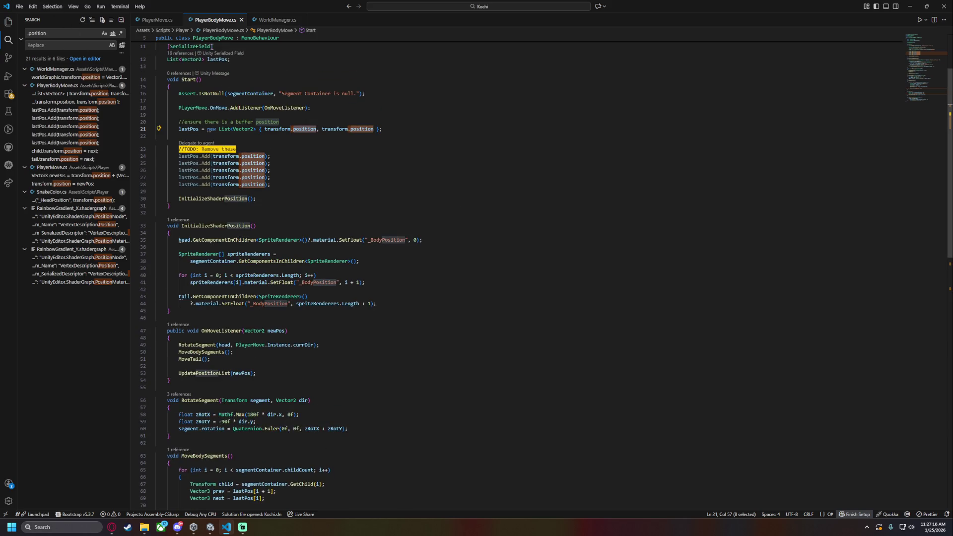
click(279, 20)
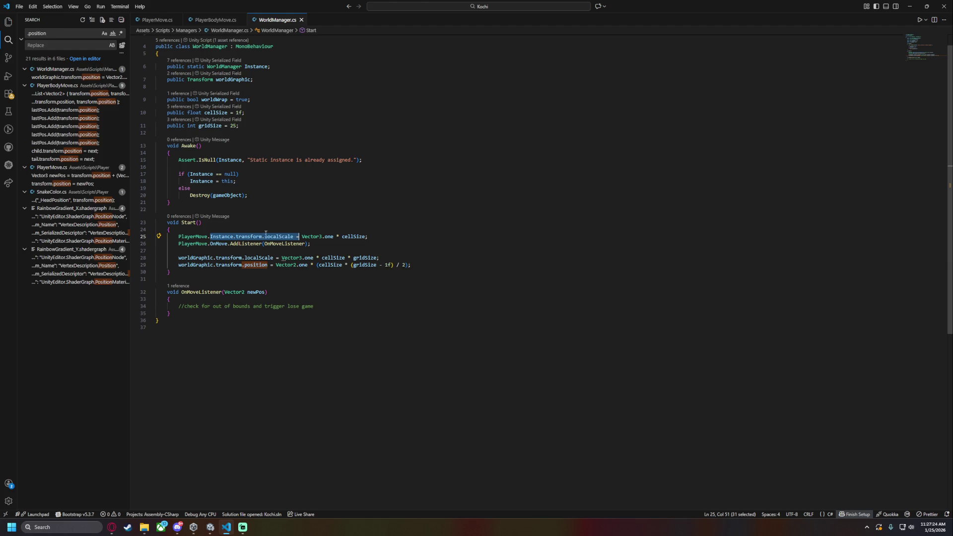
scroll(225, 203, up, 1)
Add 'public static Vector2 WorldOrigin;' below the Instance field in WorldManager.cs
click(252, 144)
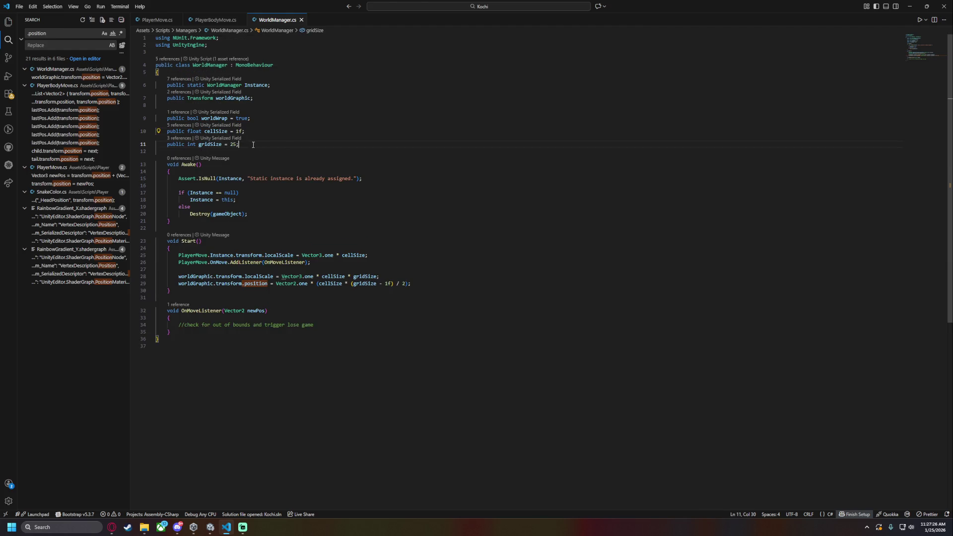
click(390, 101)
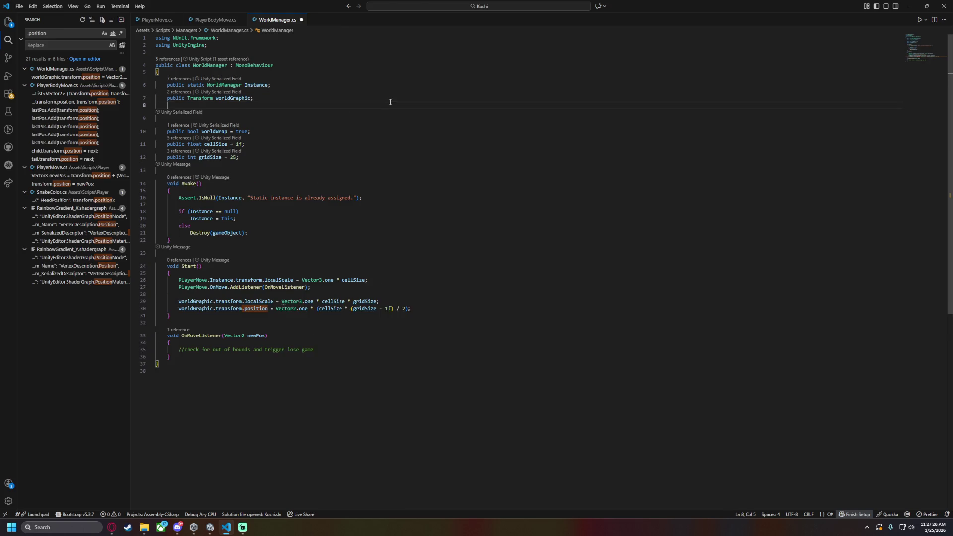
key(Up)
key(Return)
text(pub)
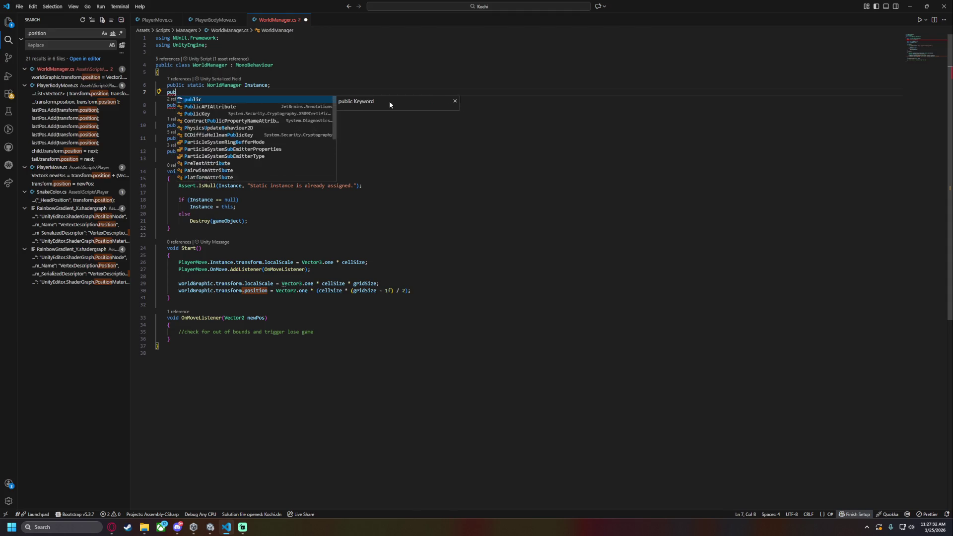
text(lic static)
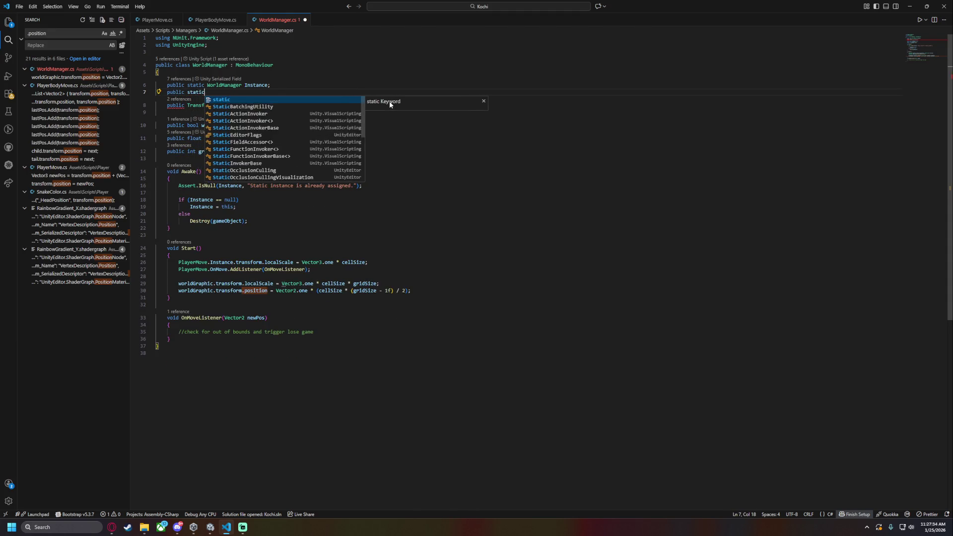
text( Vector2 World)
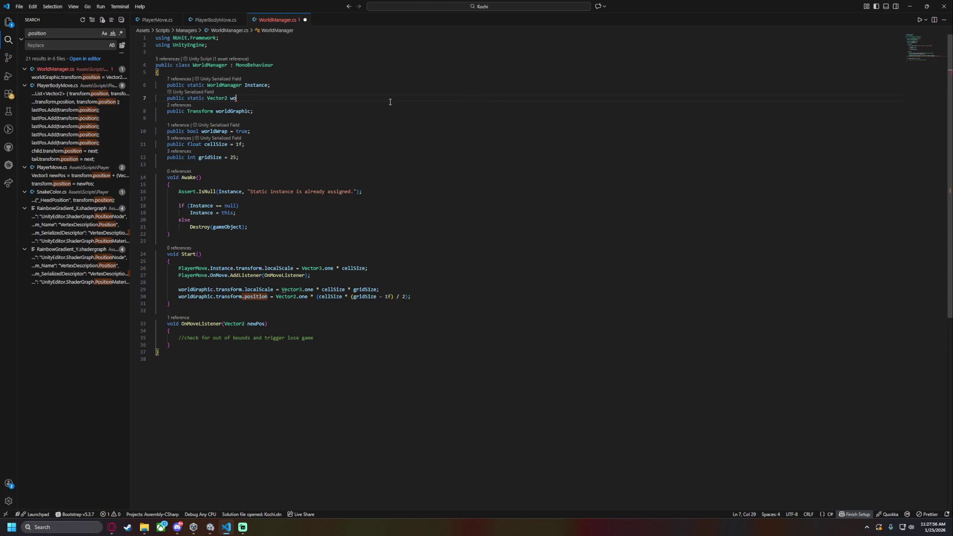
text(Origin)
text(;)
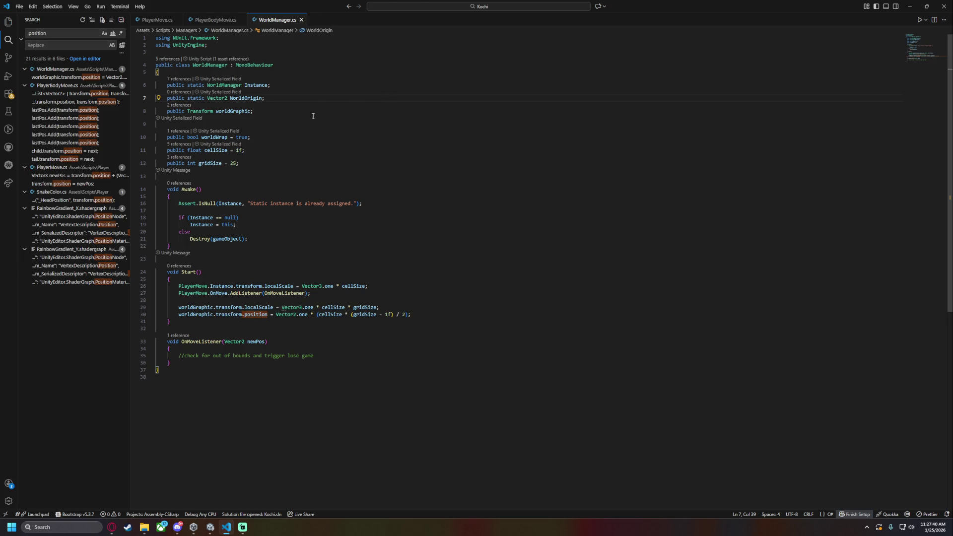
Add 'WorldOrigin = transform.position;' at the end of Awake and save WorldManager.cs
click(265, 227)
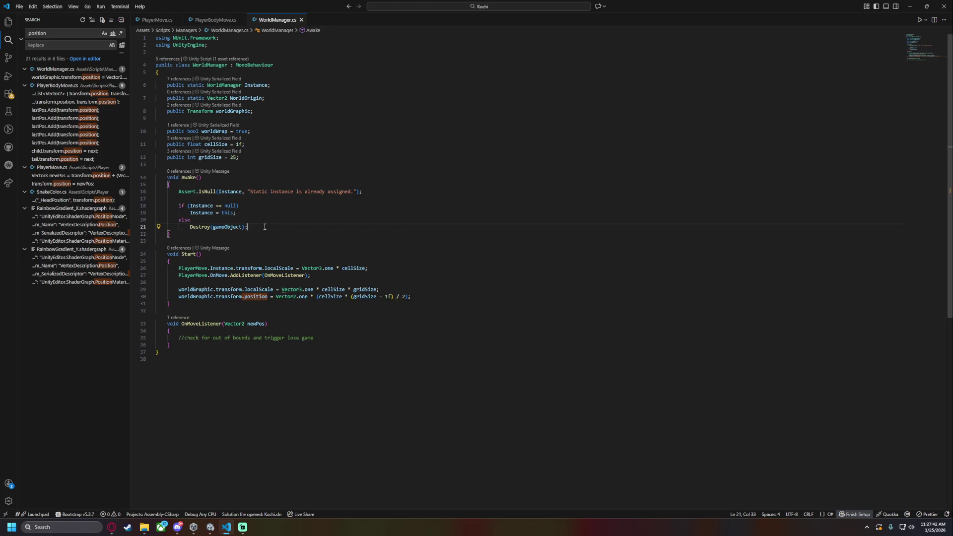
key(Return)
key(Return)
key(Down)
key(Home)
key(BackSpace)
key(BackSpace)
key(Return)
key(Return)
text(worl)
key(Down)
key(Down)
key(Down)
key(Tab)
text(= transform.position;)
key(ctrl+s)
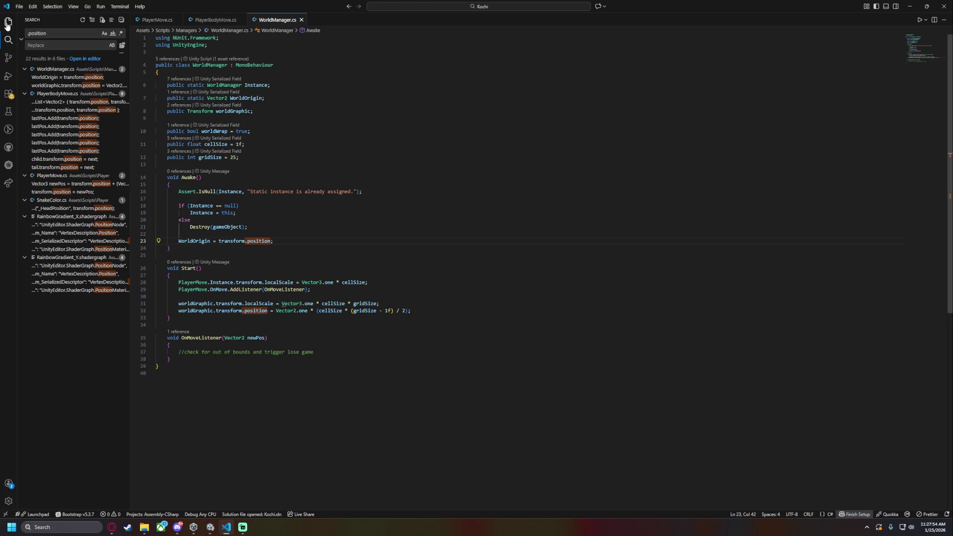
click(7, 21)
double_click(196, 242)
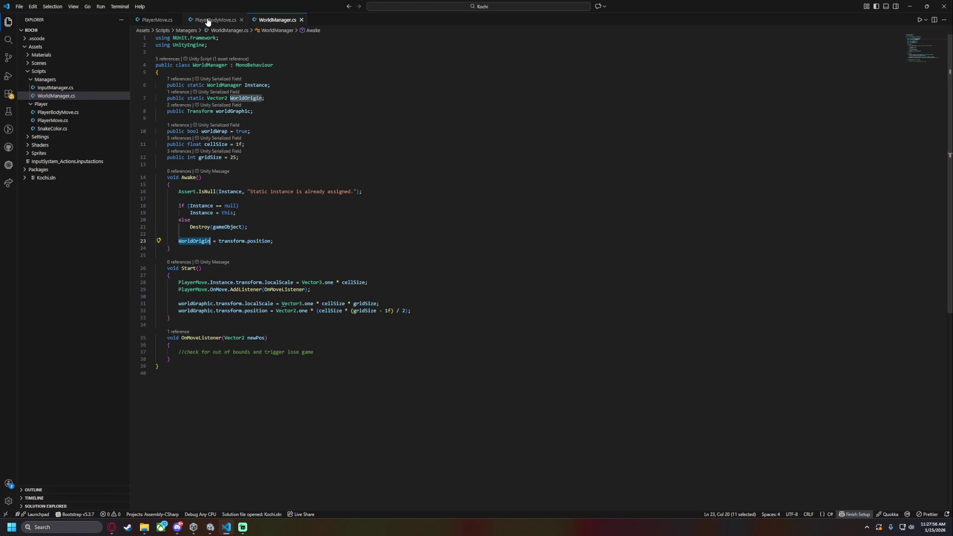
Switch to PlayerMove.cs and examine the newPos and worldBound expressions on lines 41 and 45
key(ctrl+Tab)
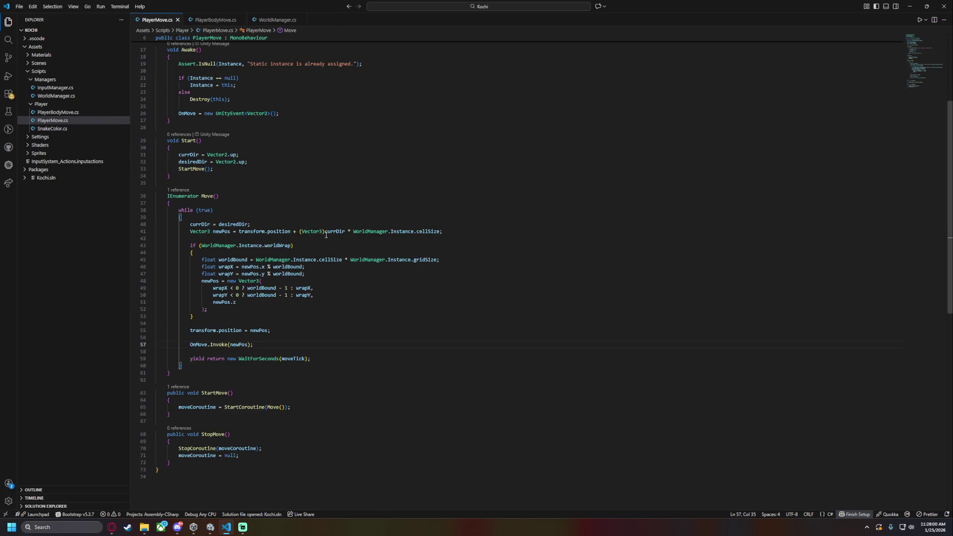
click(251, 232)
click(278, 231)
click(314, 232)
drag(302, 231, 345, 231)
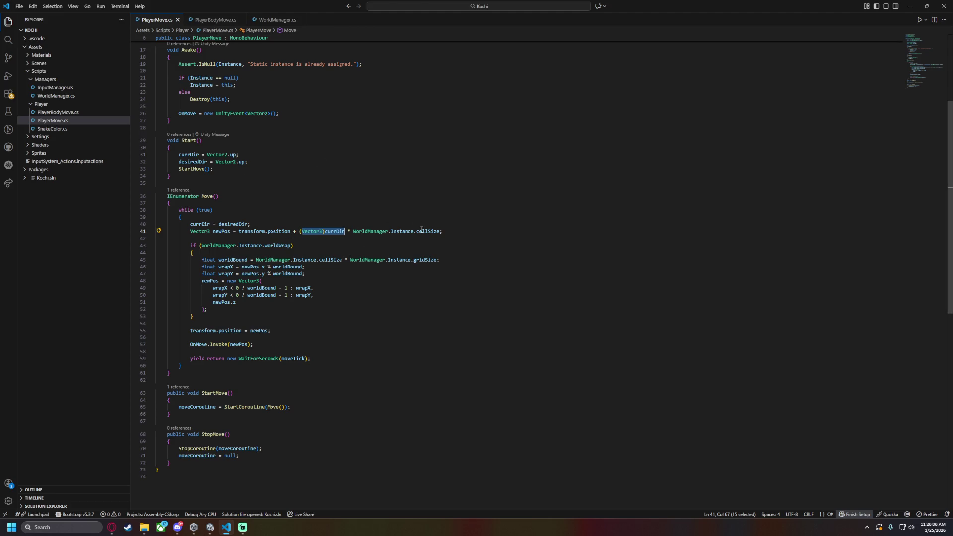
drag(440, 231, 353, 231)
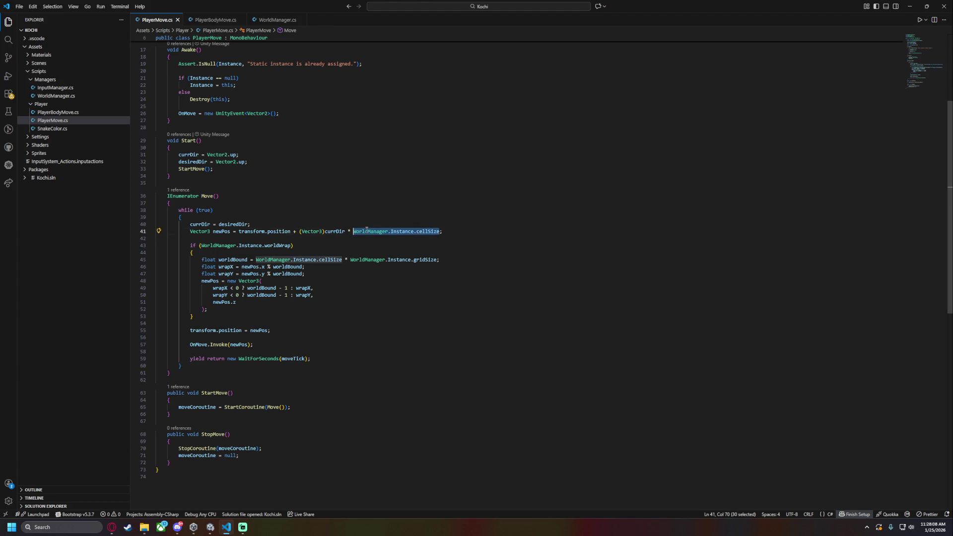
click(234, 260)
drag(256, 259, 343, 259)
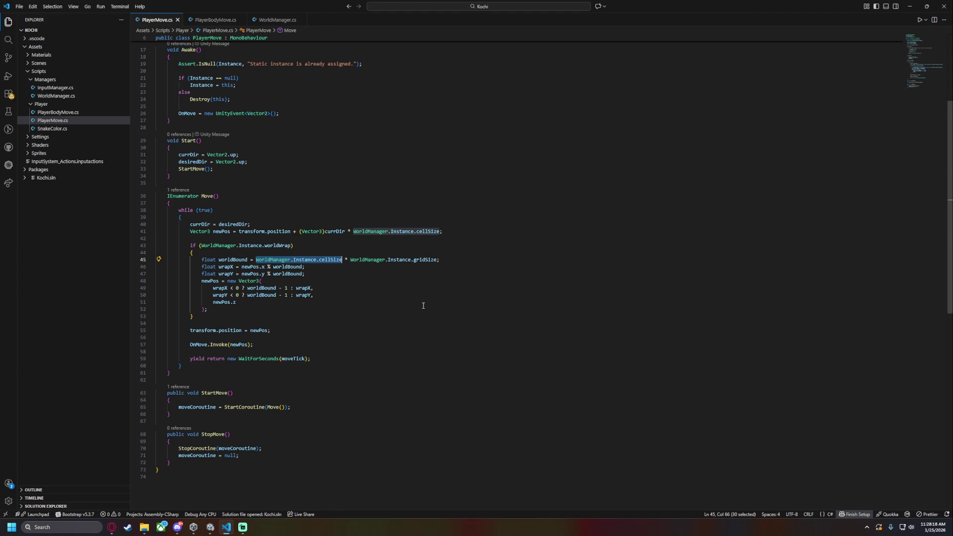
key(End)
key(Left)
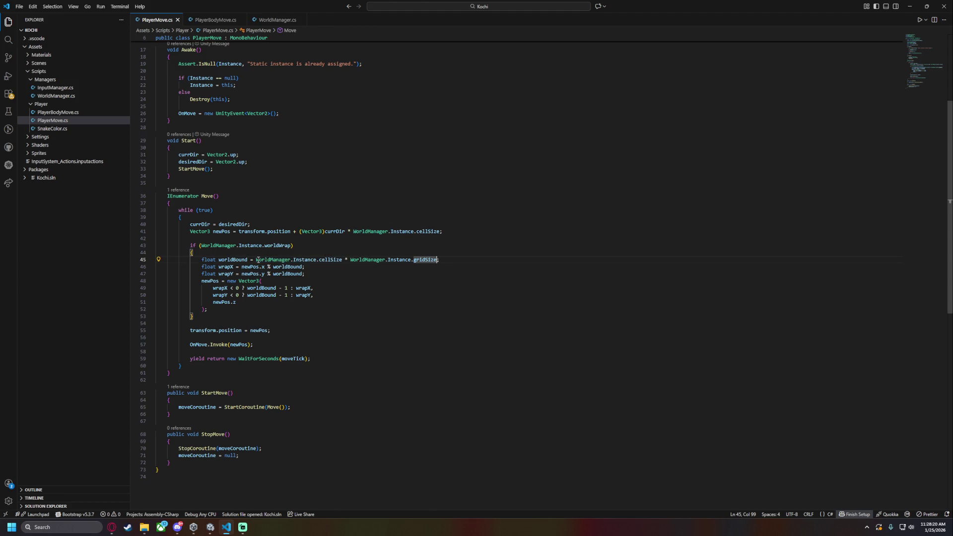
click(256, 260)
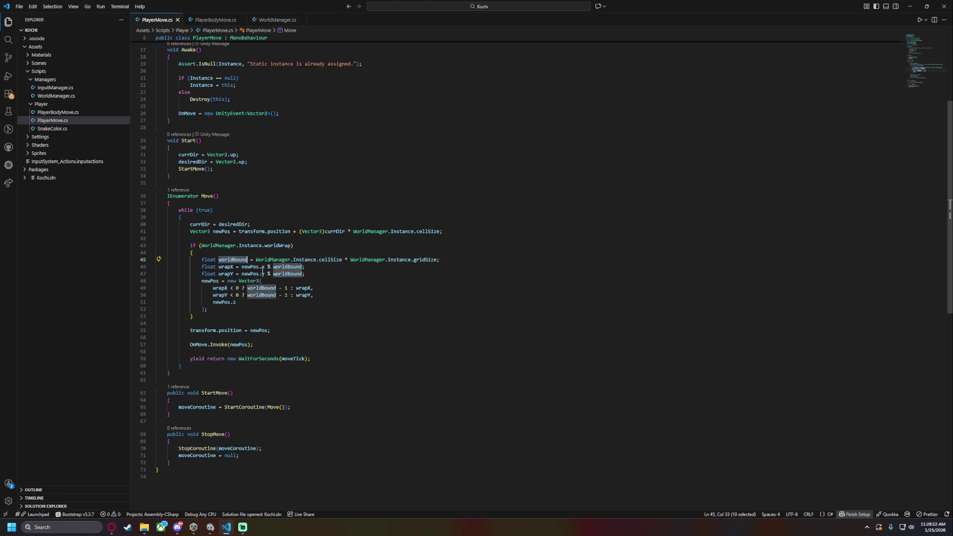
Try wrapping the newPos % worldBound expressions on lines 46–47 in parentheses, then undo it
drag(242, 267, 304, 267)
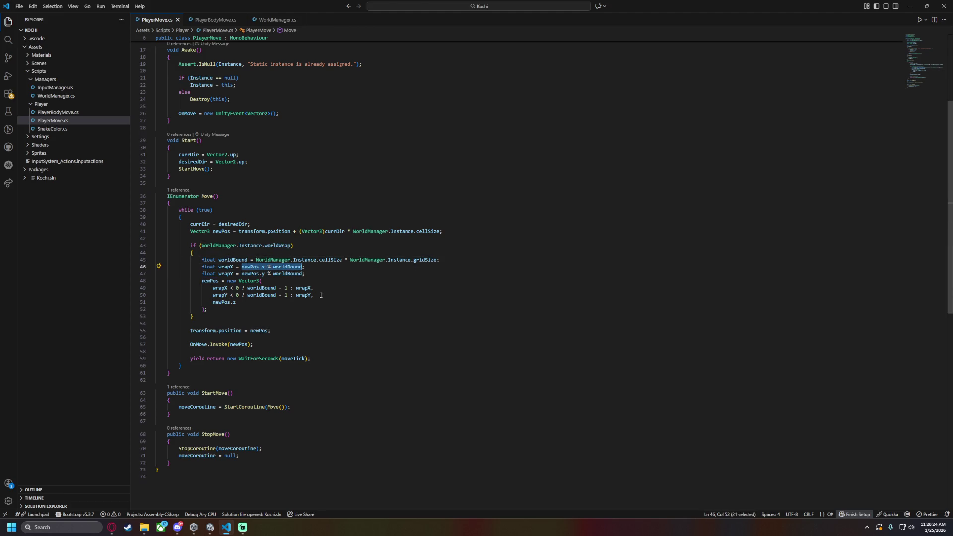
key(Down)
key(Down)
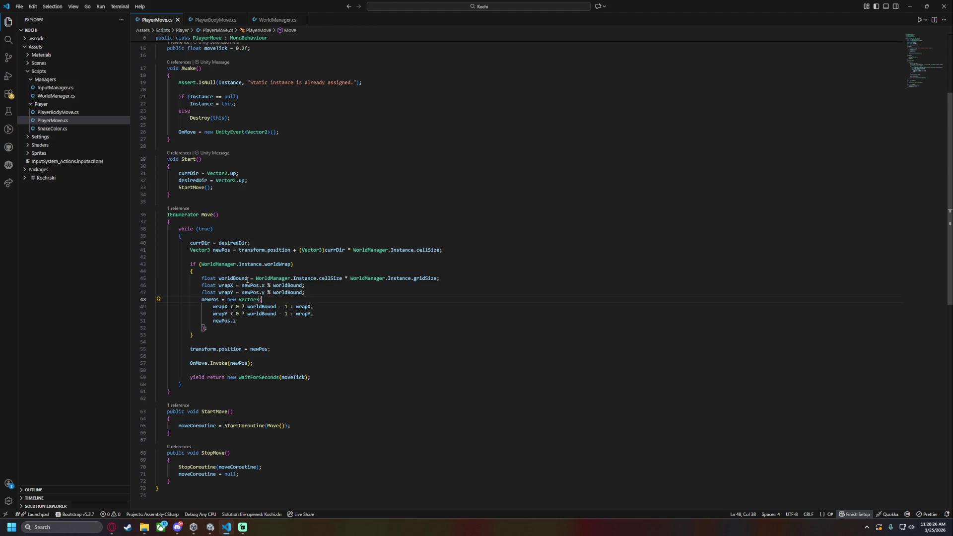
click(241, 267)
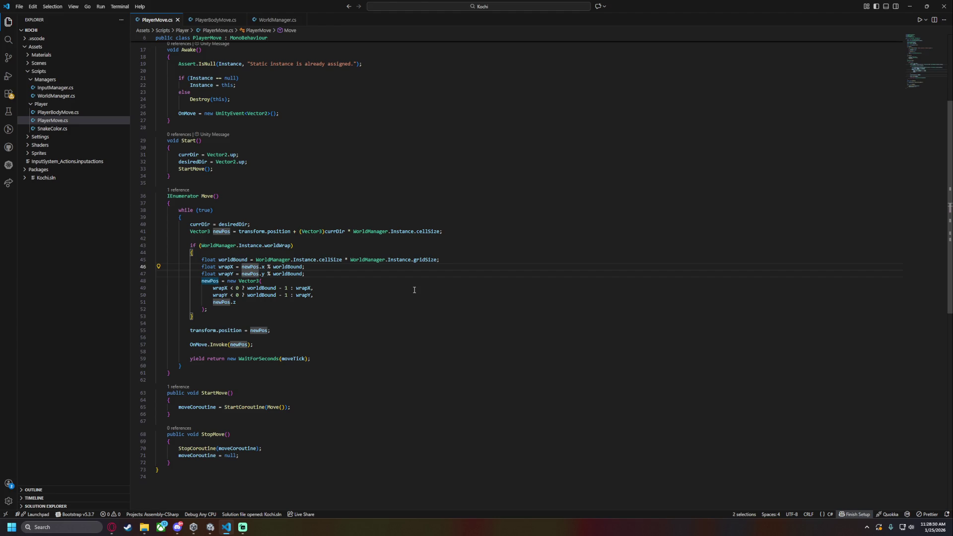
key(ctrl+shift+Left)
key(ctrl+shift+Left)
key(ctrl+shift+Left)
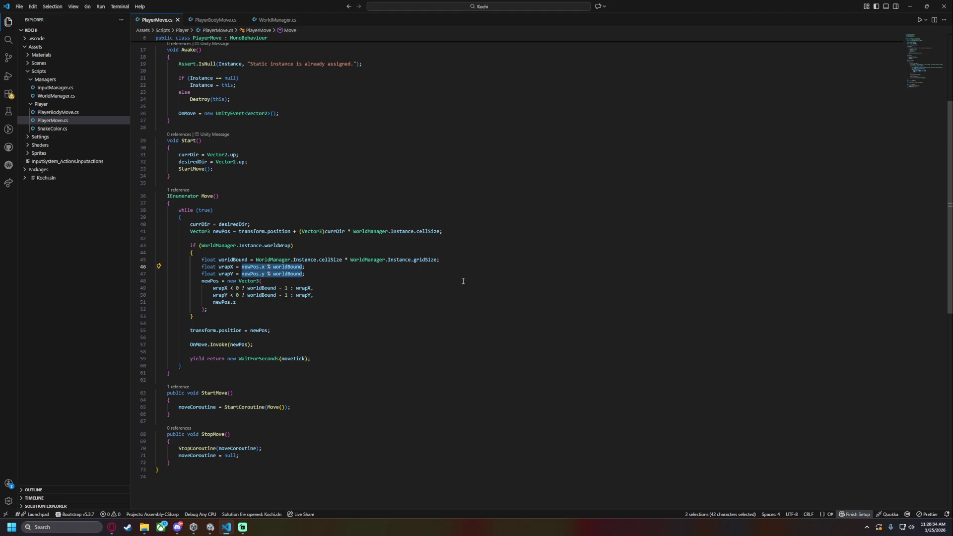
text(()
key(Right)
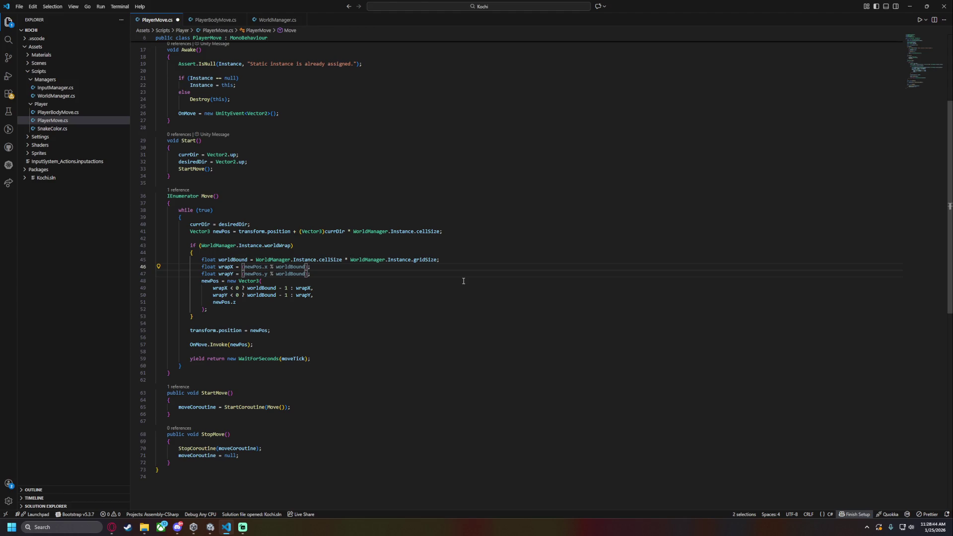
key(ctrl+z)
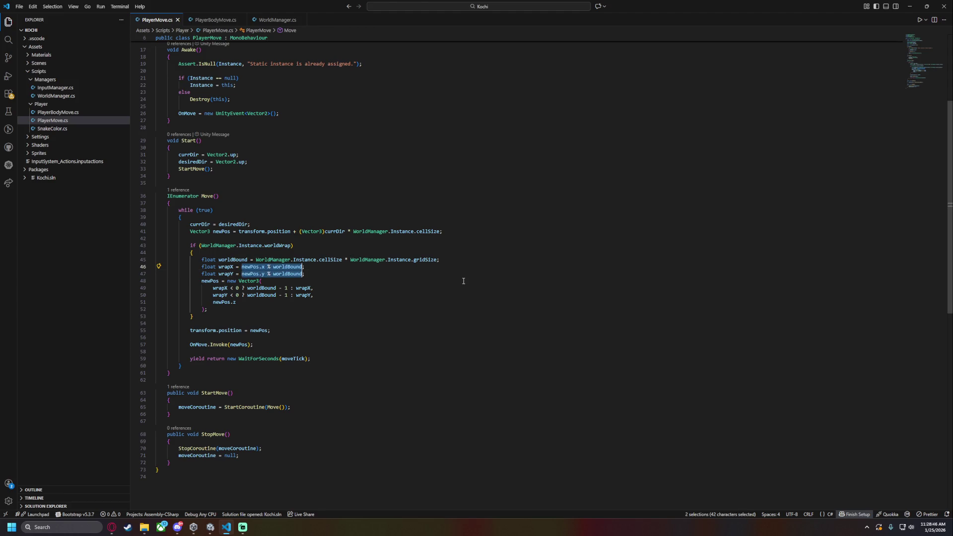
text(()
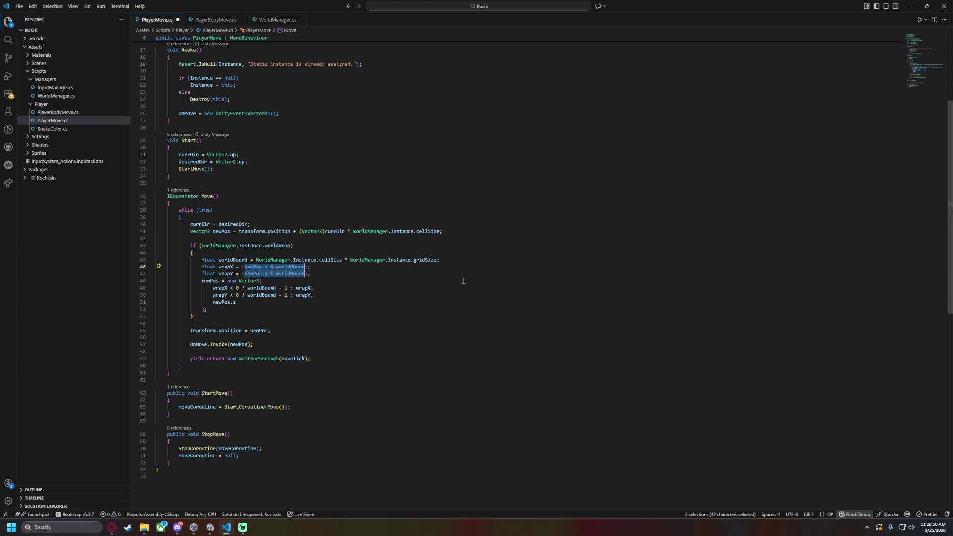
key(ctrl+z)
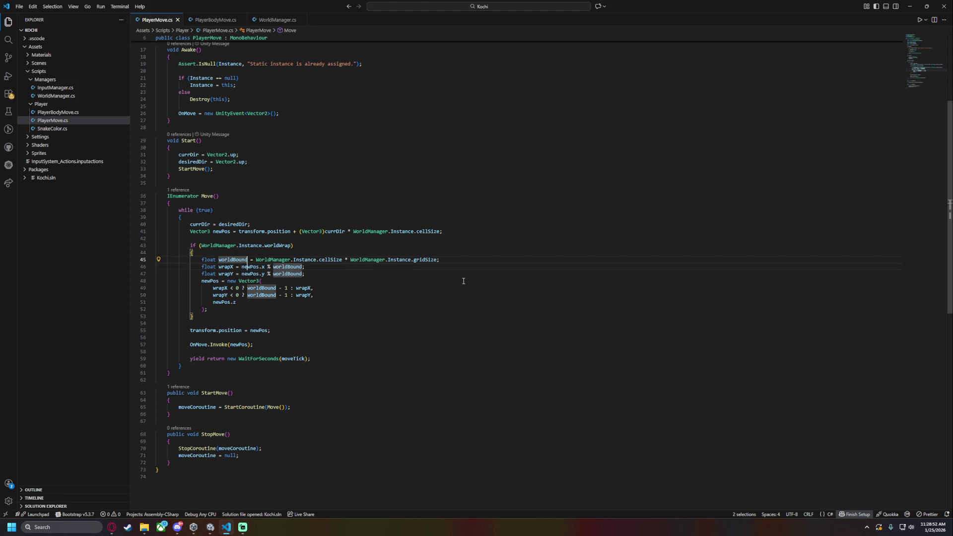
Select the whole WorldManager.Instance.cellSize * gridSize product on line 45
double_click(261, 259)
drag(261, 259, 341, 261)
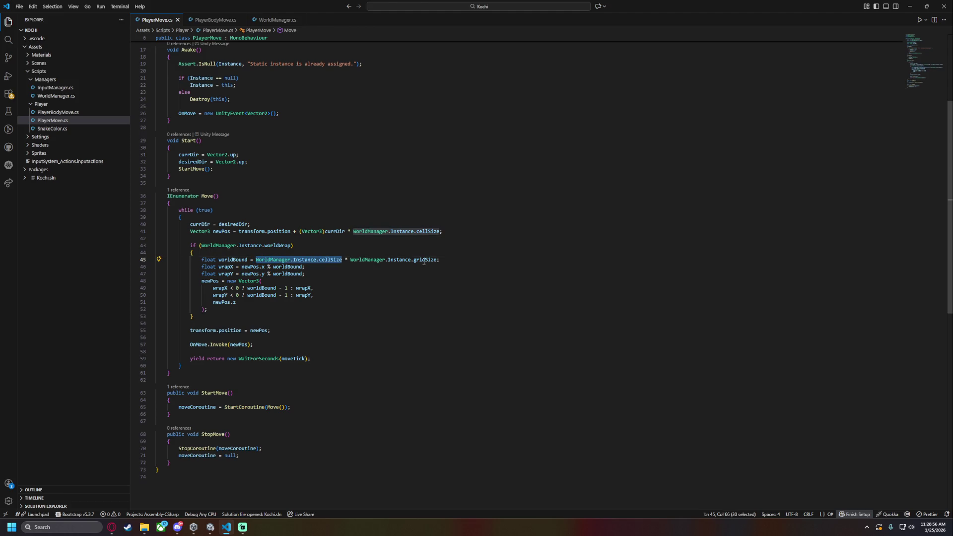
drag(437, 259, 255, 259)
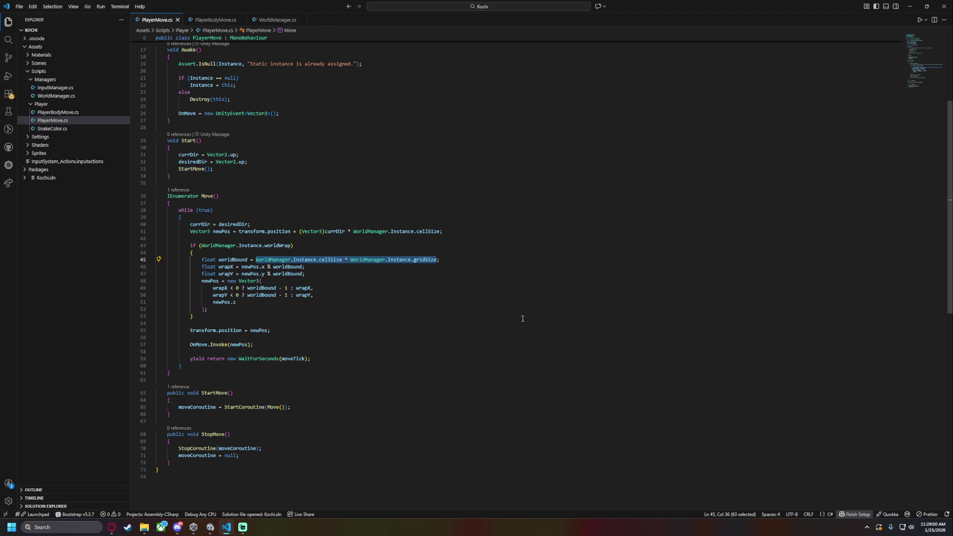
Append ' - WorldManager.WorldOrigin.x' to the worldBound expression in PlayerMove.cs and save
text(()
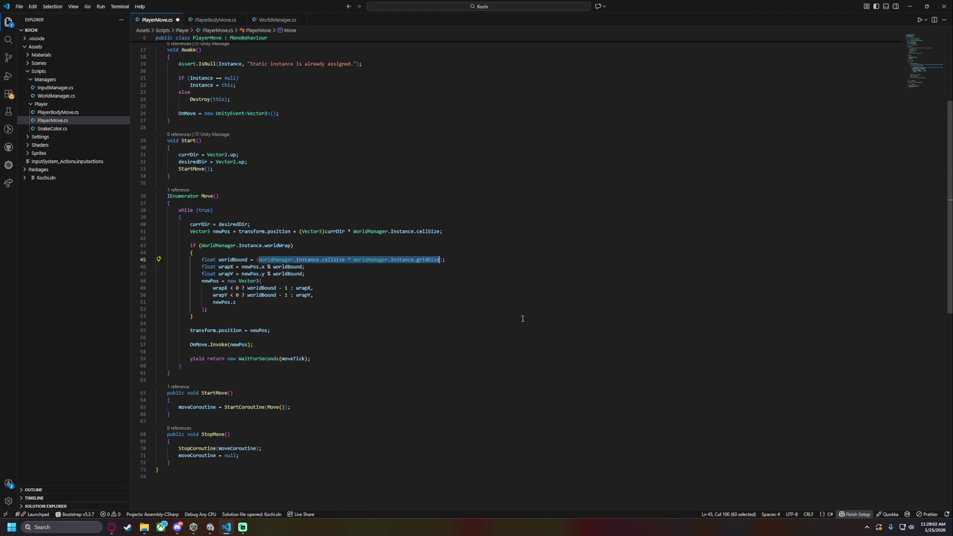
key(Right)
key(Right)
text(- )
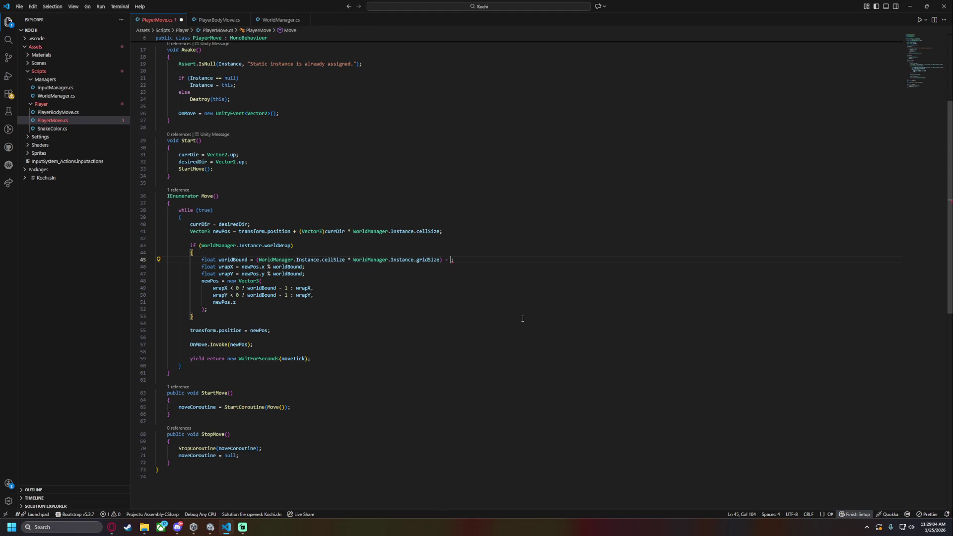
text(Worl)
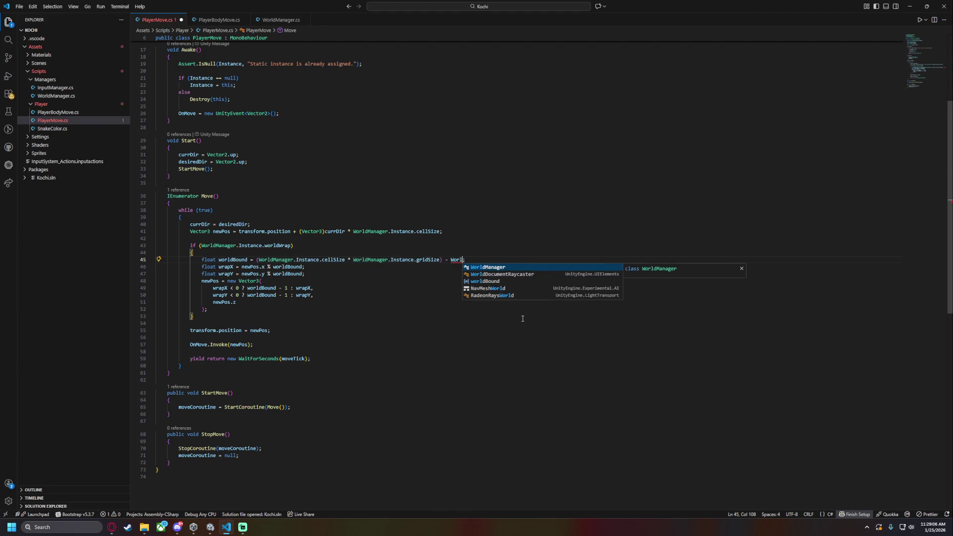
key(Tab)
text(.)
key(Escape)
text(W)
key(Tab)
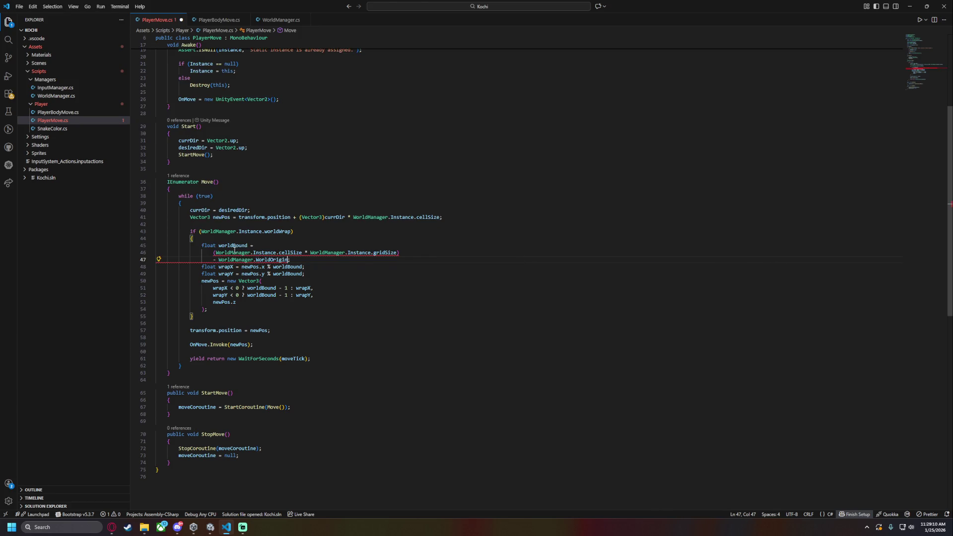
text(.x)
key(Escape)
key(ctrl+s)
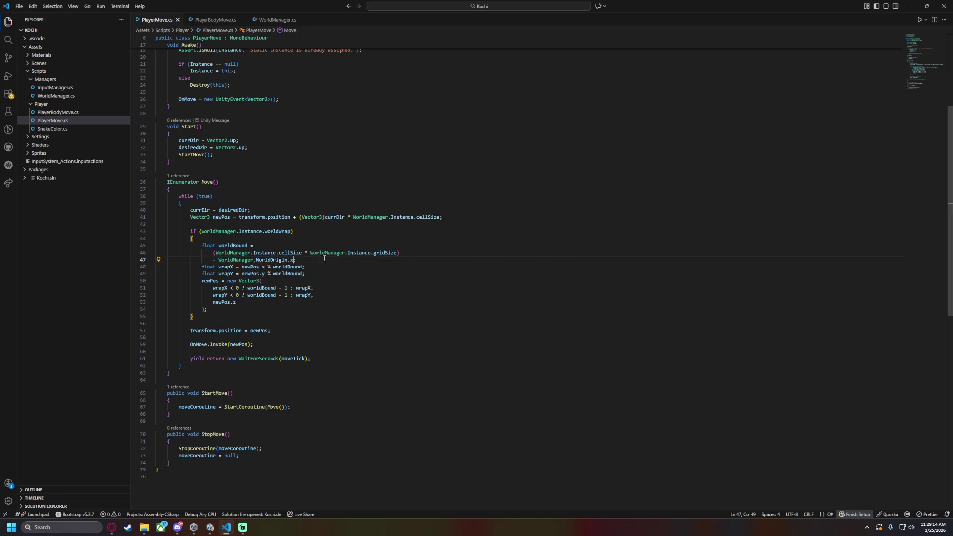
Put the WorldOrigin subtraction on its own line, add a blank line after the statement, and save
click(214, 260)
shift+click(410, 253)
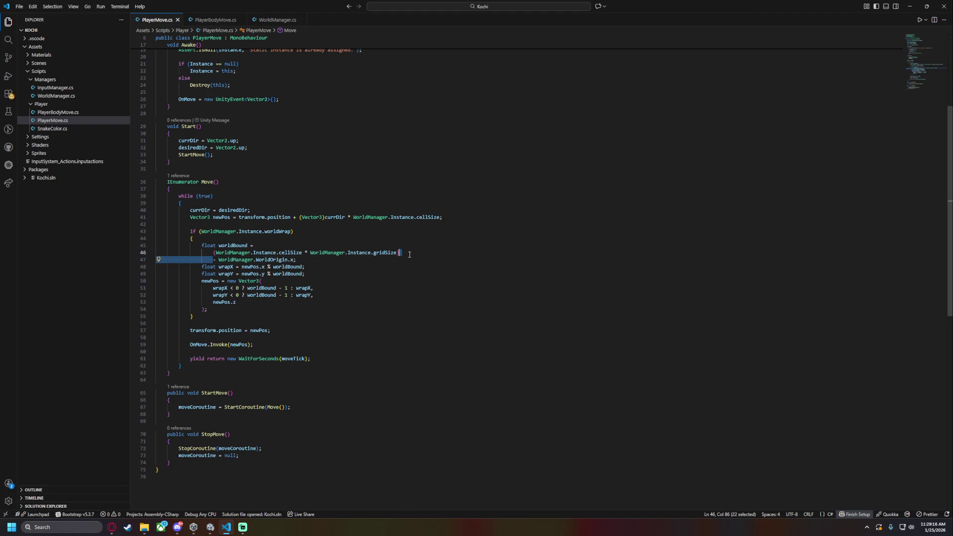
key(Return)
key(ctrl+s)
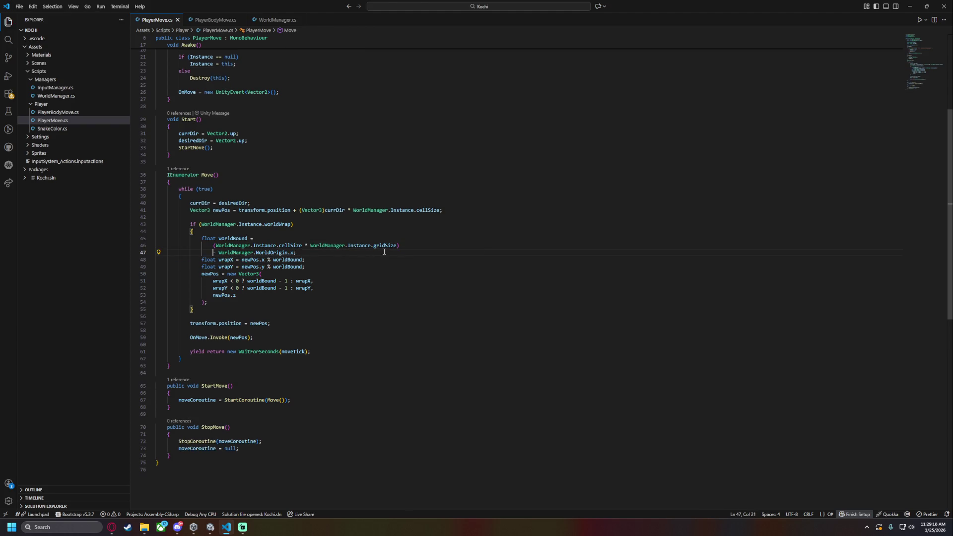
key(Return)
key(ctrl+s)
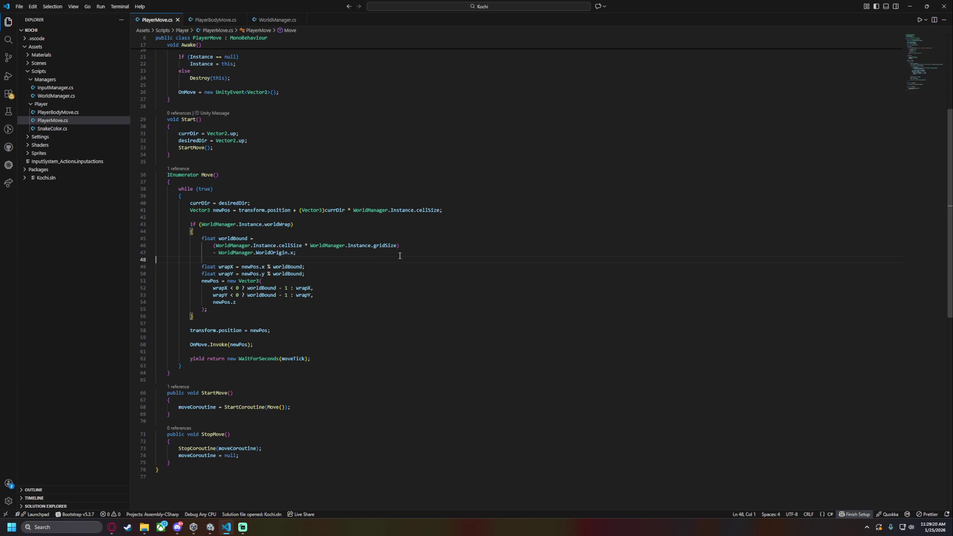
drag(312, 257, 272, 245)
click(342, 267)
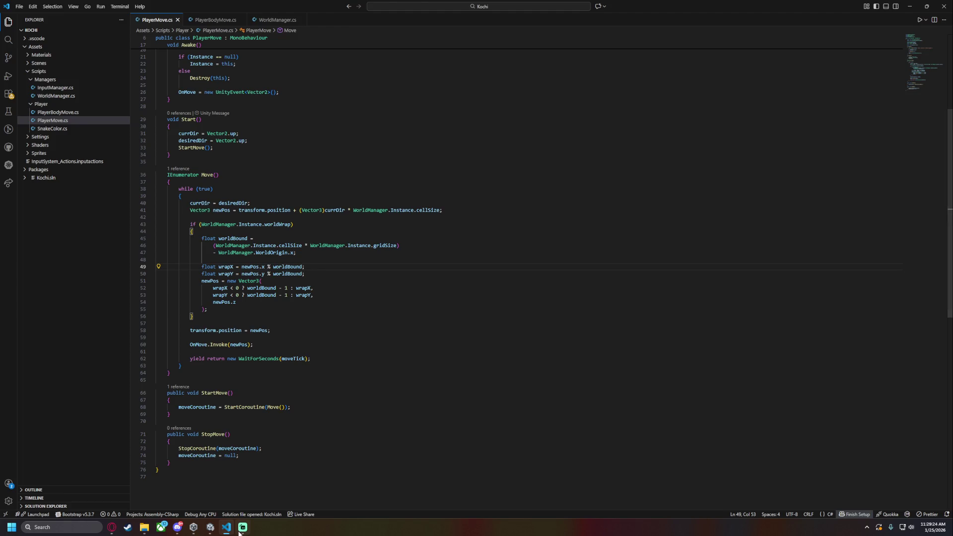
click(208, 531)
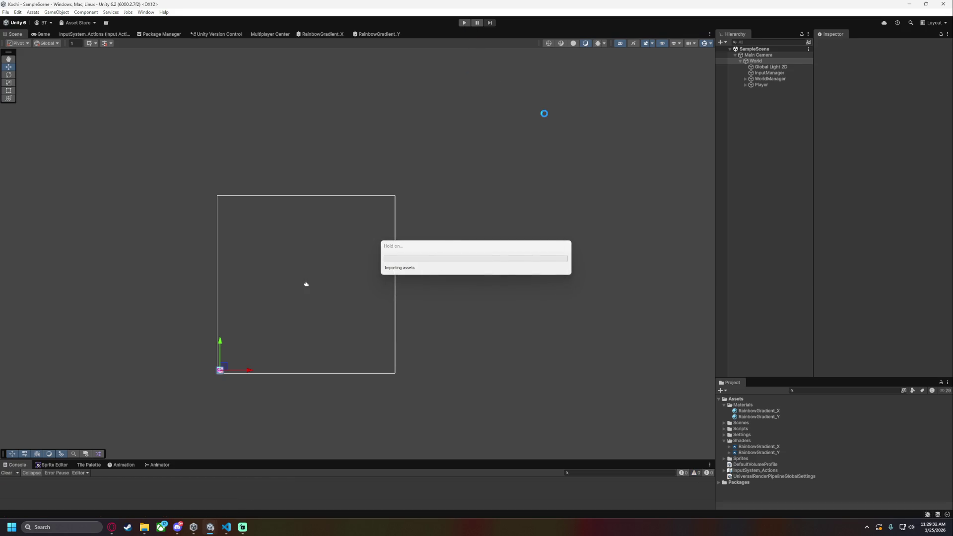
Play the game, watch the snake in the Scene view, check Player's children, then stop play mode
key(ctrl+p)
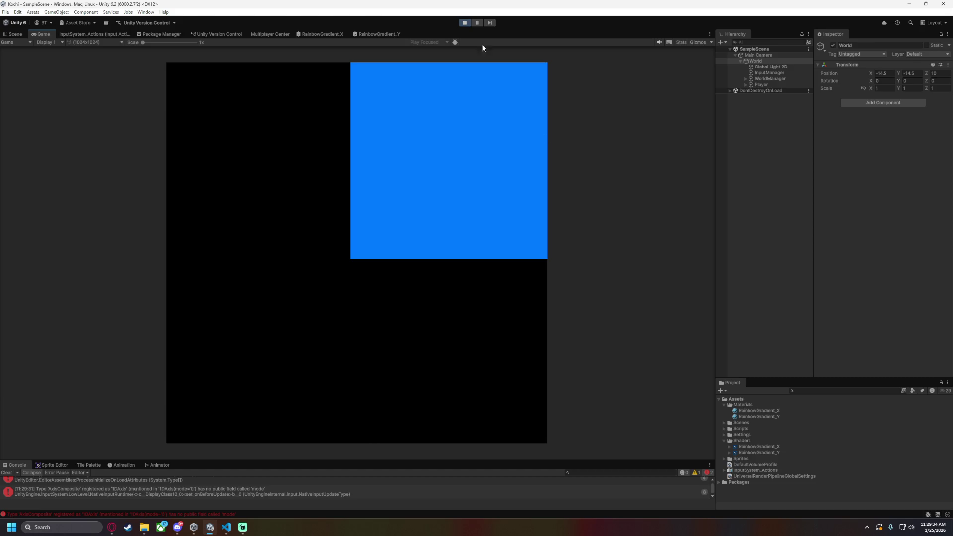
click(15, 34)
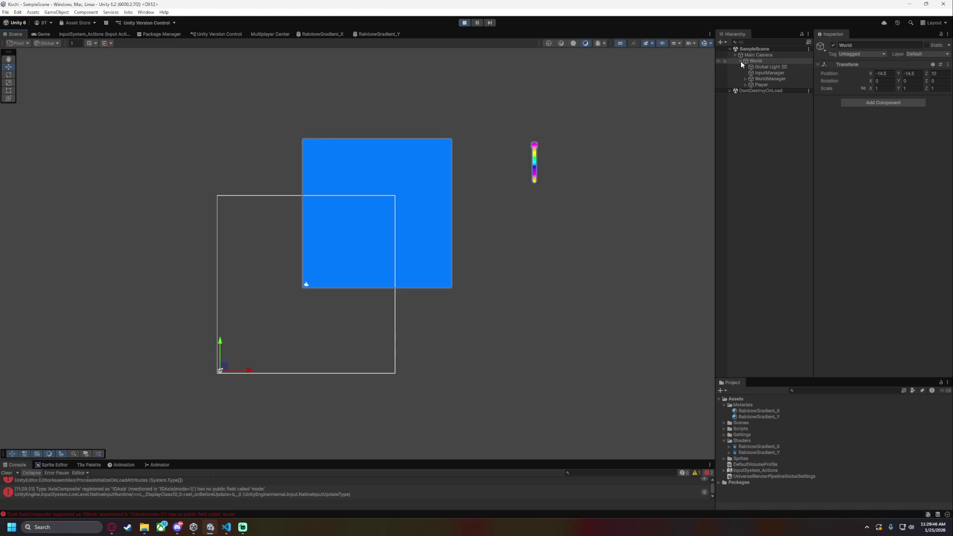
click(746, 85)
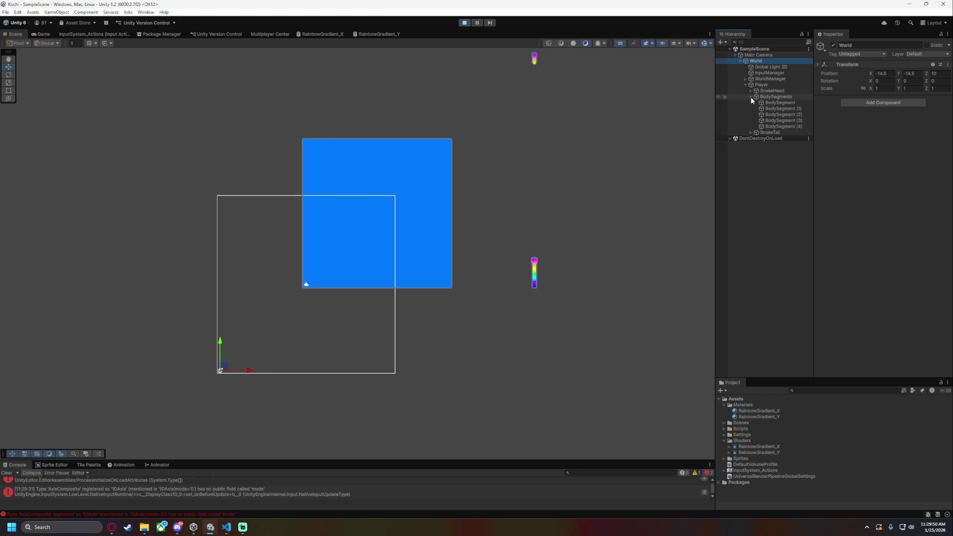
click(744, 85)
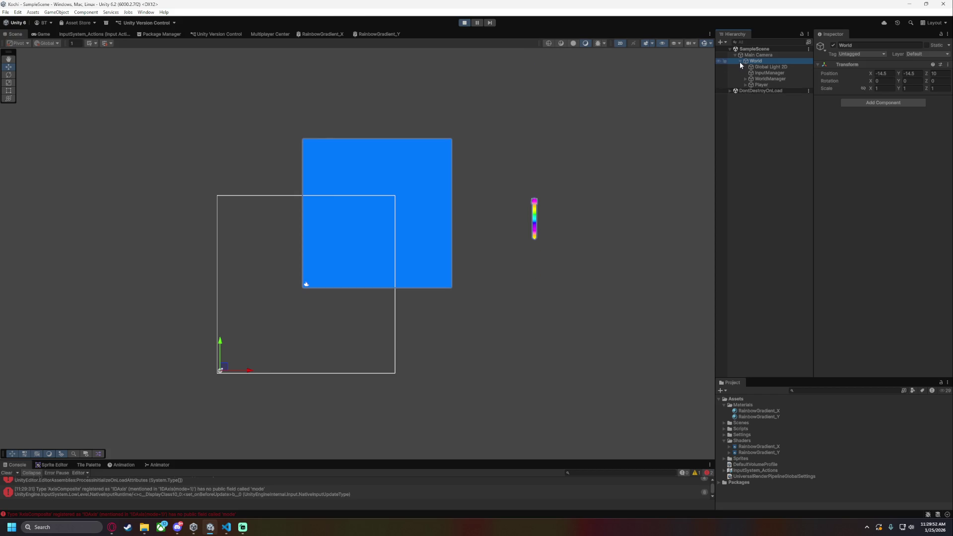
click(468, 23)
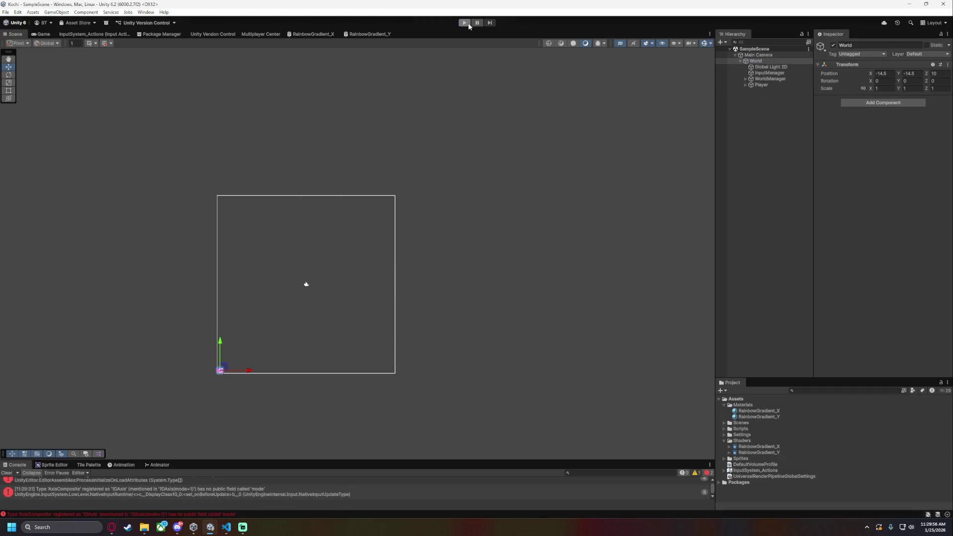
Undo the worldBound edits so it is again just cellSize * gridSize
click(226, 527)
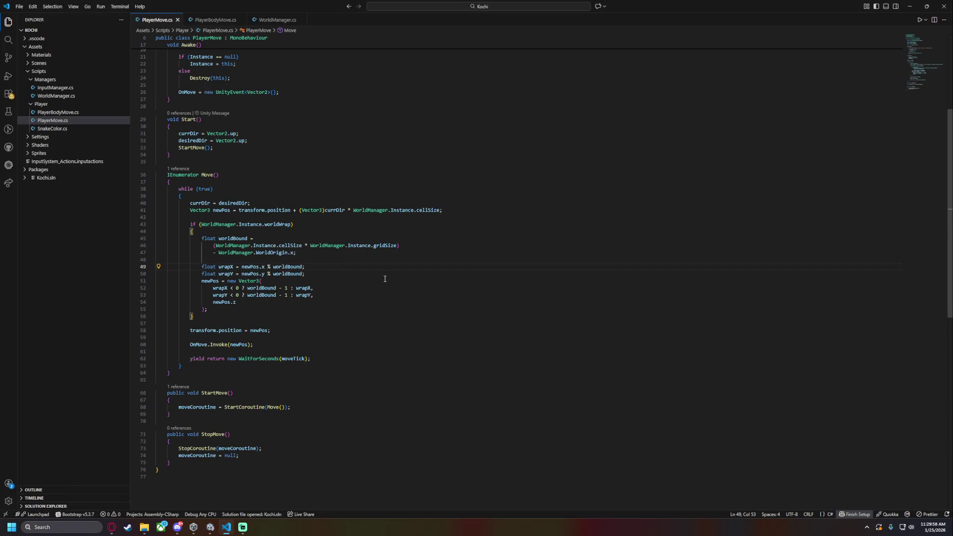
key(ctrl+z)
key(ctrl+z)
key(ctrl+z)
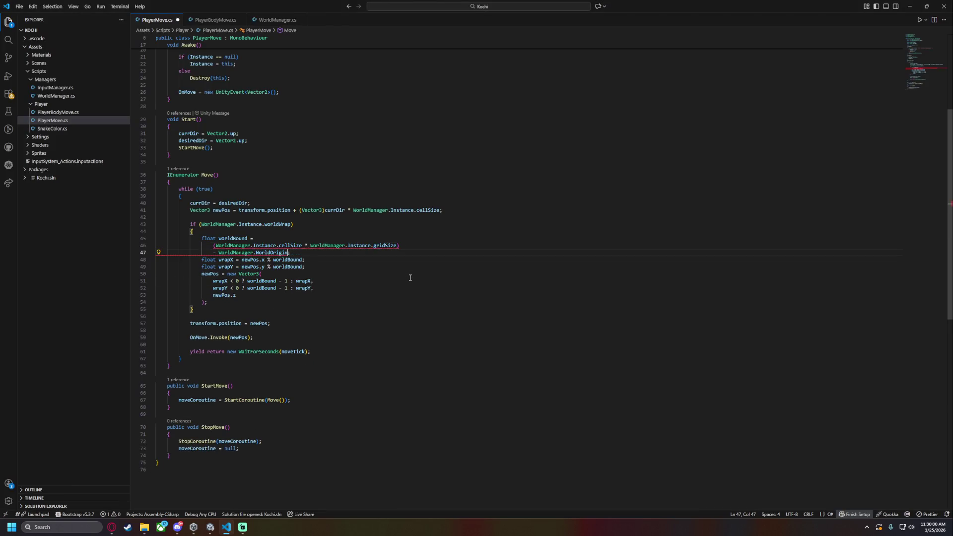
key(ctrl+z)
key(ctrl+z)
key(ctrl+z)
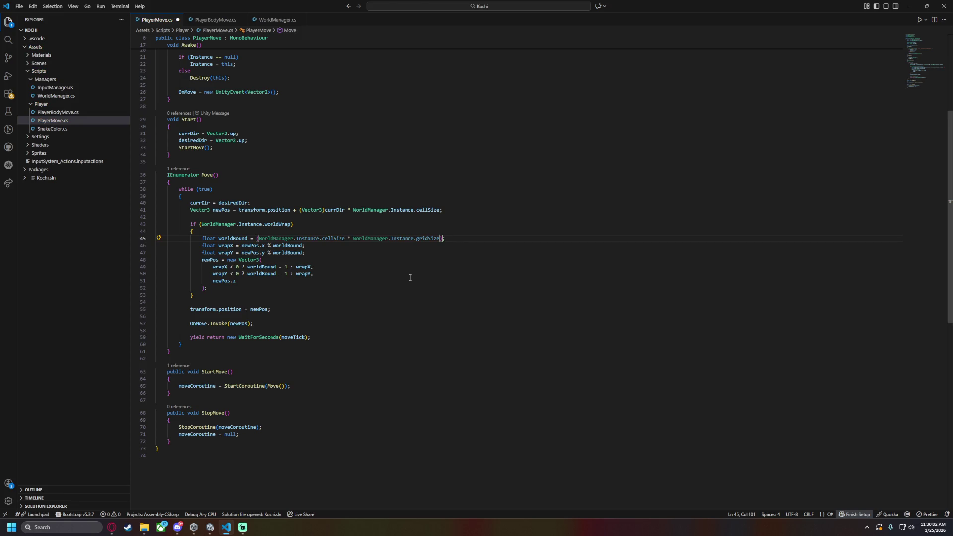
key(ctrl+z)
scroll(183, 94, up, 3)
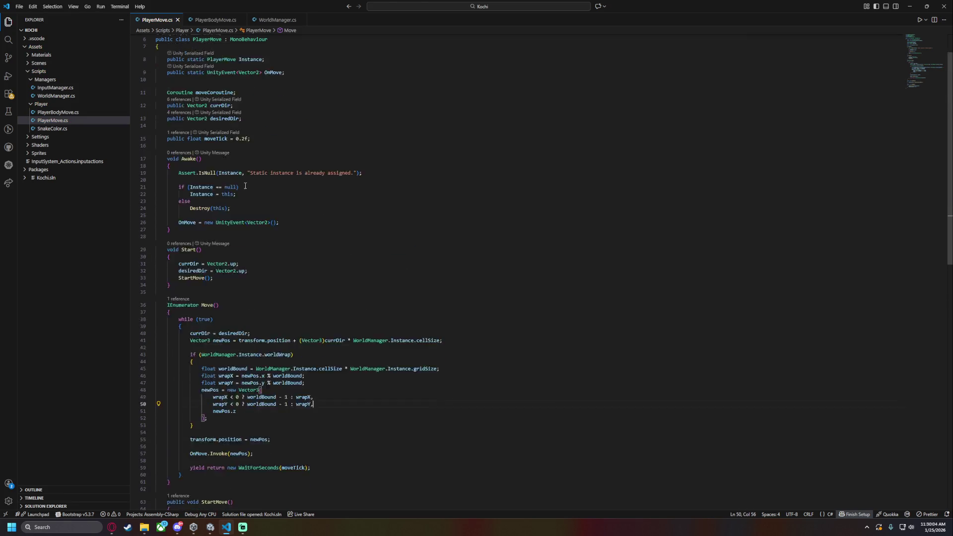
Look over PlayerBodyMove.cs and PlayerMove.cs, then bring up the project-wide search results for .position
click(213, 20)
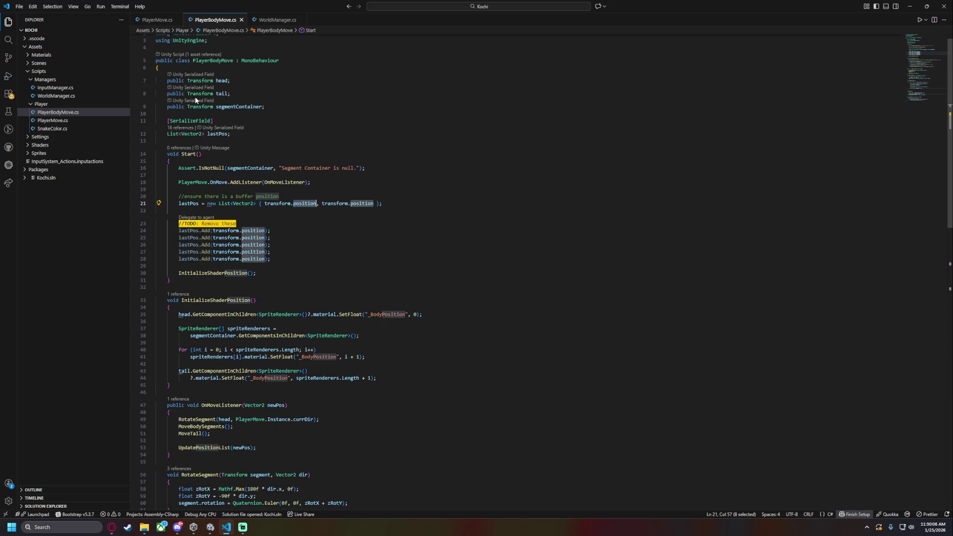
click(155, 20)
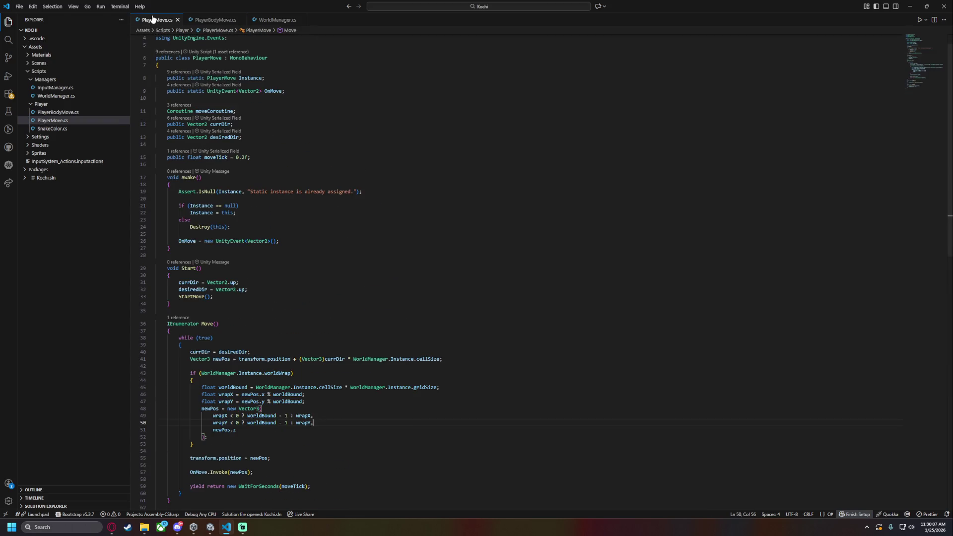
click(7, 41)
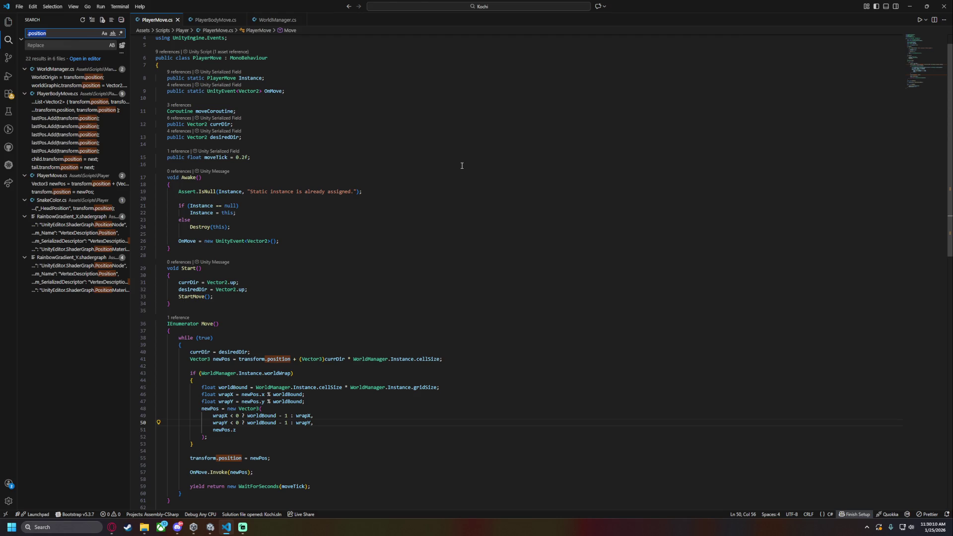
Find the worldGraphic position line in WorldManager.cs, try a WorldOrigin subtraction, then undo it and save
click(69, 78)
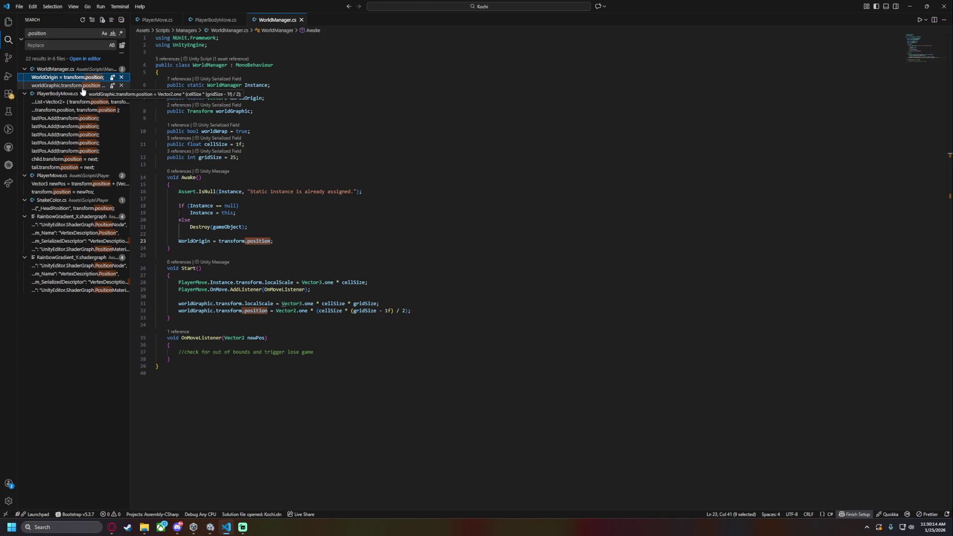
click(84, 86)
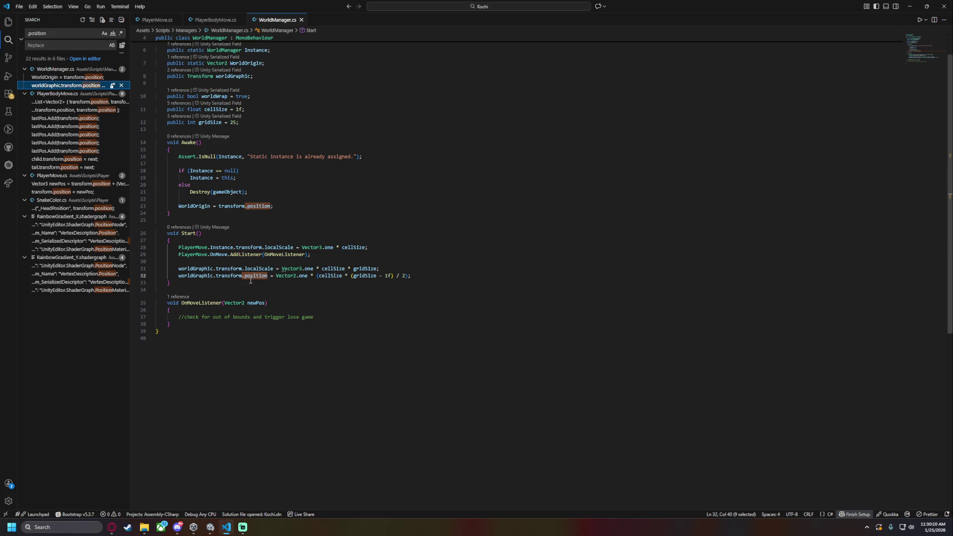
triple_click(200, 205)
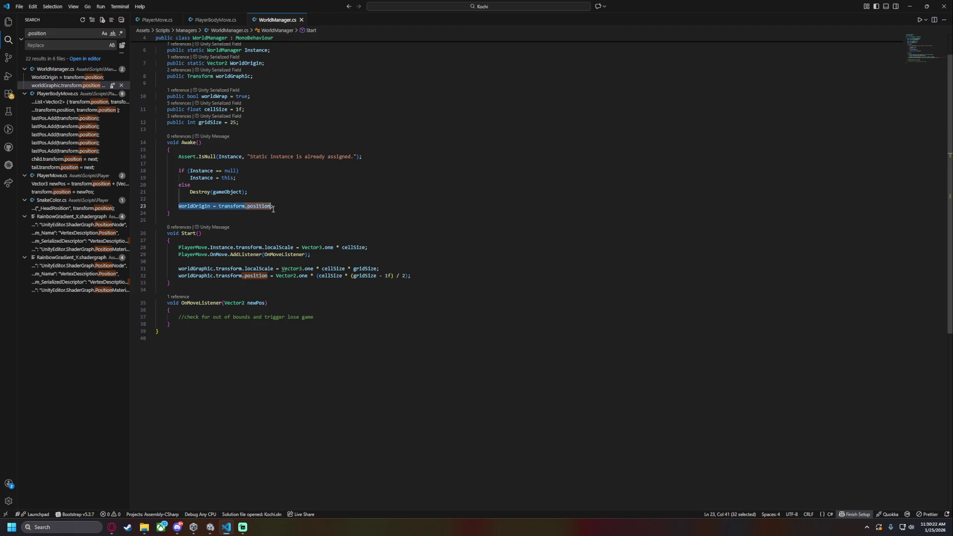
click(267, 276)
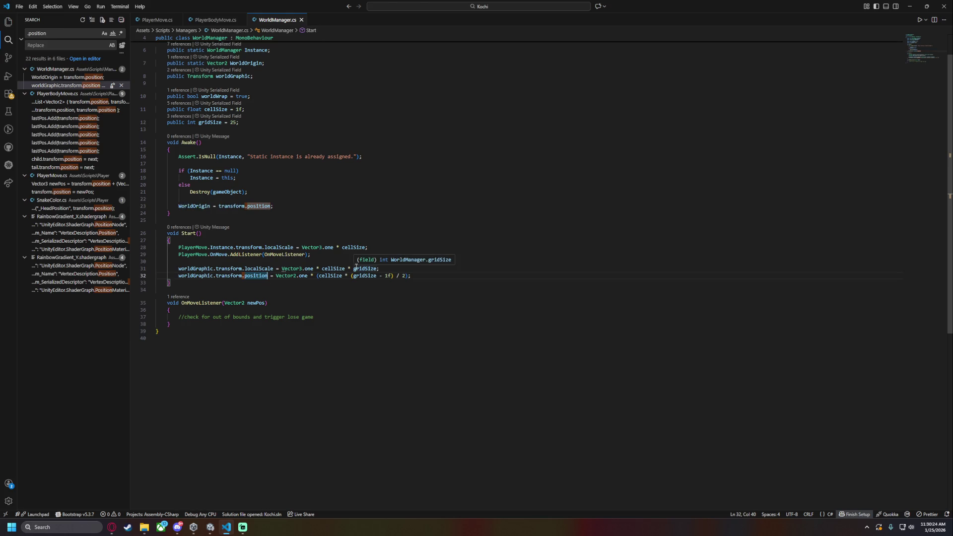
text(- )
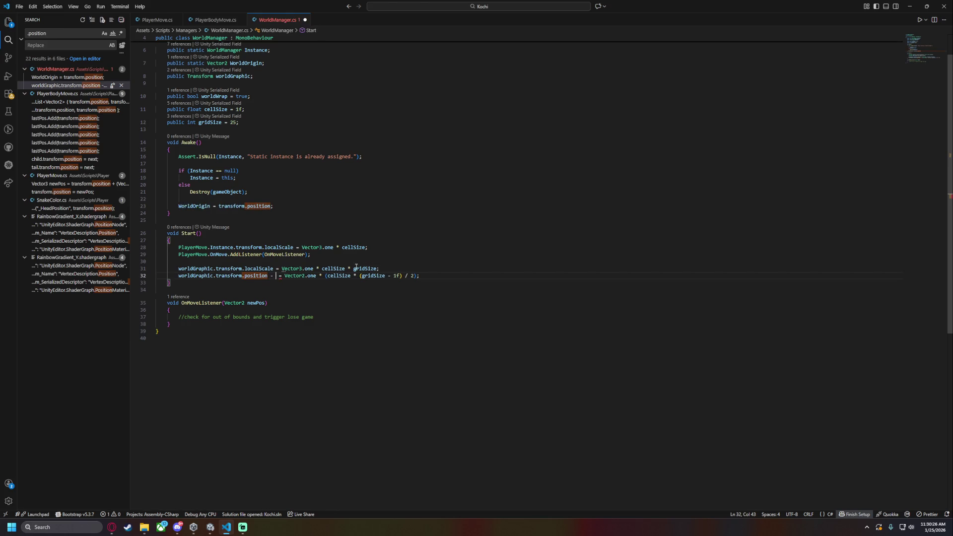
text(Worl)
key(Down)
key(Tab)
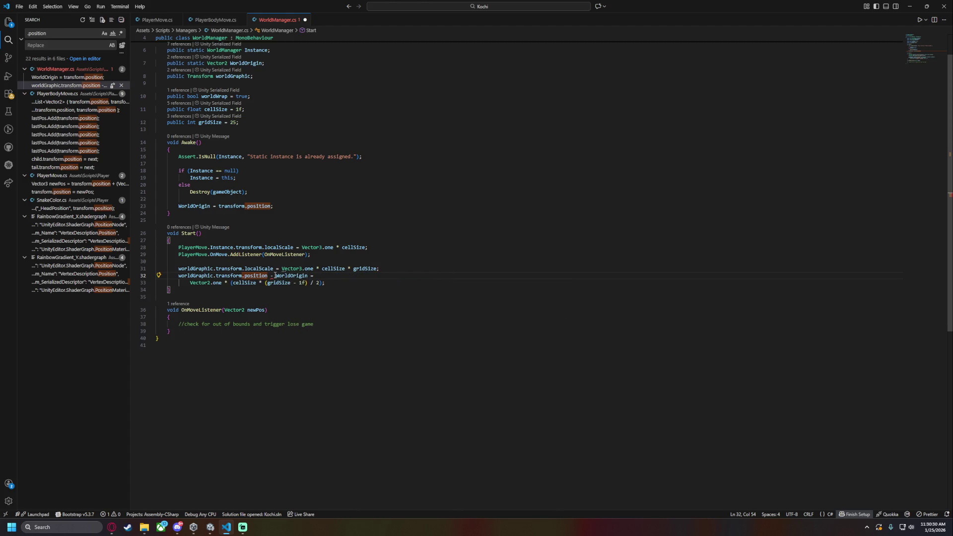
mouse_move(274, 278)
key(ctrl+z)
key(ctrl+z)
key(ctrl+z)
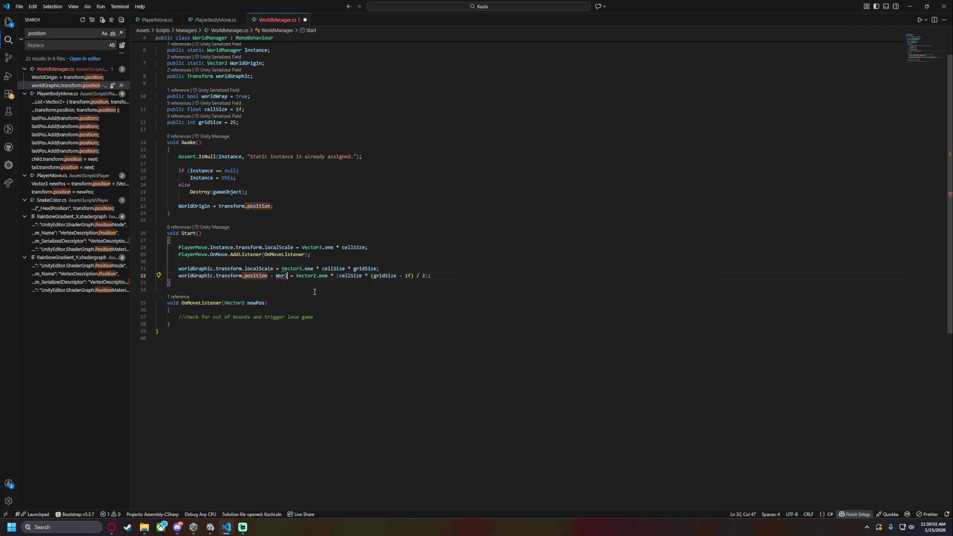
key(ctrl+s)
Insert 'WorldOrigin + ' before Vector2.one on line 32 of WorldManager.cs and save
click(405, 275)
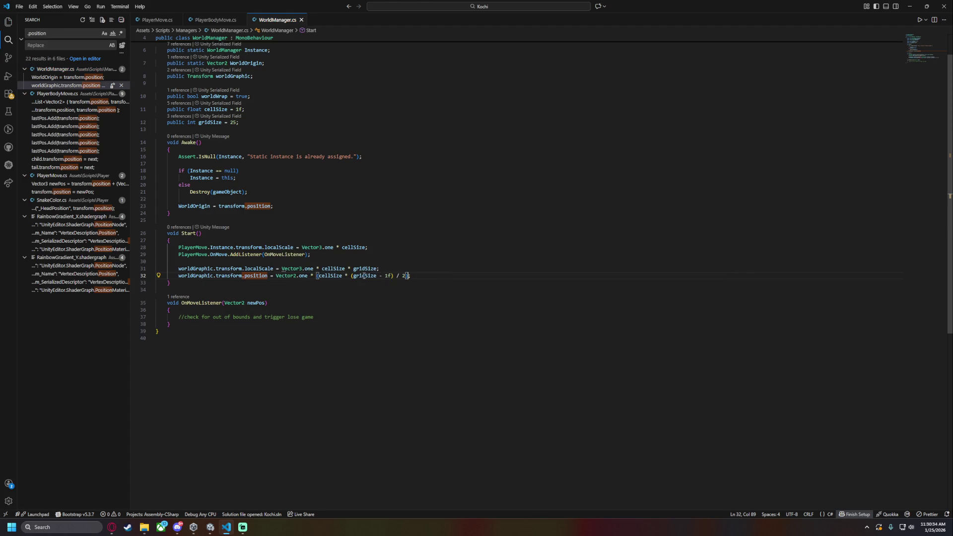
shift+click(272, 276)
key(Left)
text(worldO)
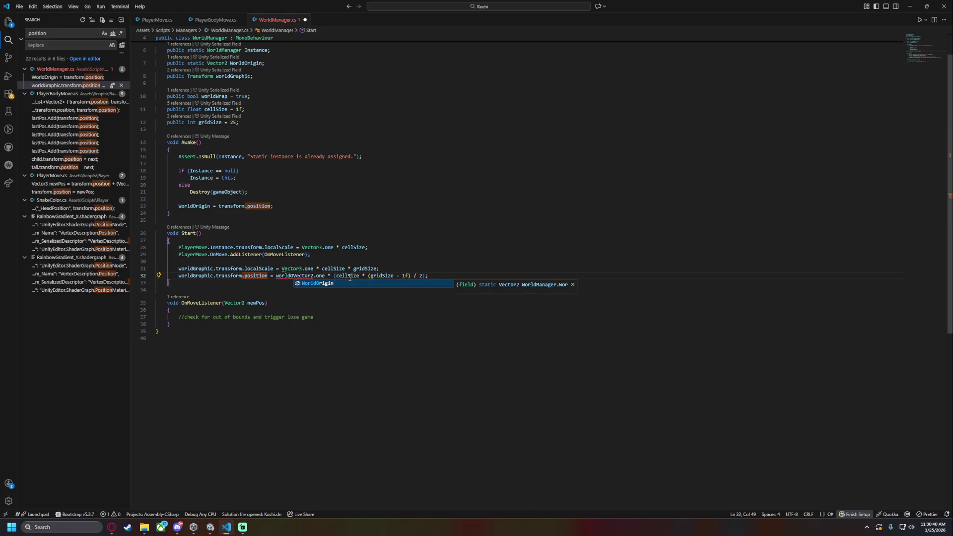
key(Tab)
text(+)
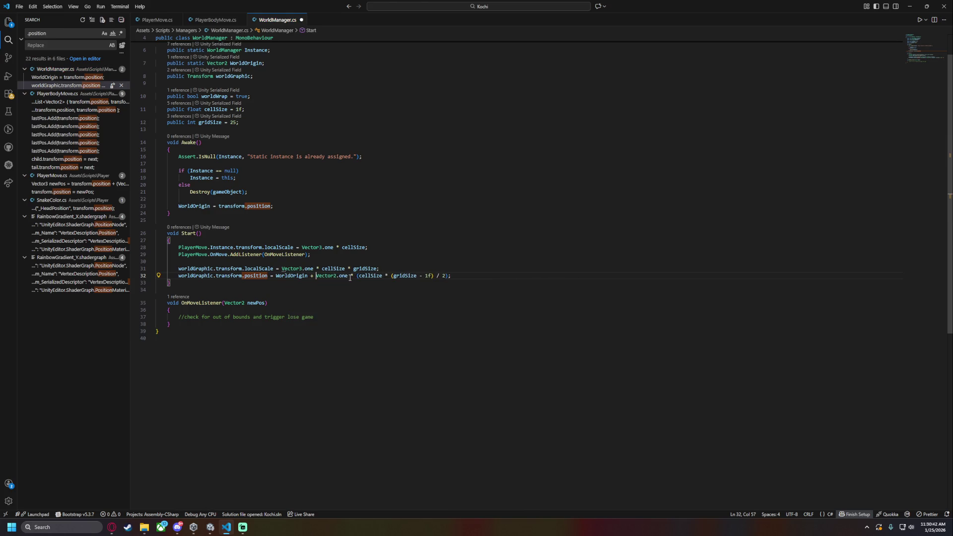
key(ctrl+s)
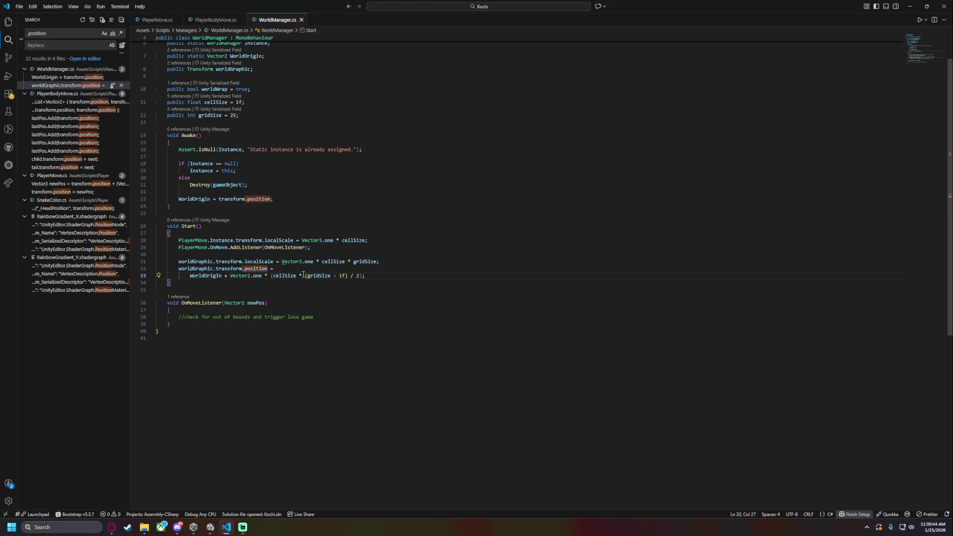
drag(190, 276, 230, 277)
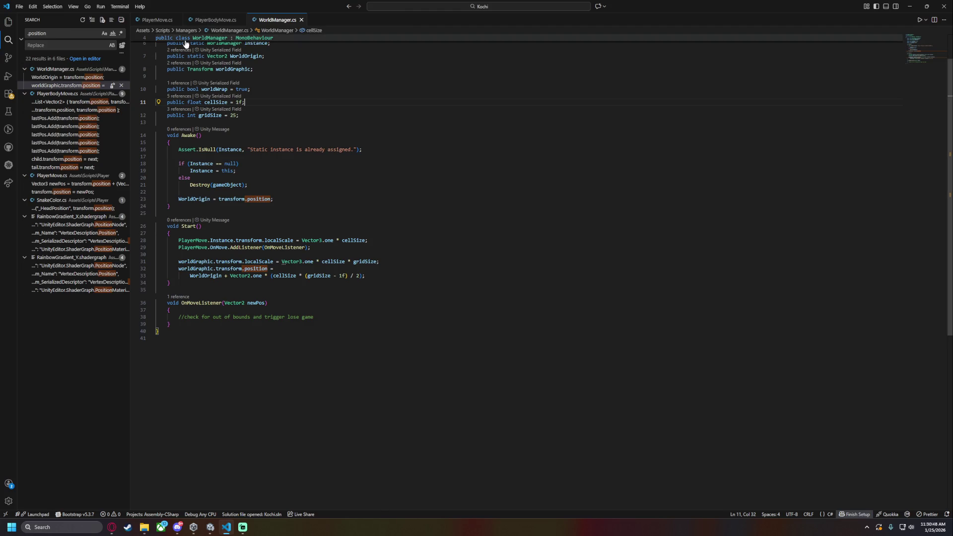
click(152, 23)
scroll(205, 304, down, 2)
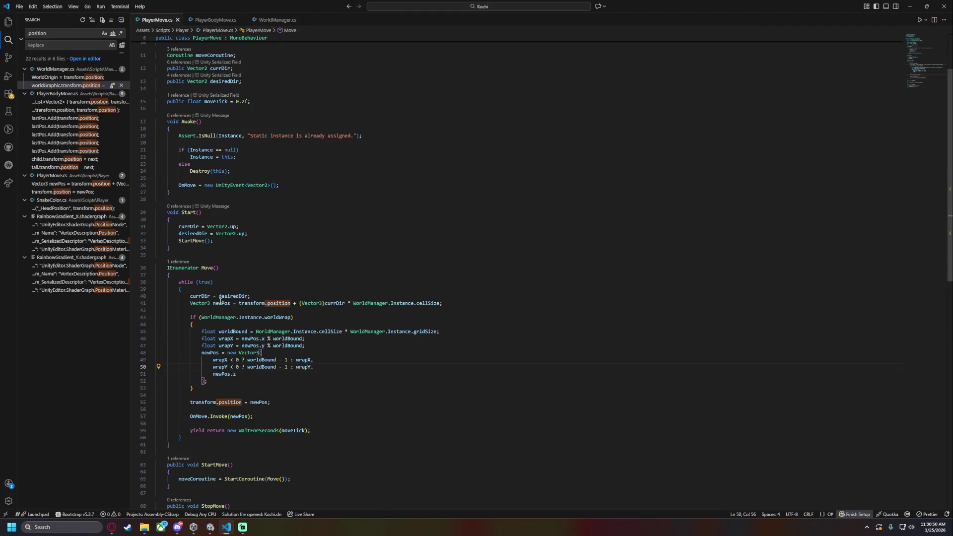
Review the newPos and worldBound expressions in PlayerMove.cs, briefly checking WorldManager.cs
drag(300, 303, 442, 303)
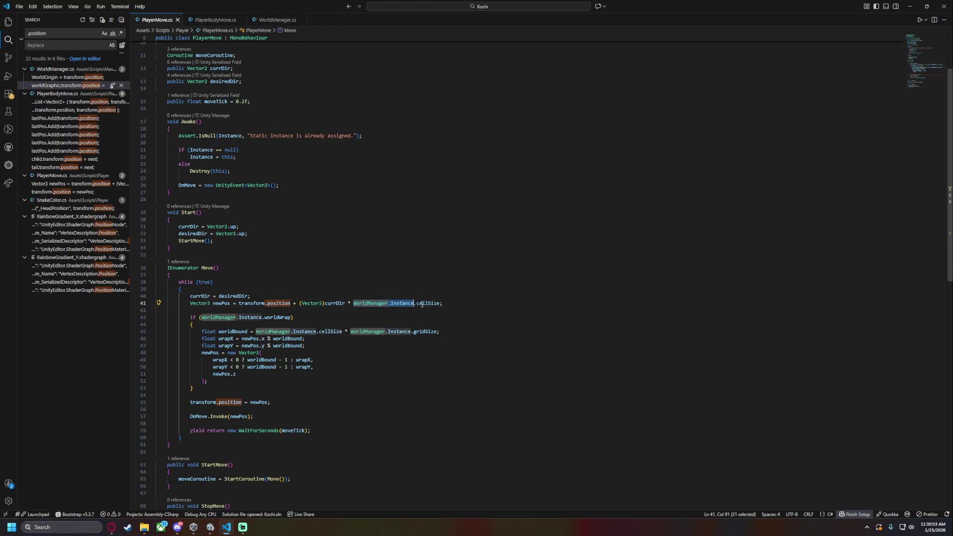
click(234, 331)
drag(255, 331, 343, 331)
mouse_move(438, 331)
mouse_down()
mouse_move(199, 331)
mouse_move(255, 331)
mouse_up()
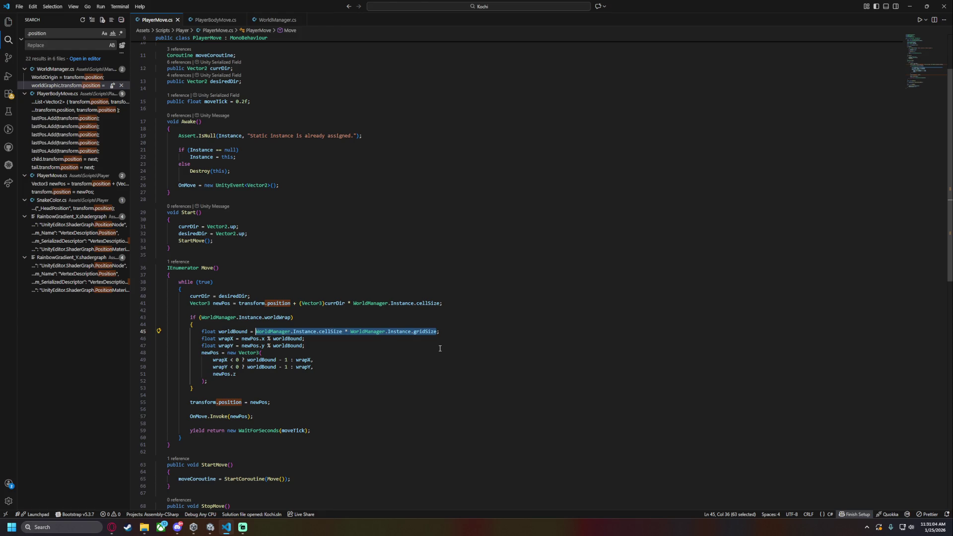
click(277, 19)
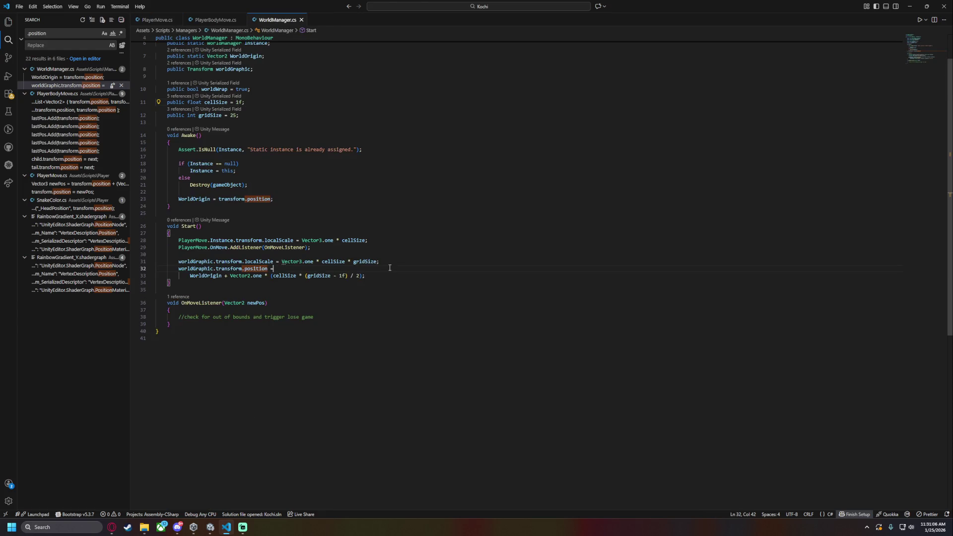
key(ctrl+Tab)
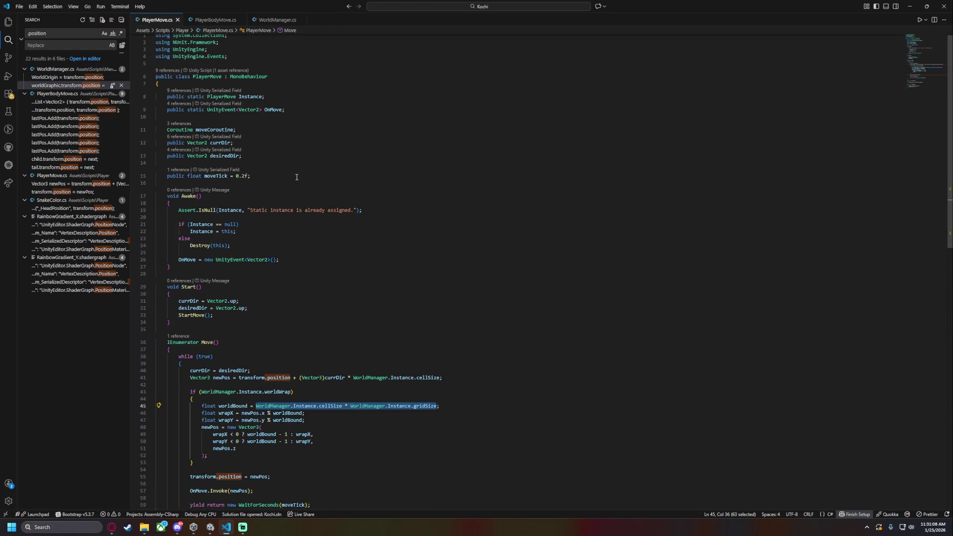
Add a 'public Vector2 position;' field after moveCoroutine and save
click(236, 130)
key(Return)
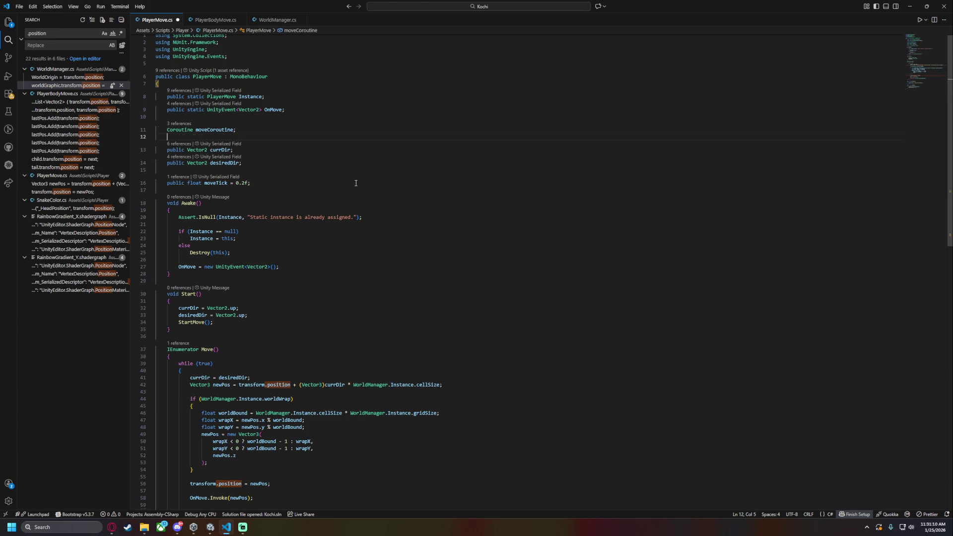
text(public Vector2 position;)
key(ctrl+s)
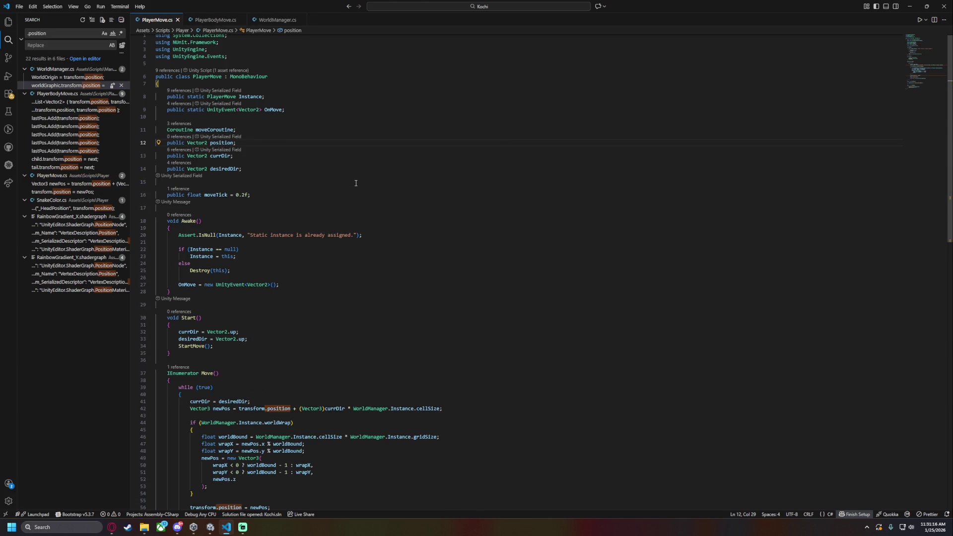
scroll(282, 204, down, 3)
Try deleting 'transform.' on line 42, then restore it and review the surrounding code
double_click(252, 316)
drag(268, 316, 238, 317)
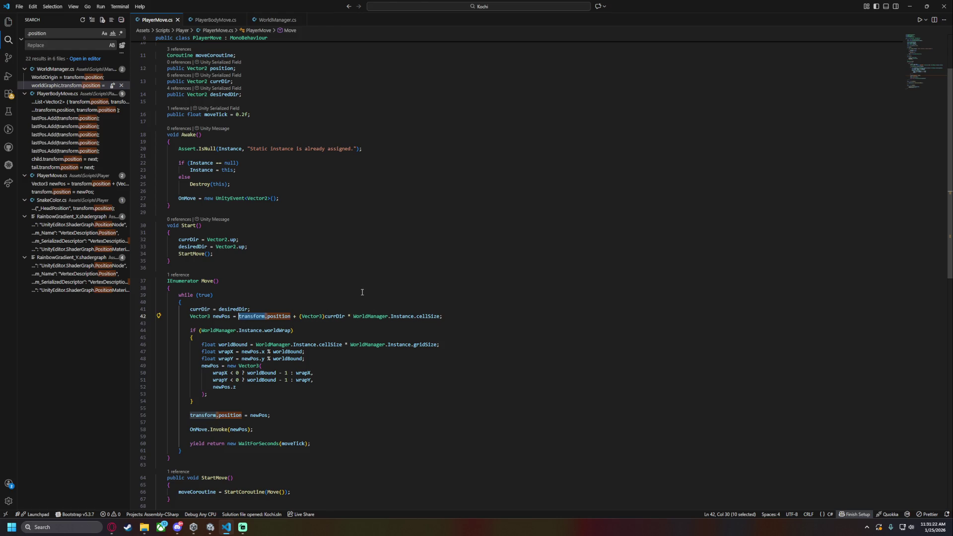
key(BackSpace)
mouse_move(267, 316)
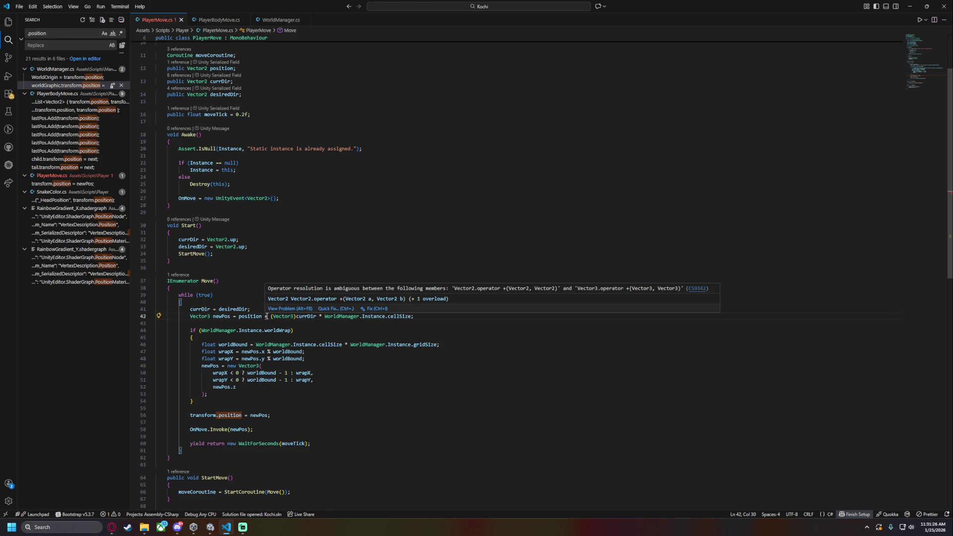
key(ctrl+z)
click(288, 331)
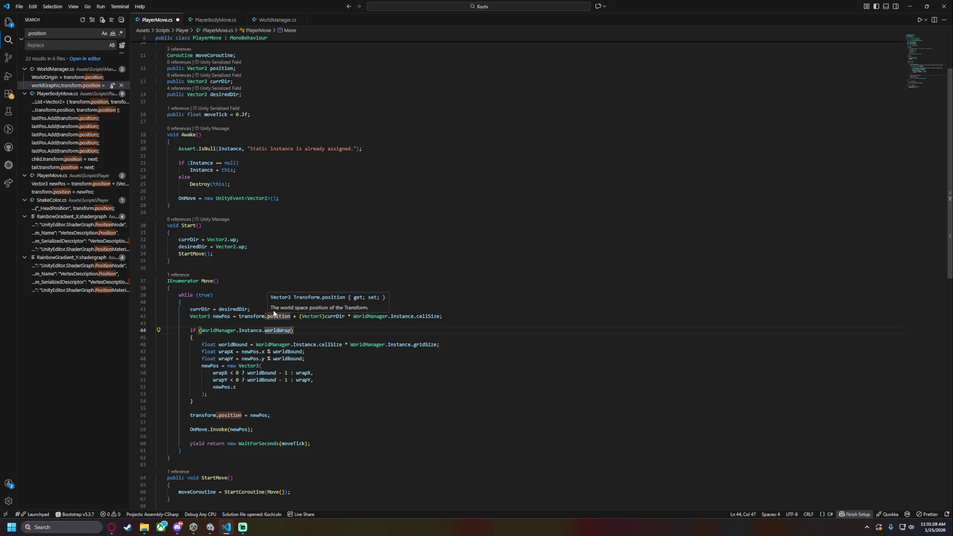
click(7, 21)
click(298, 308)
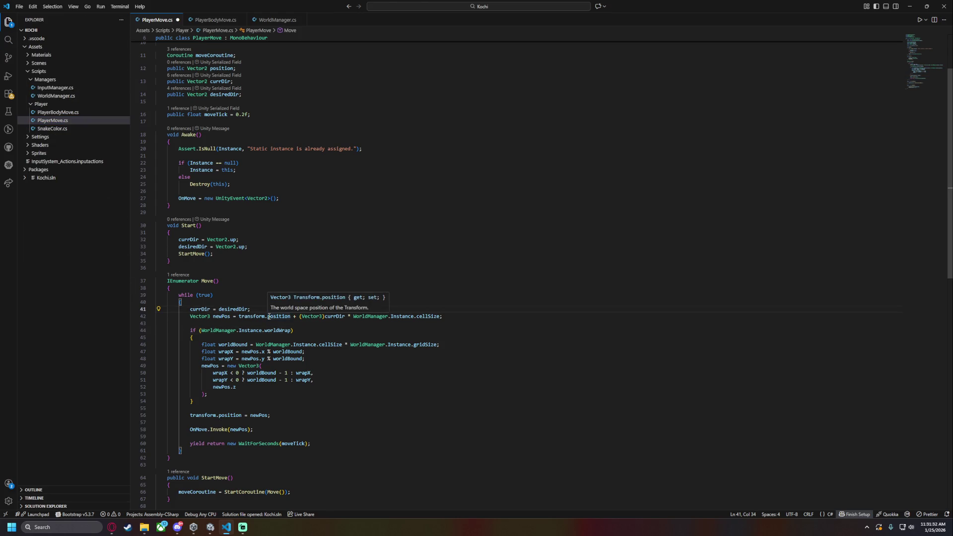
scroll(242, 143, up, 2)
Change the position field to Vector3 and delete 'transform.' on lines 42 and 56
click(208, 105)
key(ctrl+space)
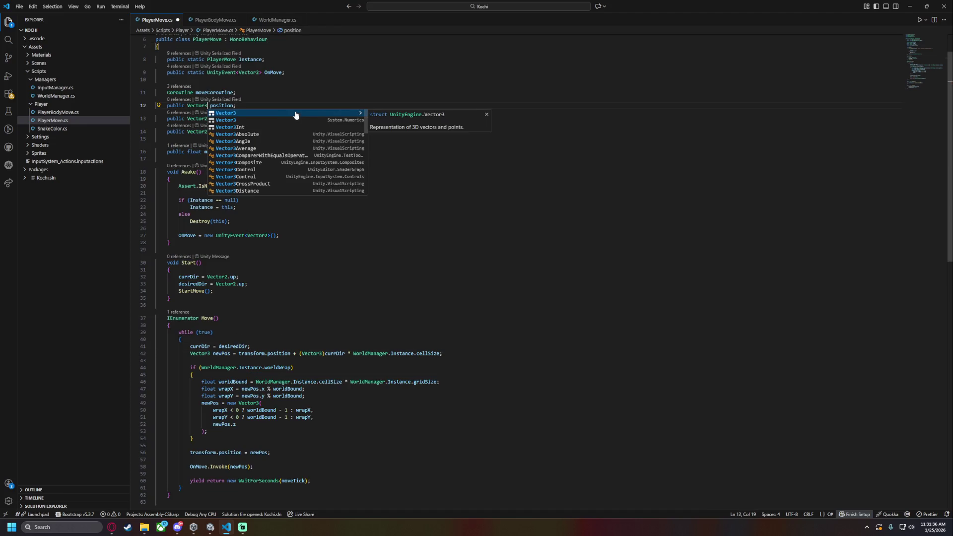
key(ctrl+z)
drag(267, 353, 239, 353)
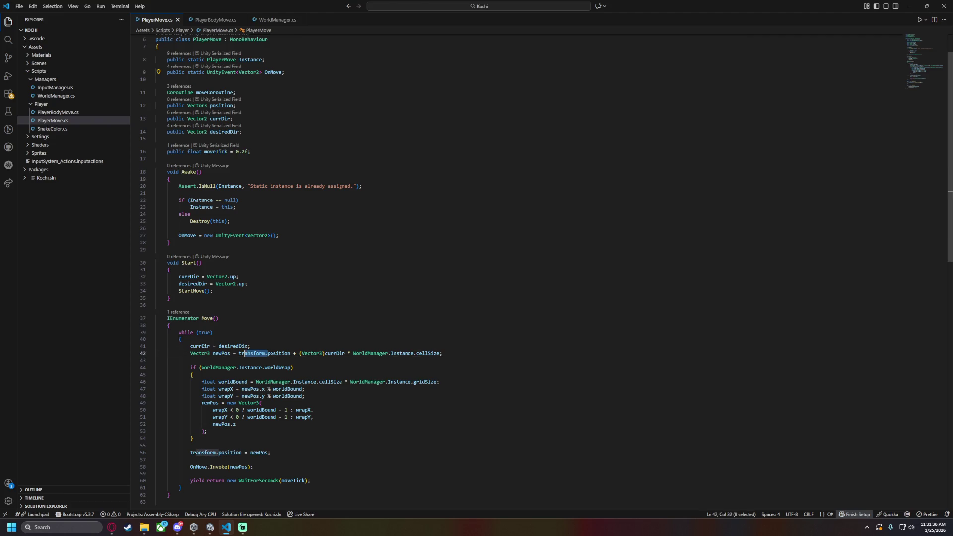
key(BackSpace)
scroll(302, 326, down, 2)
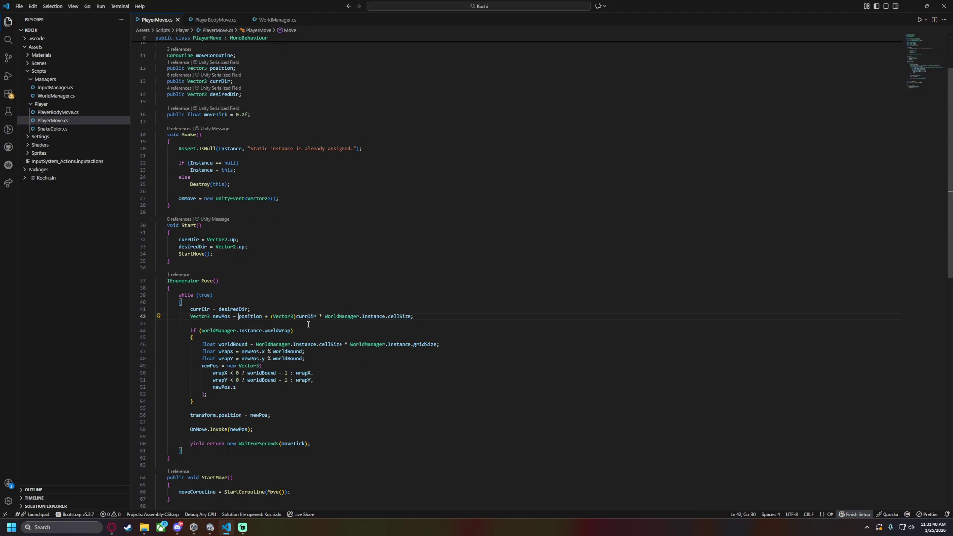
double_click(213, 366)
scroll(211, 379, down, 2)
drag(190, 378, 219, 378)
key(BackSpace)
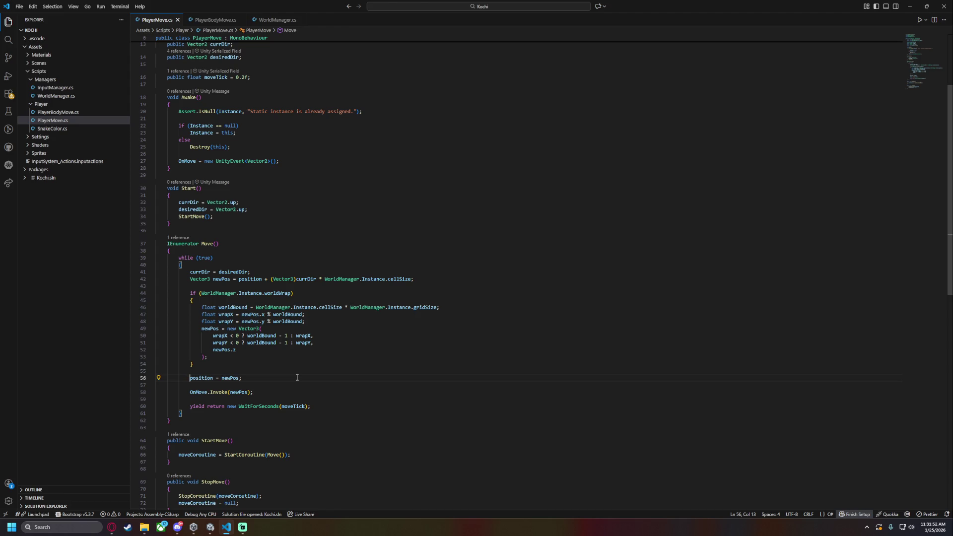
Add 'transform.position = position - WorldManager.WorldOrigin;' on a new line after line 56
click(257, 219)
click(246, 378)
key(Return)
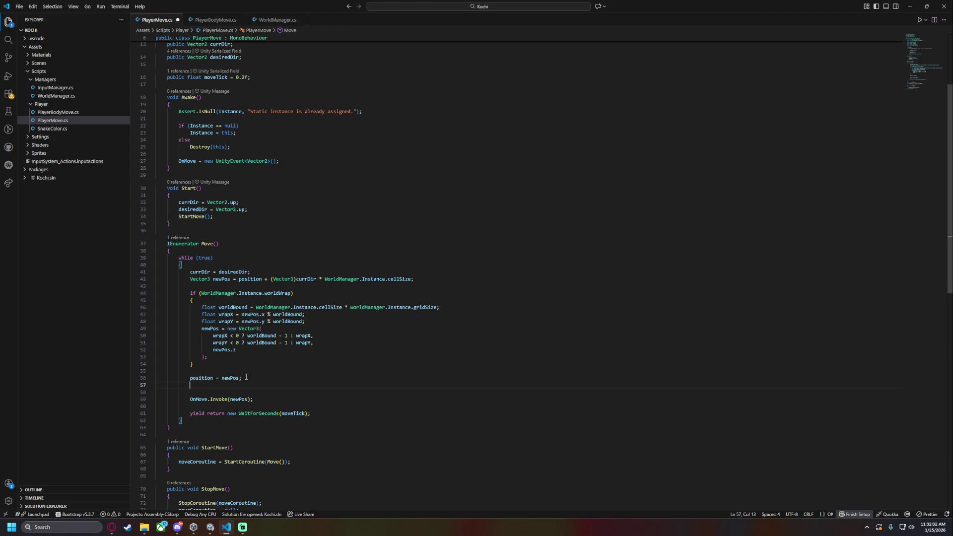
text(transform.;position = position -)
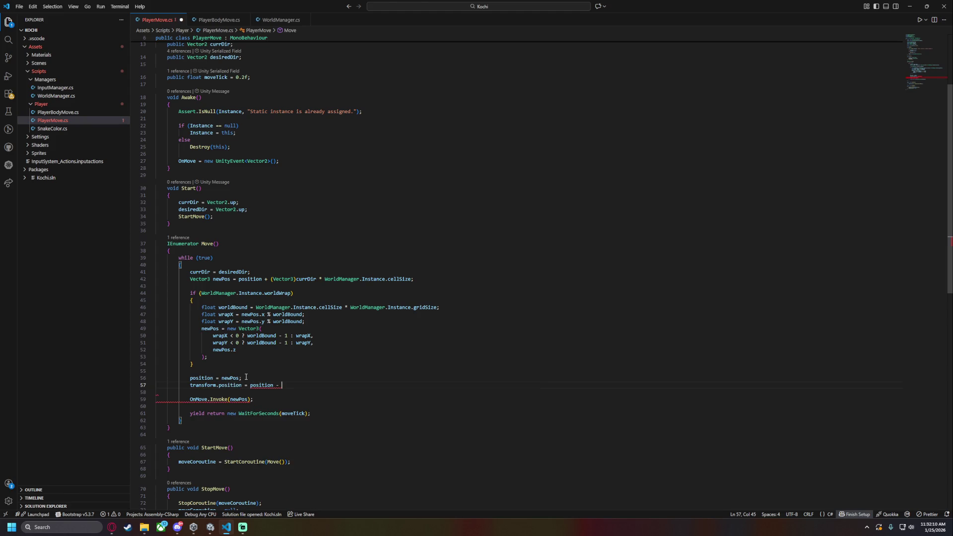
text(WorldManager.wor)
key(Tab)
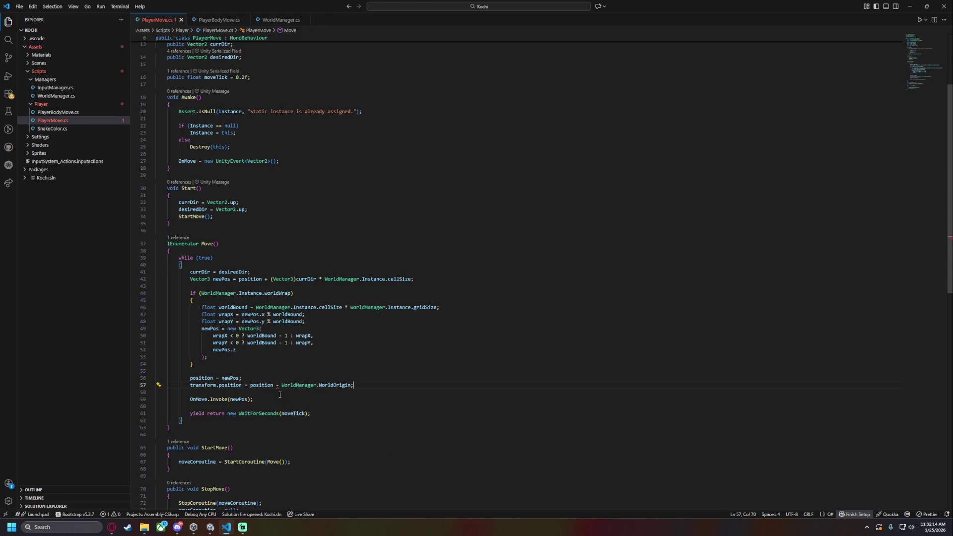
mouse_move(326, 387)
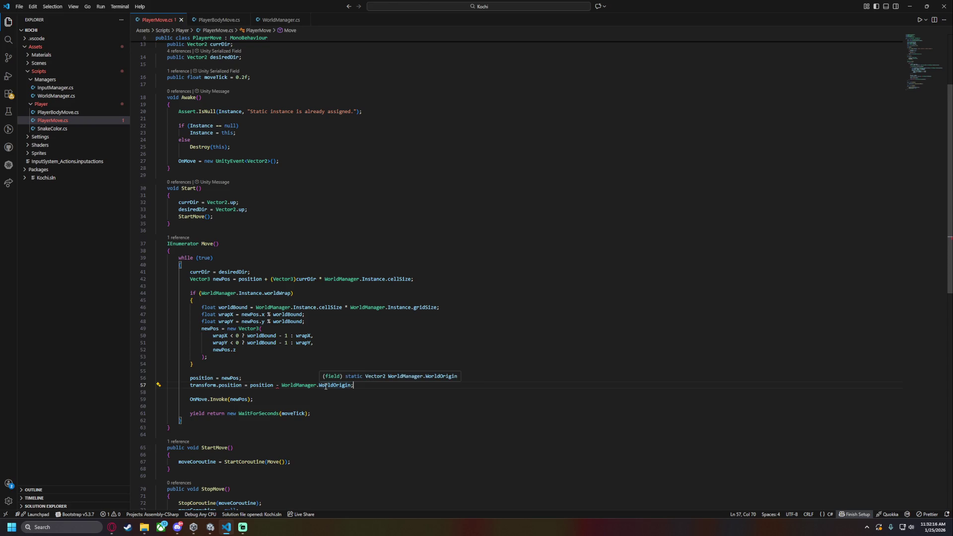
mouse_move(277, 386)
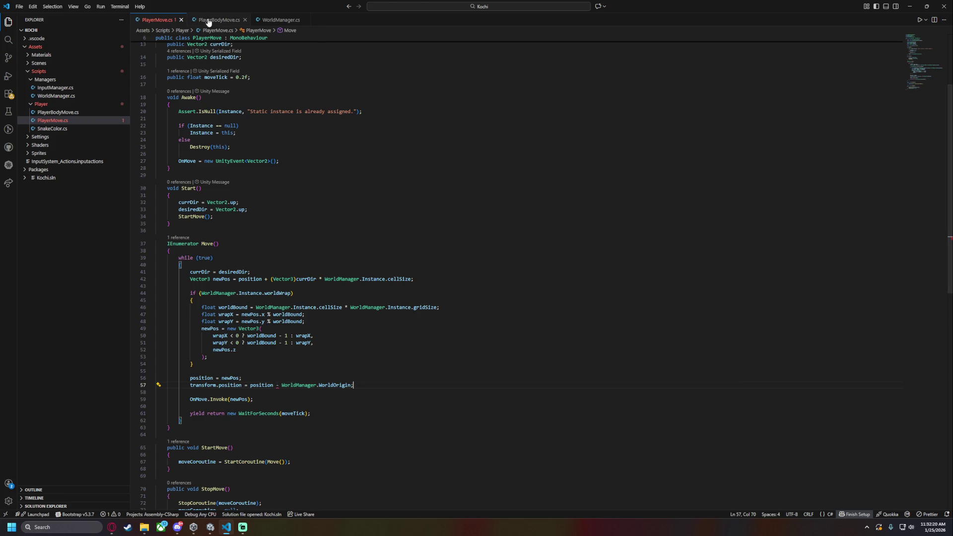
Change WorldOrigin's type in WorldManager.cs from Vector2 to Vector3 and save
click(281, 20)
click(228, 97)
key(BackSpace)
text(3)
key(ctrl+s)
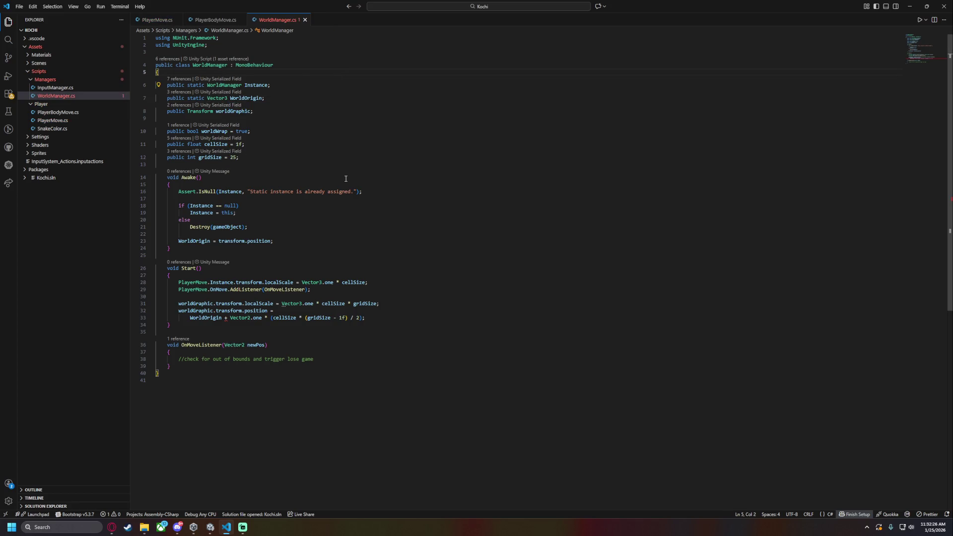
Wrap the Vector2.one offset on line 33 in parentheses and cast it with (Vector3)
click(229, 318)
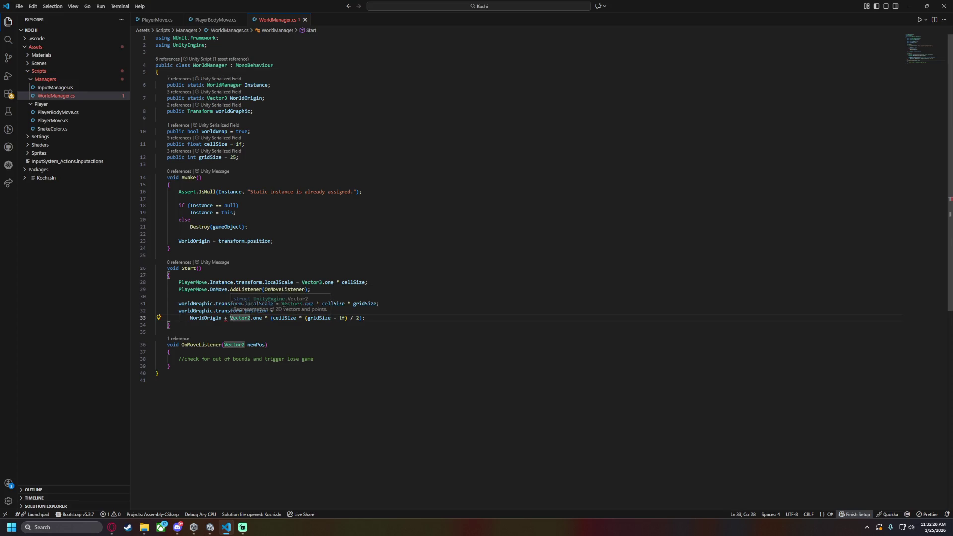
shift+click(360, 318)
text(()
key(Left)
text(()
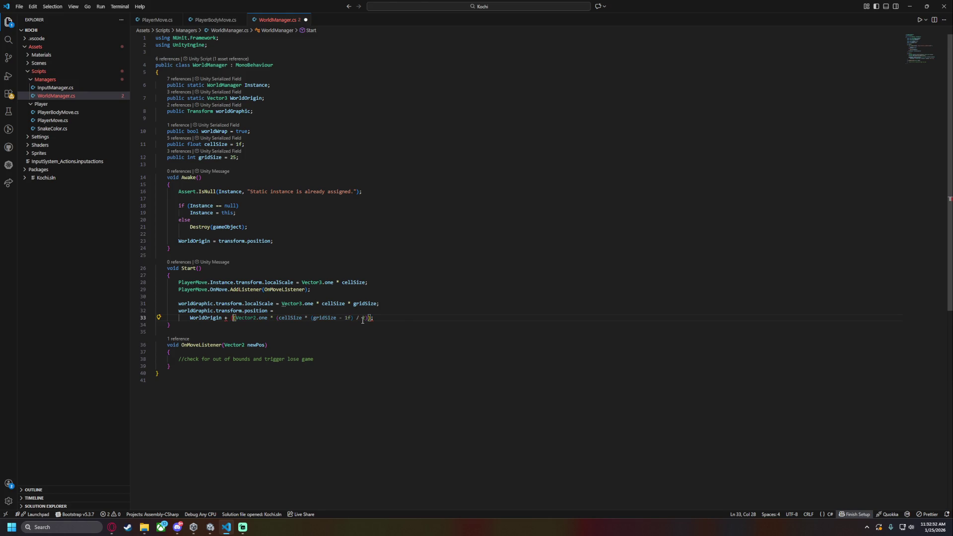
key(Delete)
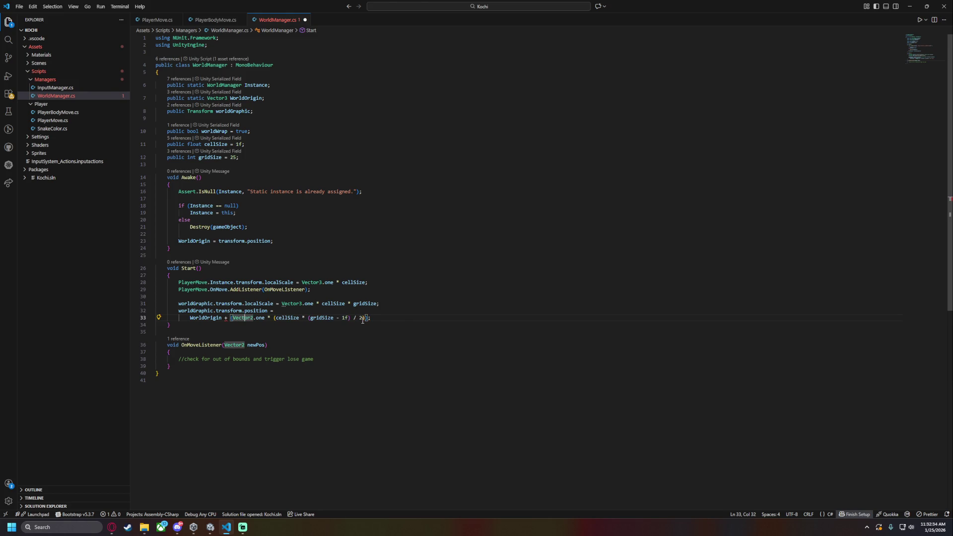
key(Left)
key(Left)
text((Ve)
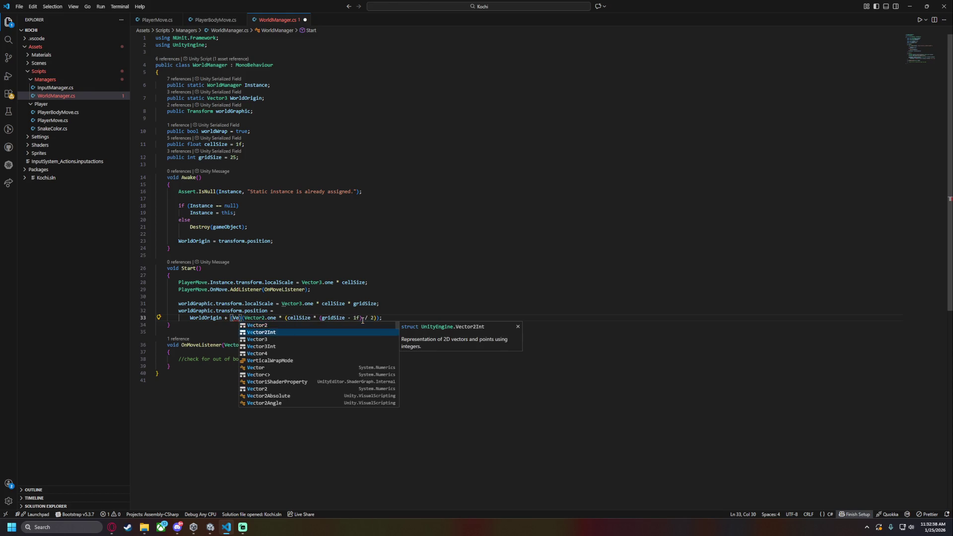
key(Down)
key(Return)
key(End)
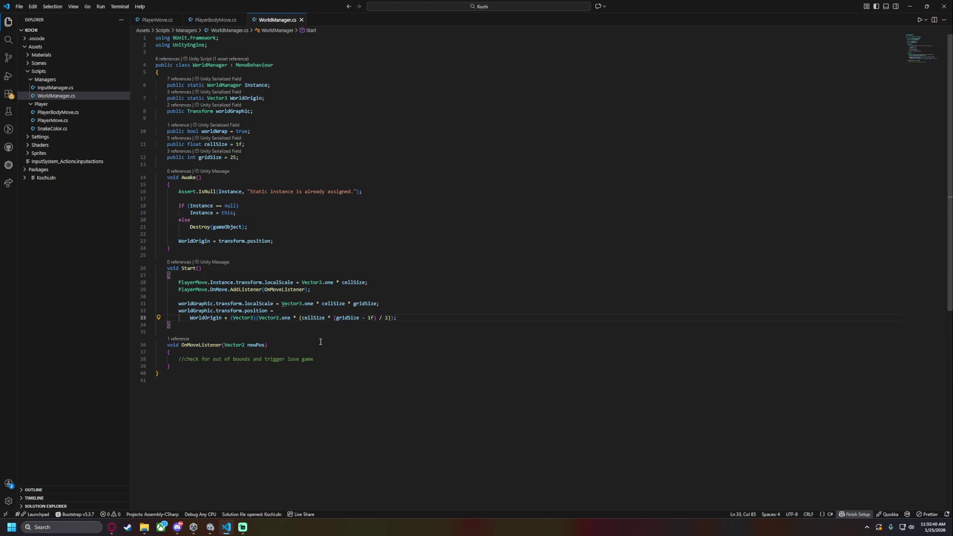
click(157, 19)
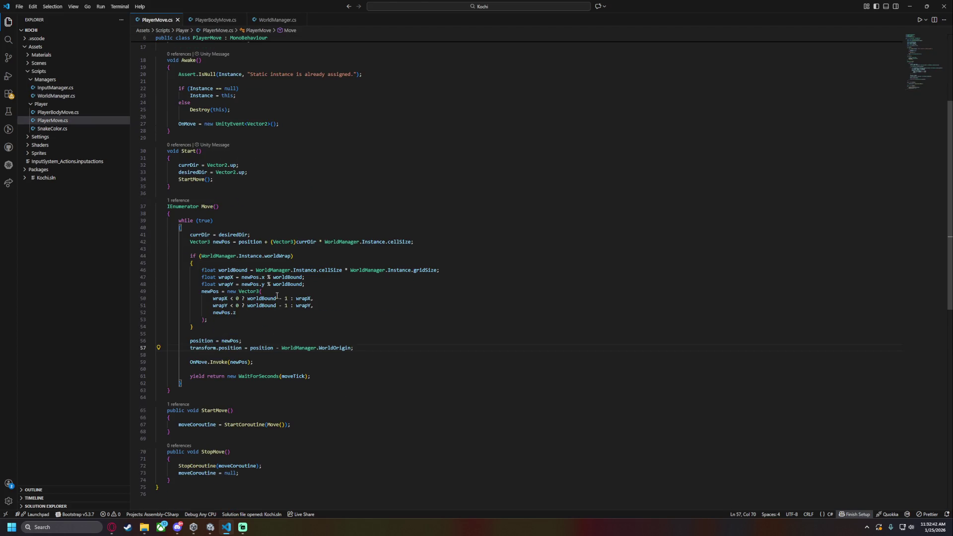
drag(190, 348, 341, 349)
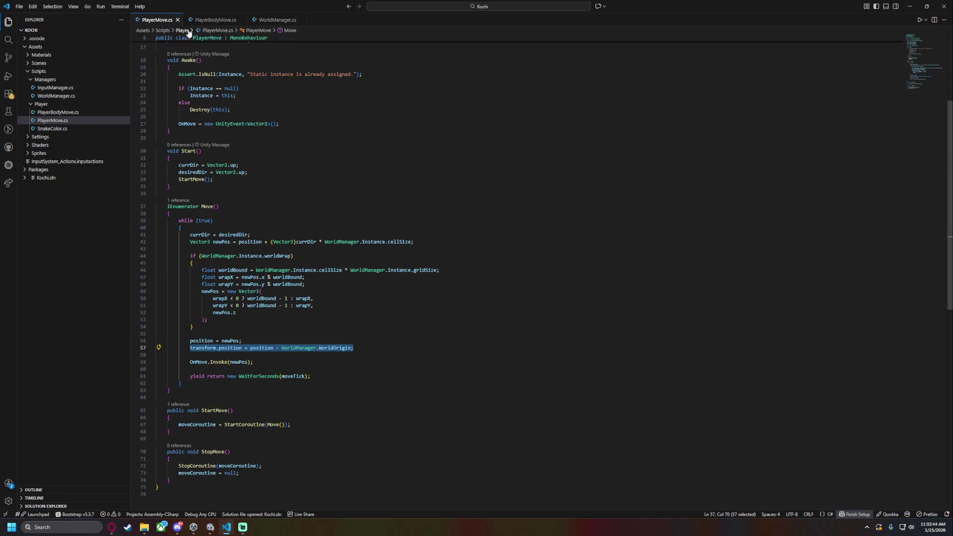
click(215, 20)
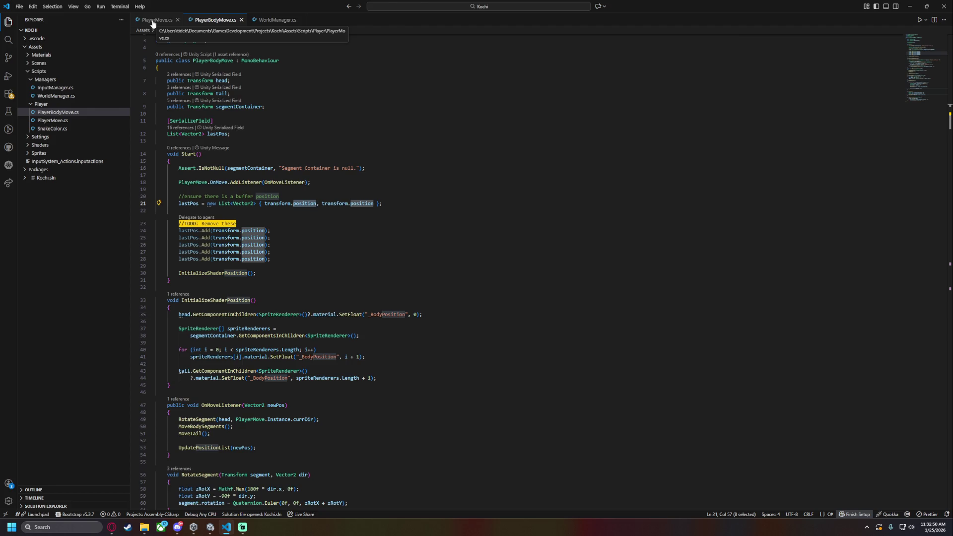
key(shift+alt+Right)
key(ctrl+Right)
key(shift+alt+Right)
key(shift+alt+Right)
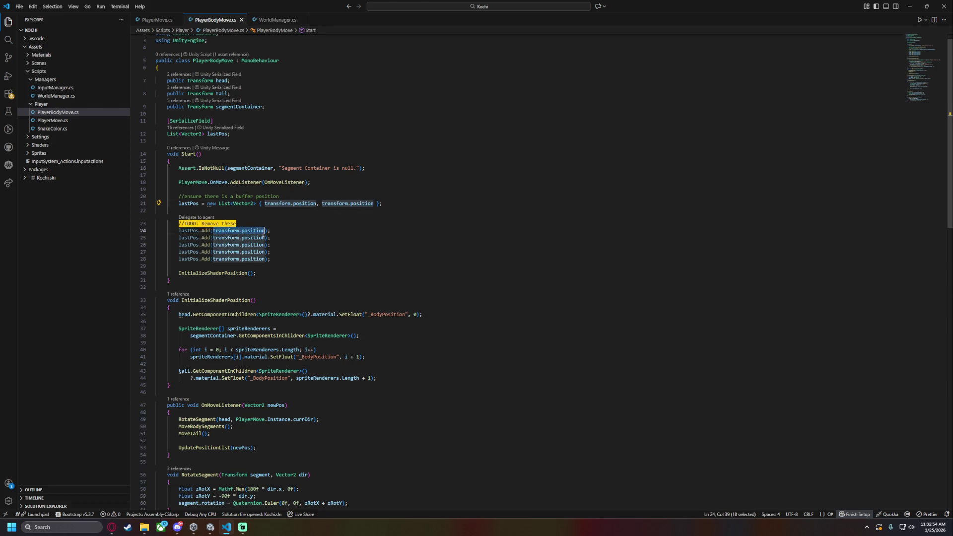
drag(213, 245, 293, 252)
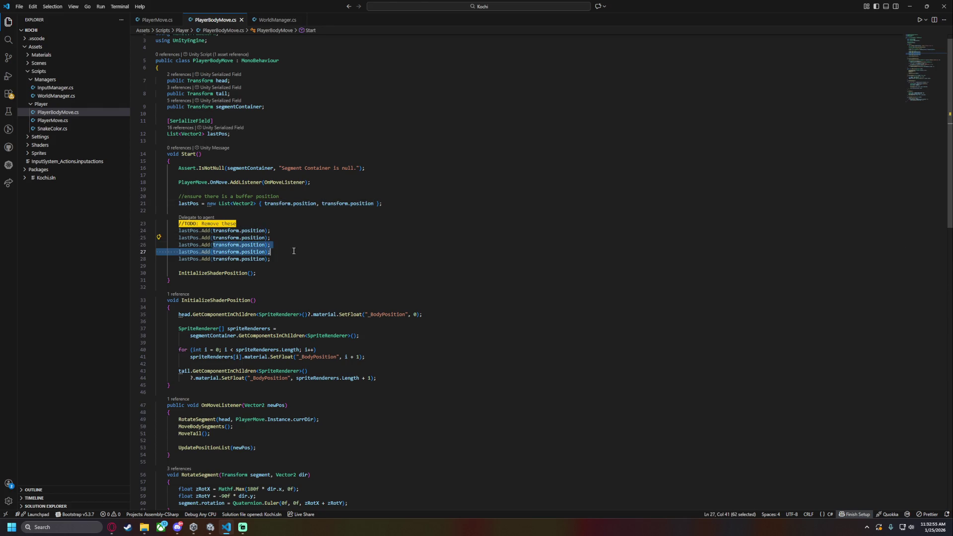
click(320, 233)
scroll(279, 219, down, 5)
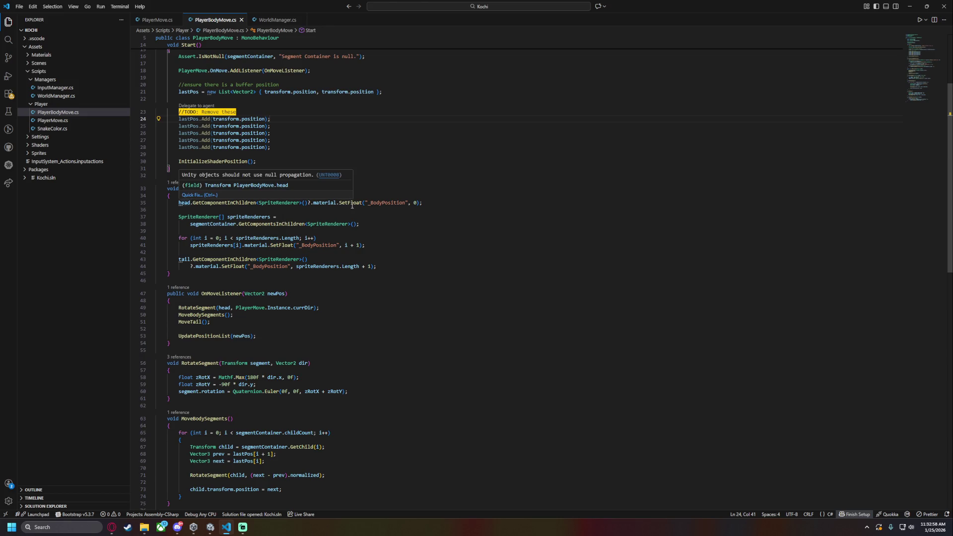
scroll(315, 237, down, 3)
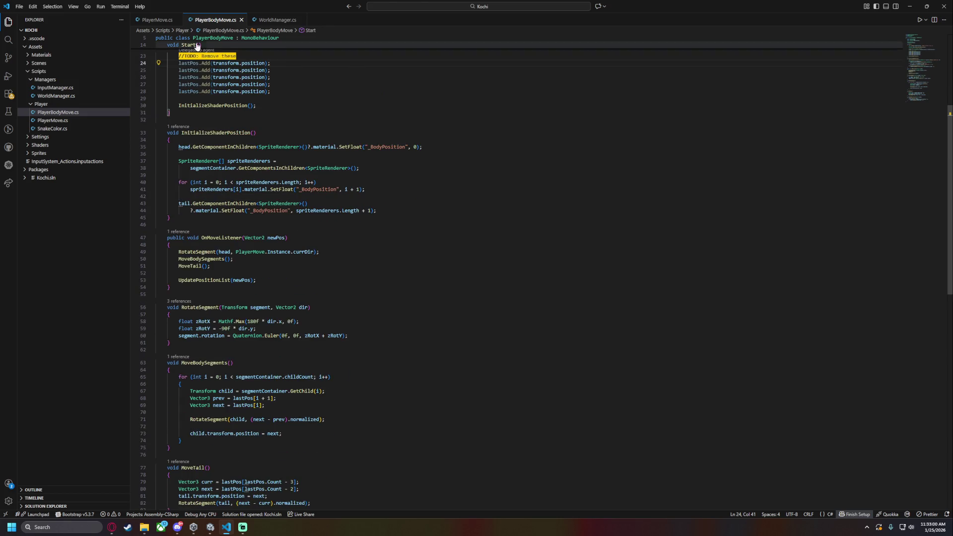
scroll(298, 217, down, 3)
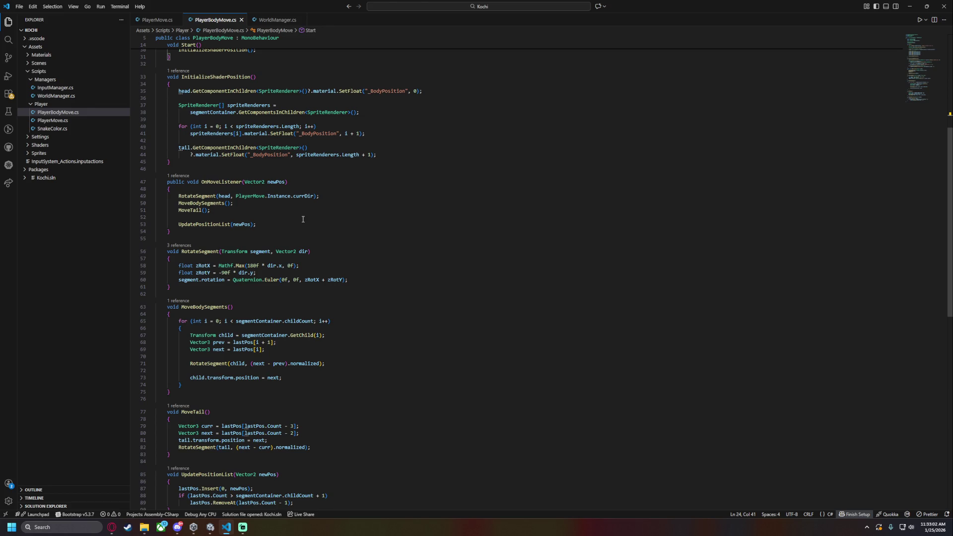
click(219, 196)
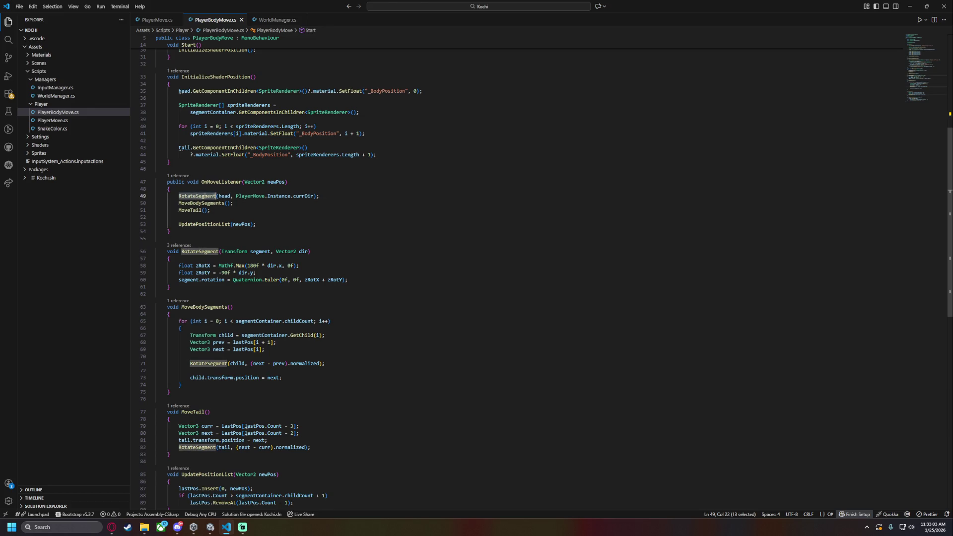
double_click(276, 181)
click(158, 21)
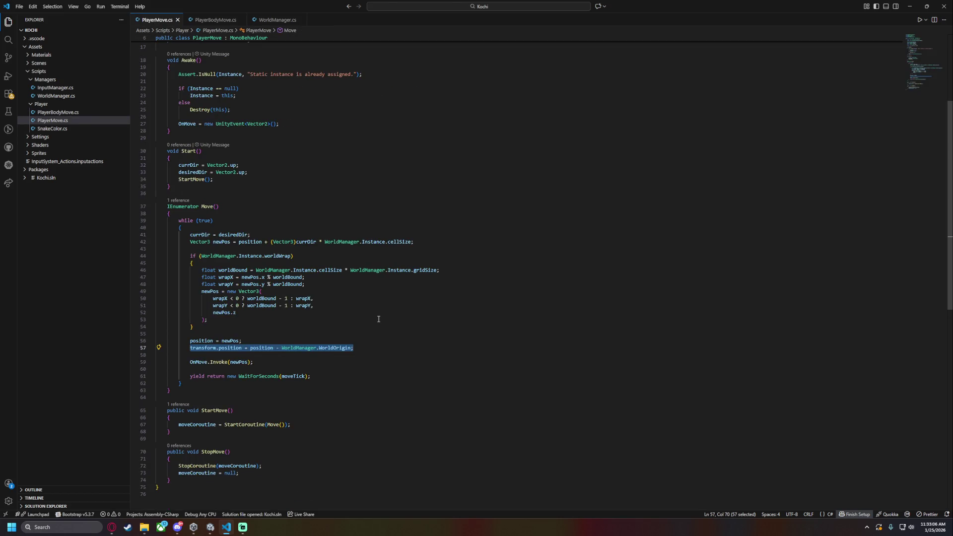
double_click(239, 363)
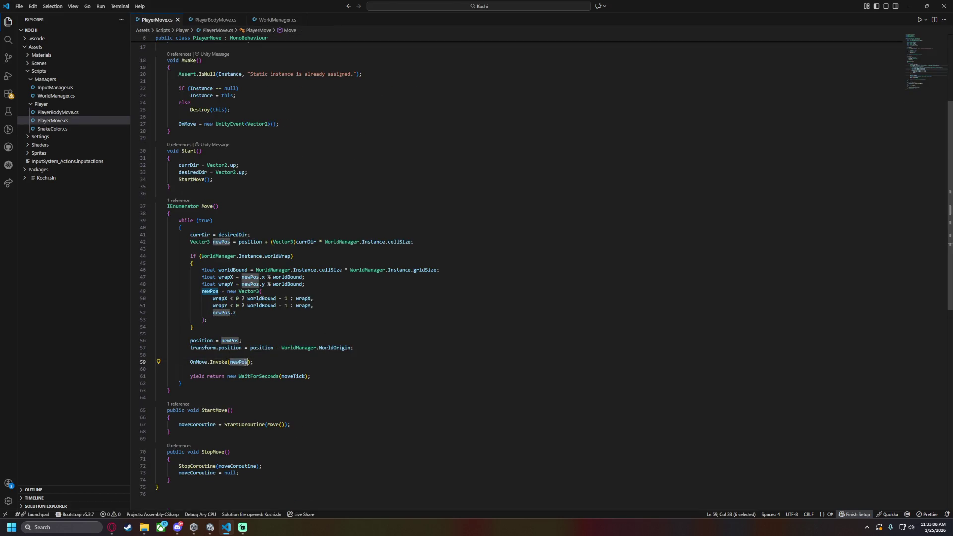
drag(238, 242, 411, 241)
scroll(456, 284, down, 3)
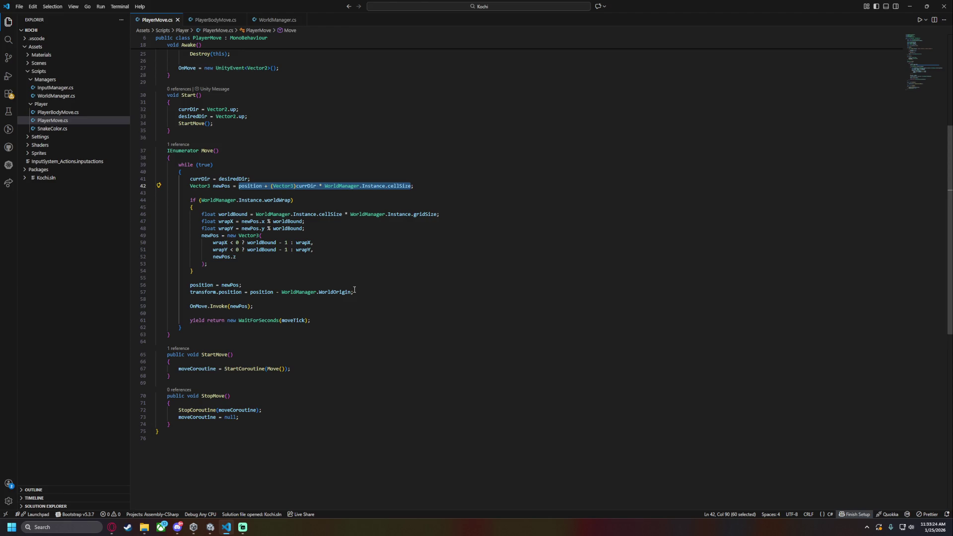
Change OnMove.Invoke(newPos) to OnMove.Invoke(newPos - WorldManager.WorldOrigin) on line 59
drag(190, 292, 342, 293)
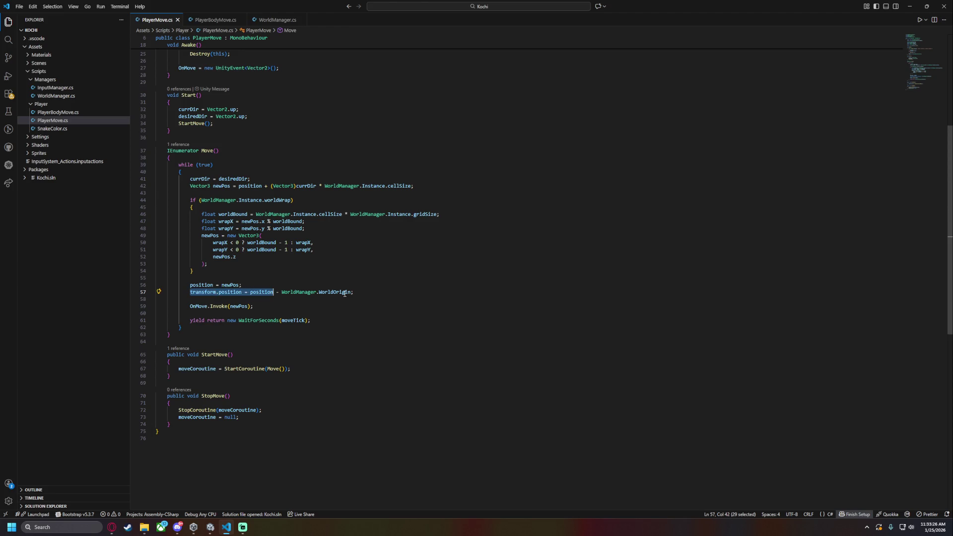
click(351, 293)
double_click(250, 293)
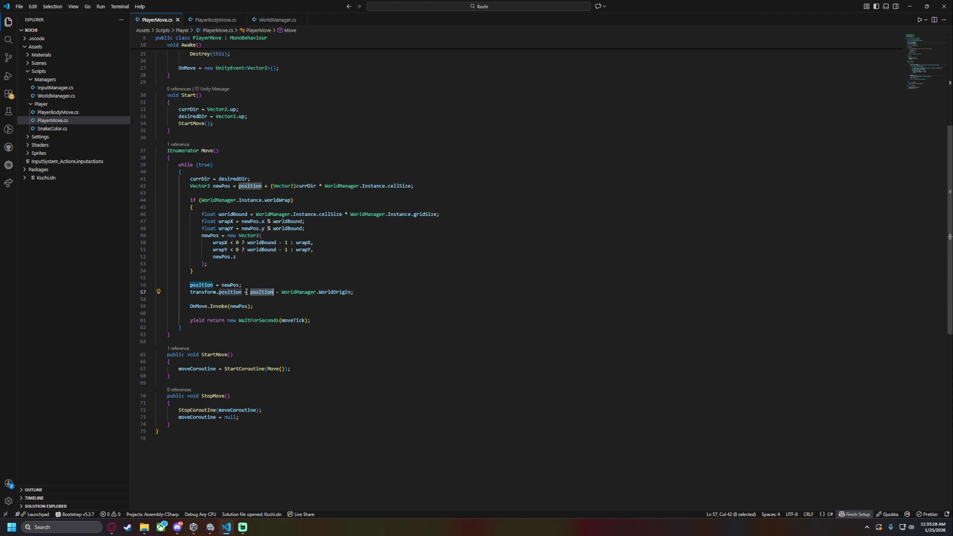
click(247, 306)
text(- )
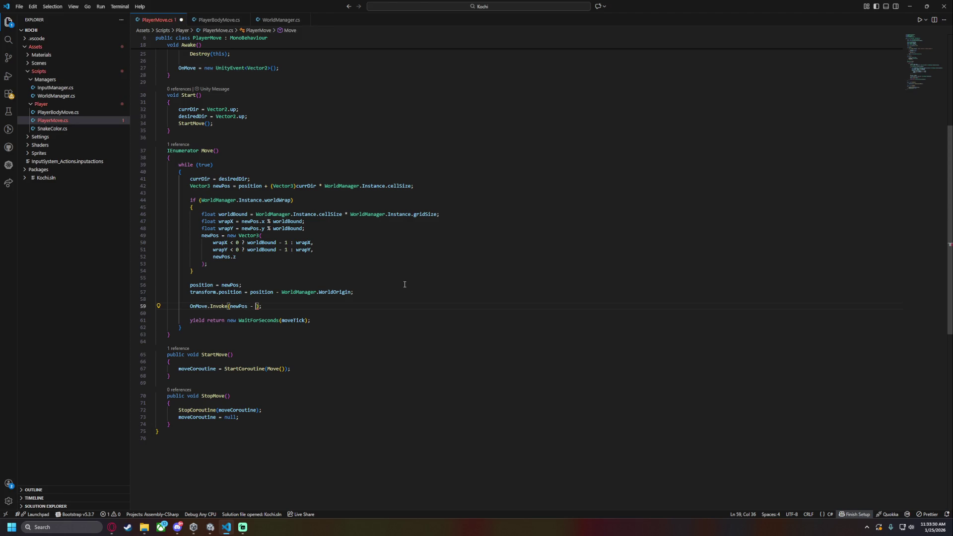
text(WorldManager.W)
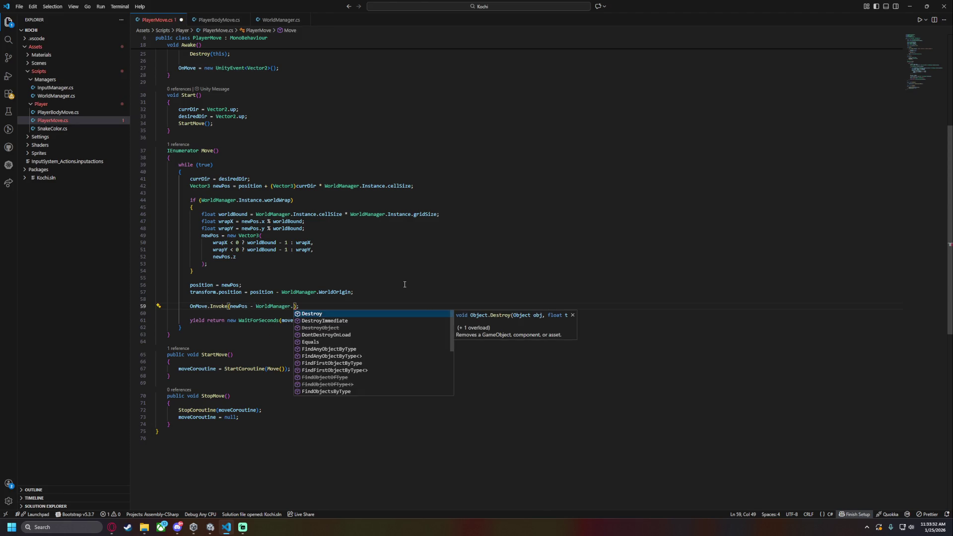
key(Tab)
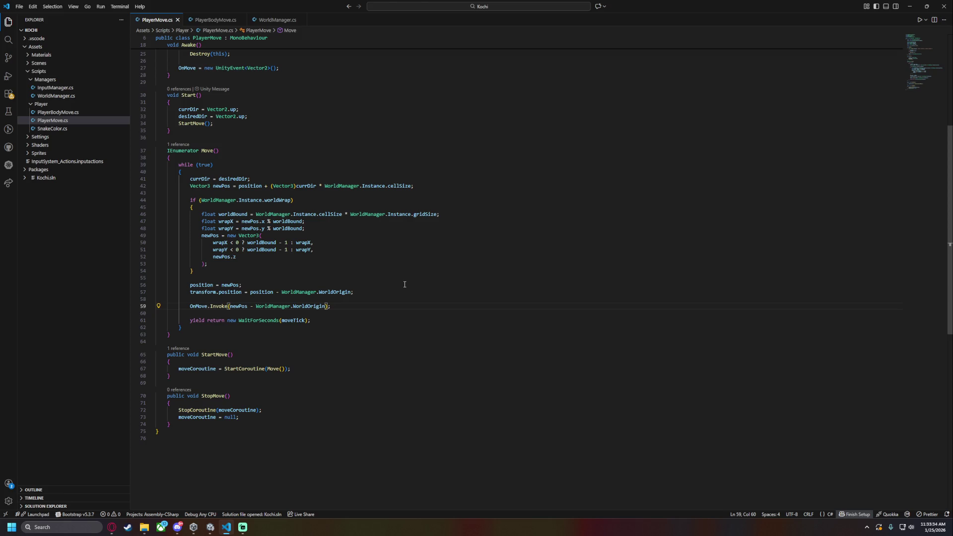
click(383, 292)
key(ctrl+Tab)
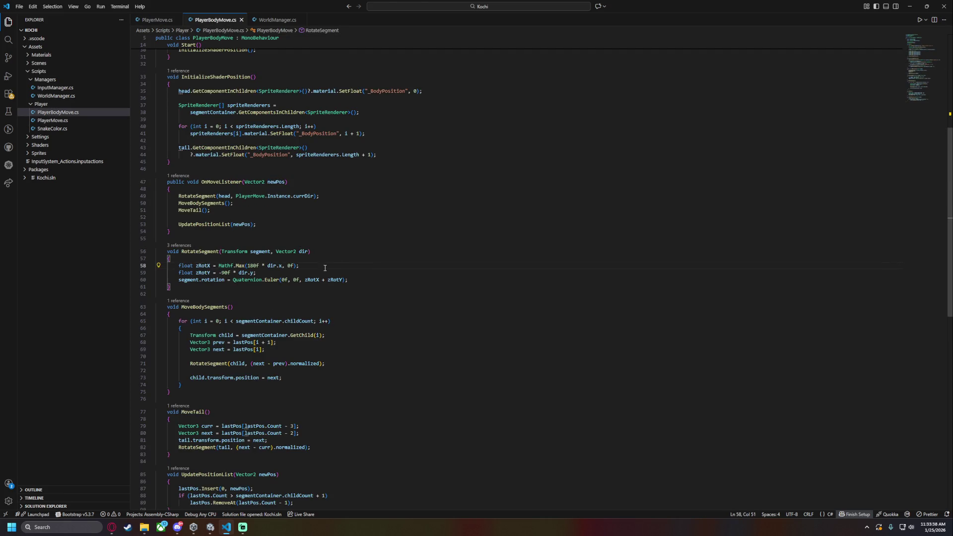
click(211, 527)
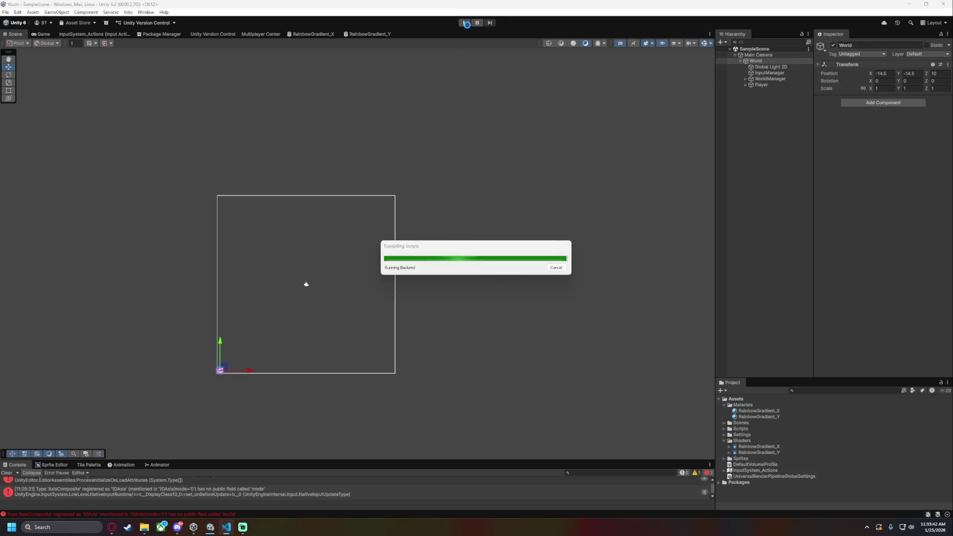
Start the game, clear the console, and dock the Game view beside an enlarged Scene view
click(465, 23)
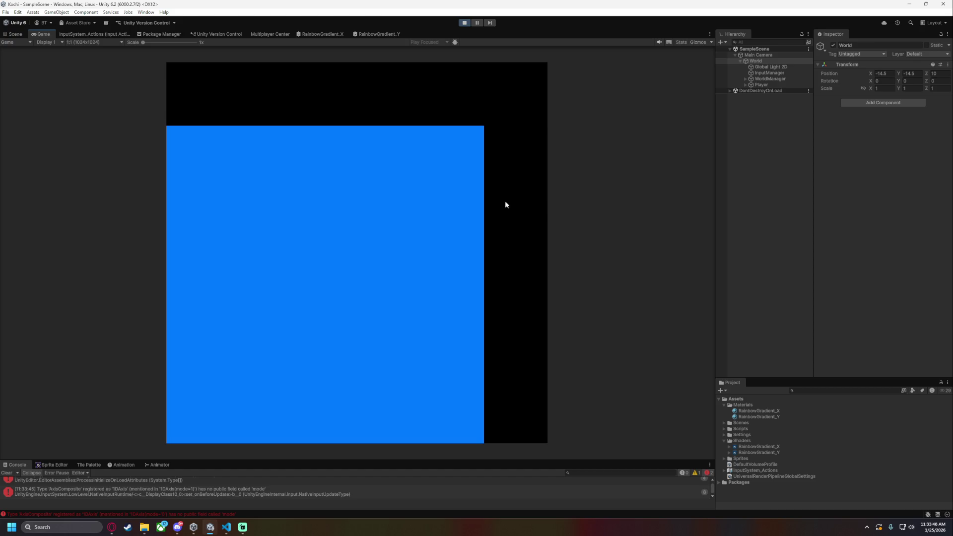
drag(231, 460, 233, 400)
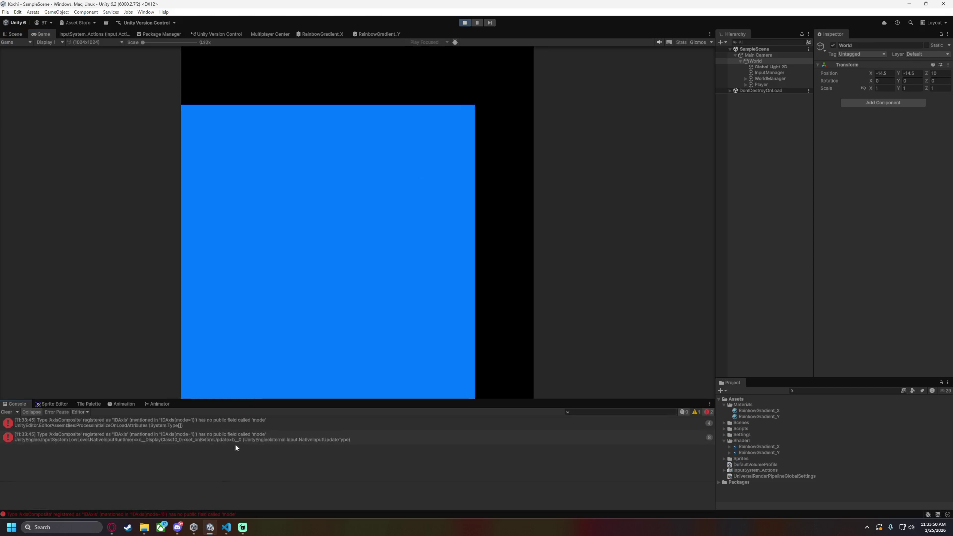
click(7, 412)
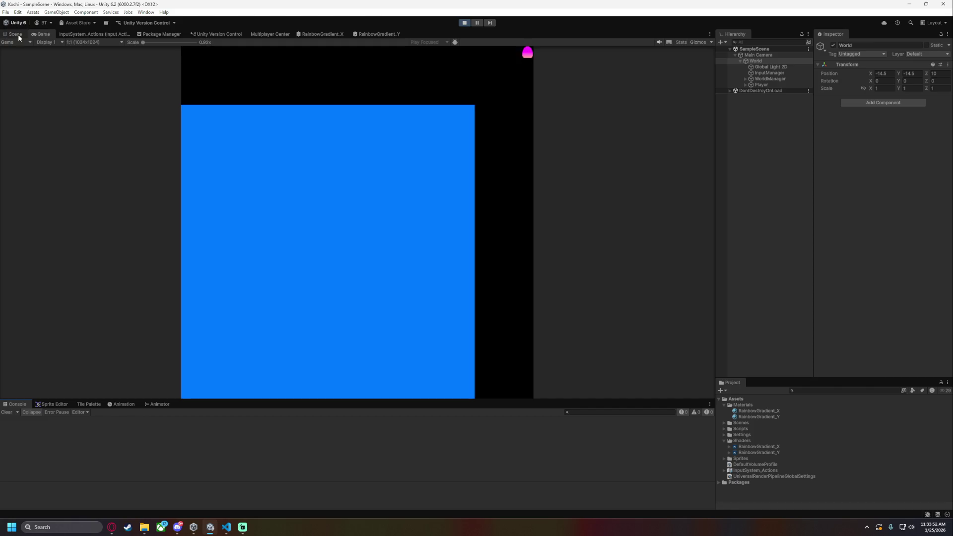
click(20, 33)
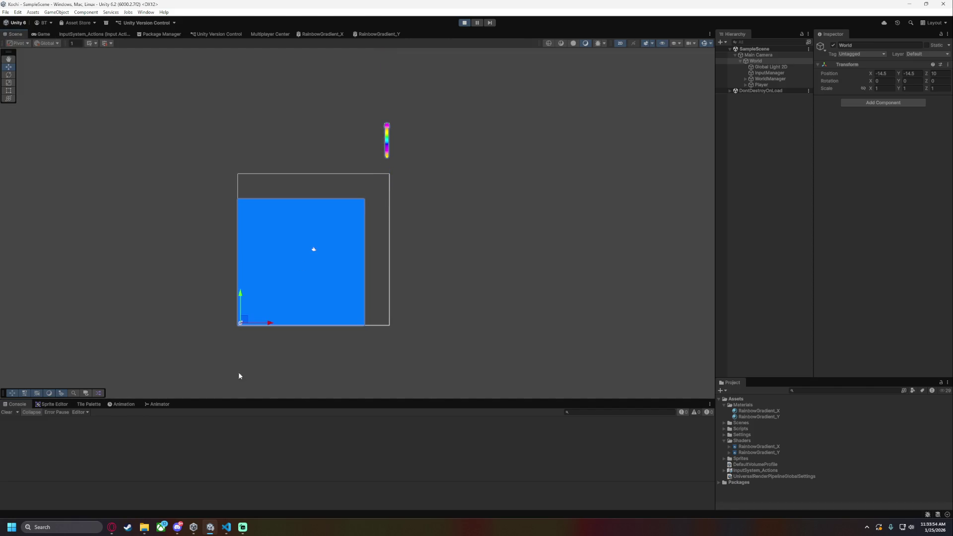
drag(240, 397, 240, 432)
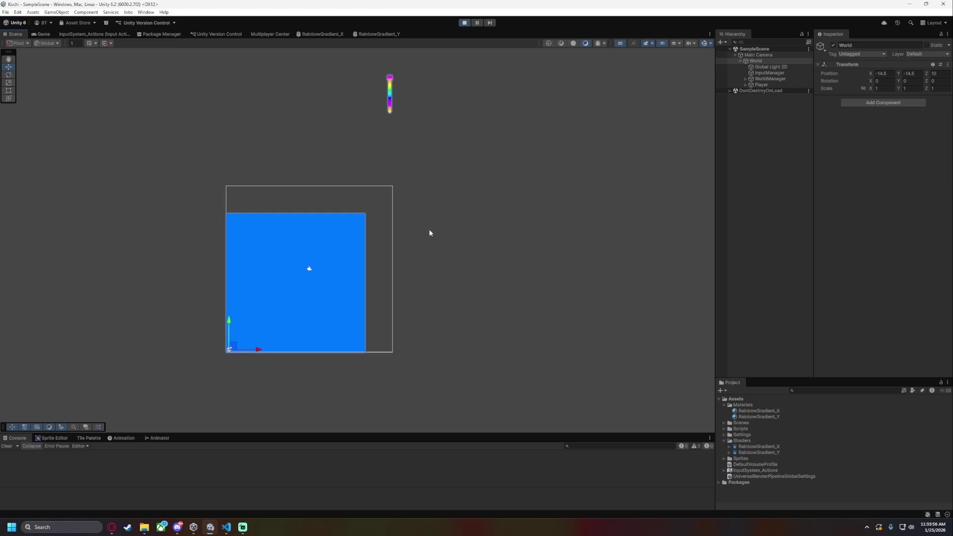
drag(416, 131, 400, 191)
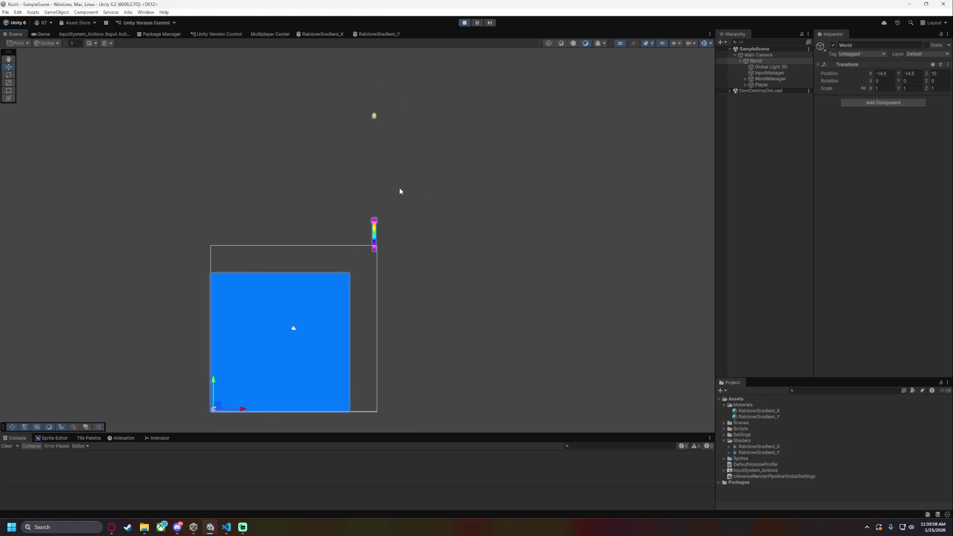
mouse_move(33, 35)
mouse_down()
mouse_move(309, 151)
mouse_move(672, 215)
mouse_up()
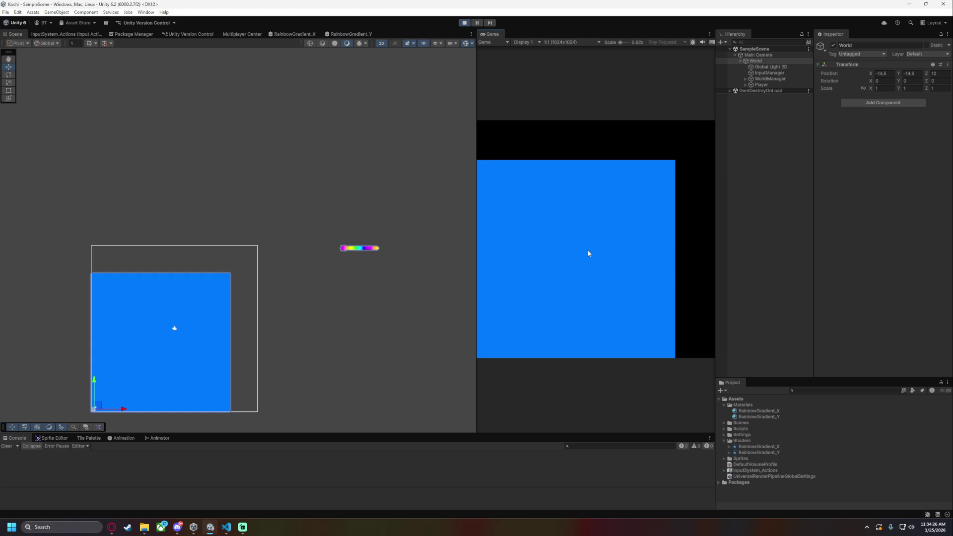
Inspect the Player and World transforms during play, then stop the game
click(770, 84)
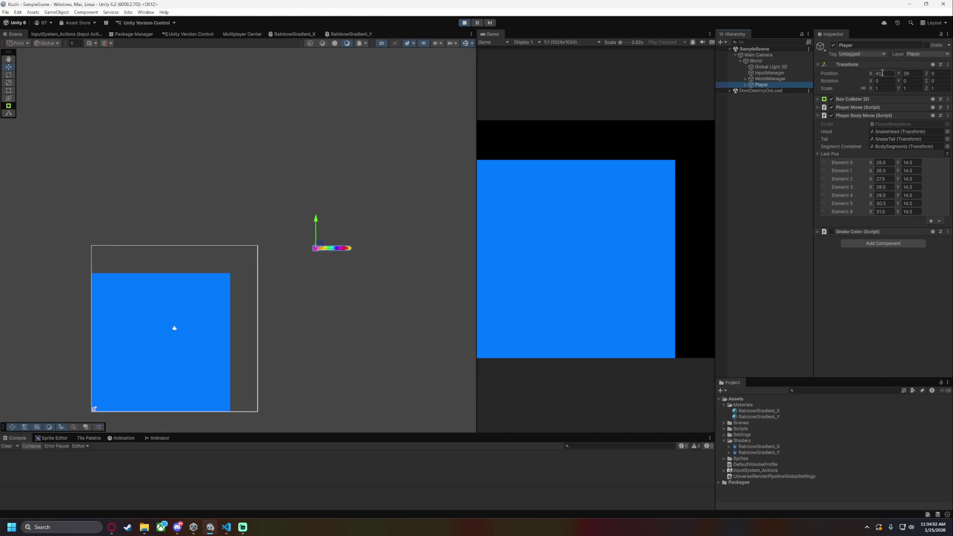
click(773, 61)
click(465, 23)
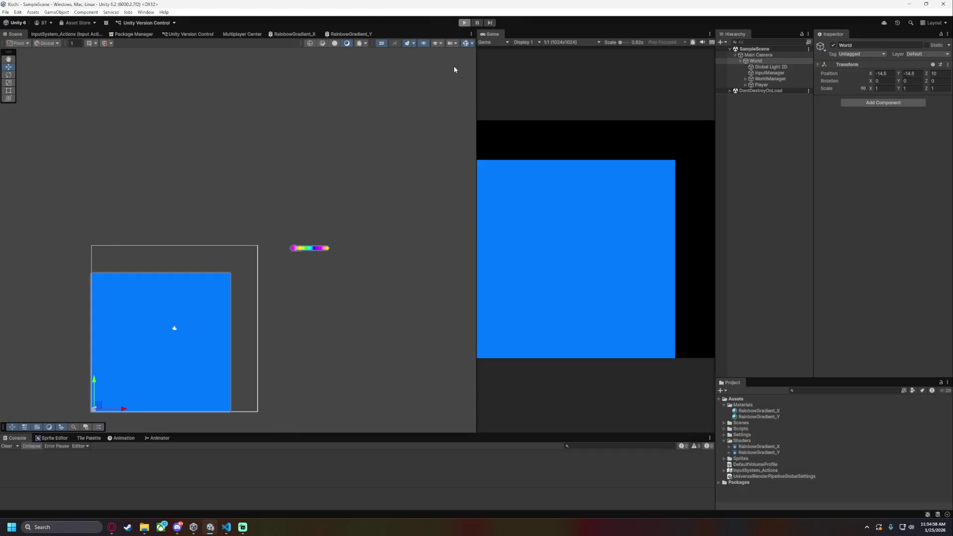
click(227, 527)
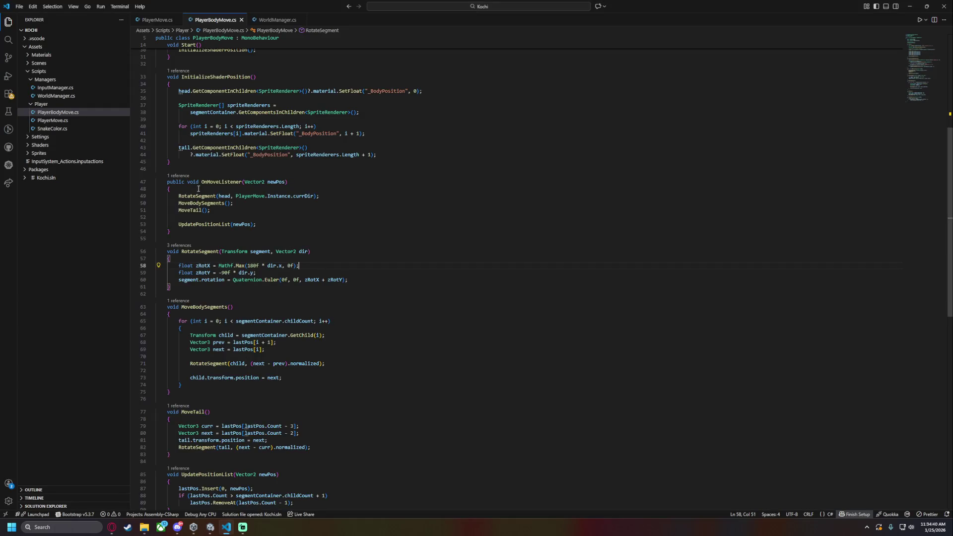
Replace '- WorldManager.WorldOrigin' with '+ WorldManager.WorldOrigin' on lines 57 and 59, and save
click(158, 19)
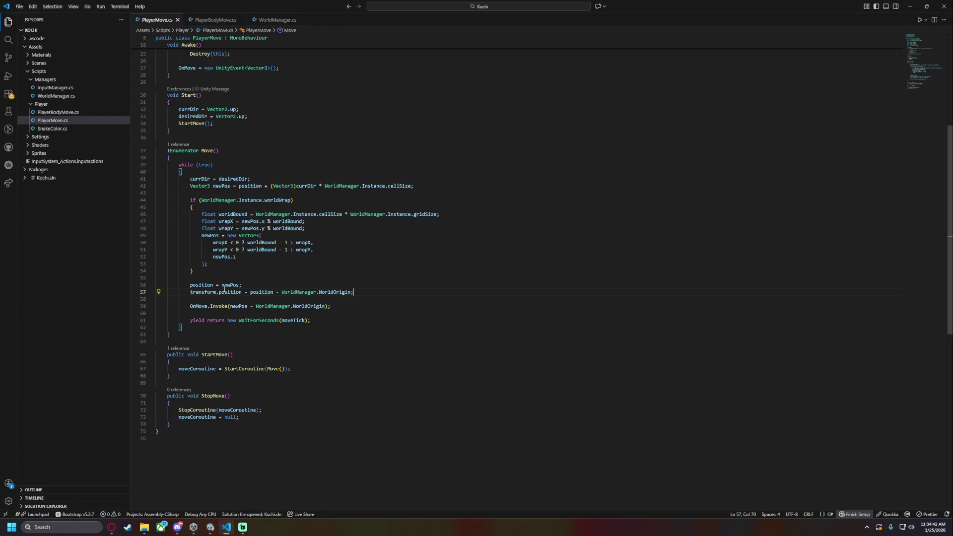
drag(281, 293, 352, 293)
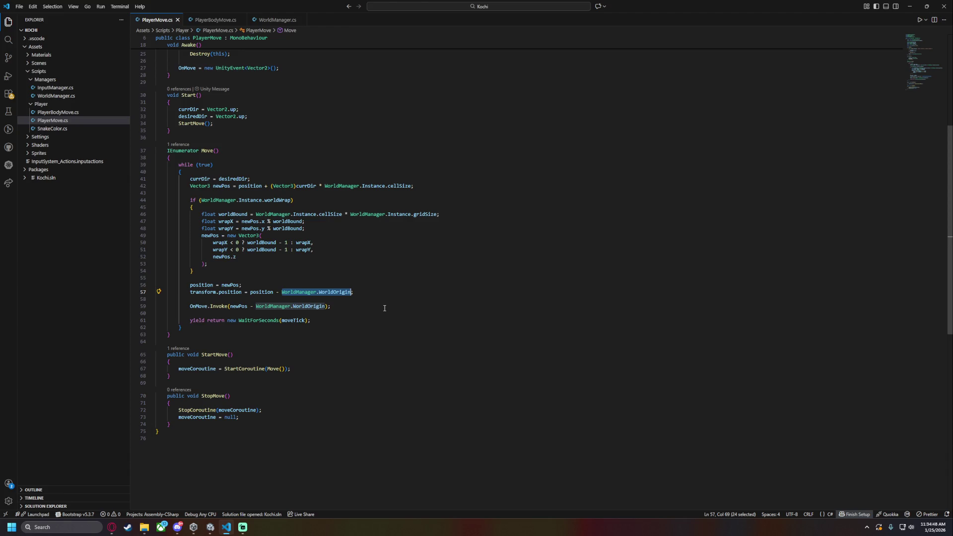
key(ctrl+v)
drag(421, 285, 421, 289)
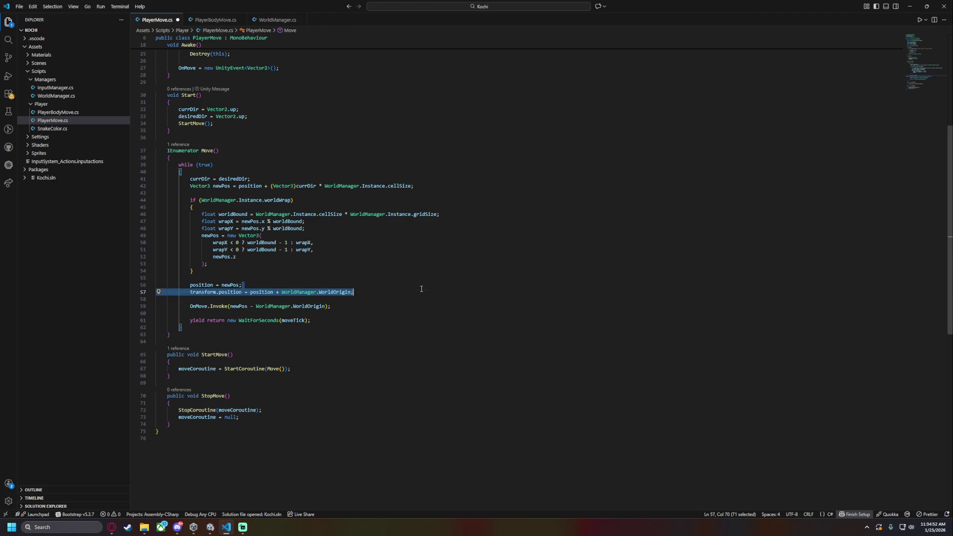
click(253, 307)
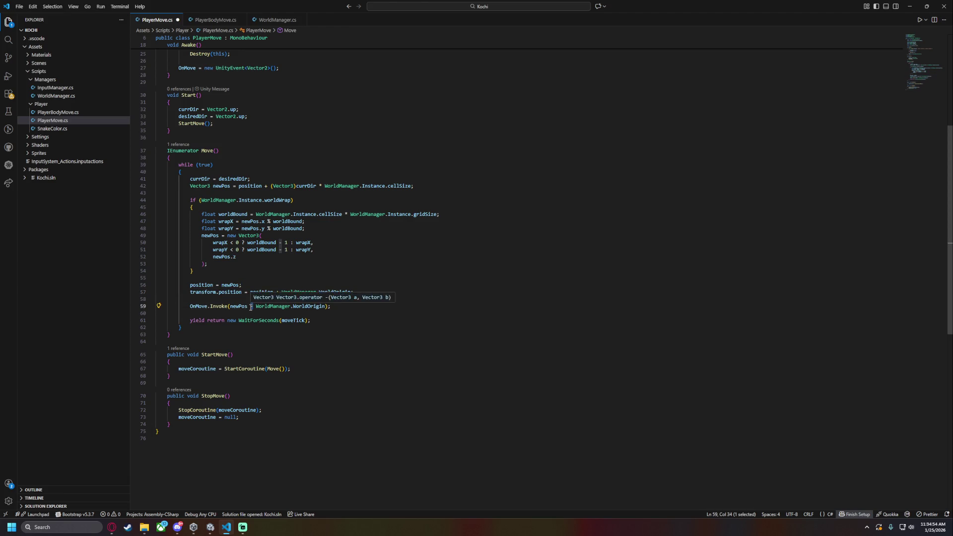
key(BackSpace)
text(+)
key(ctrl+s)
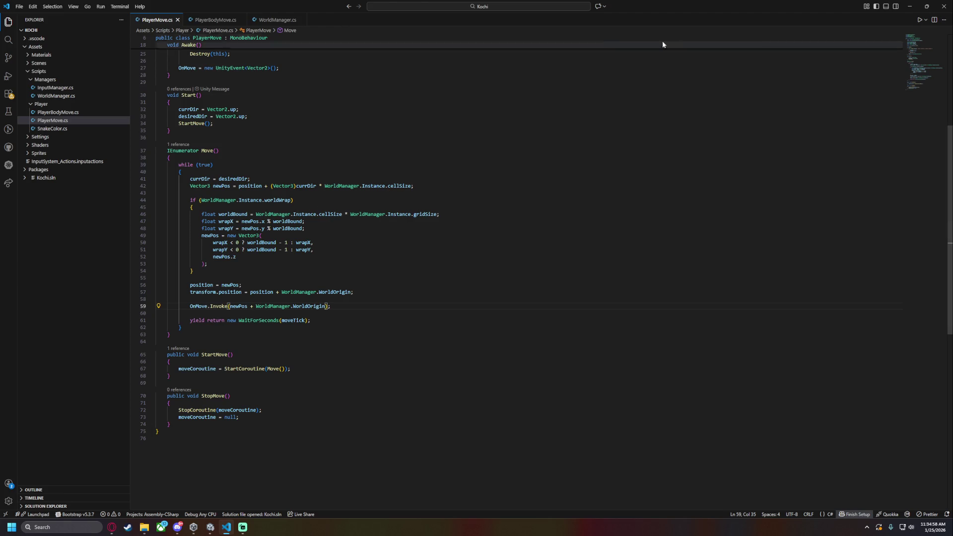
key(alt+Tab)
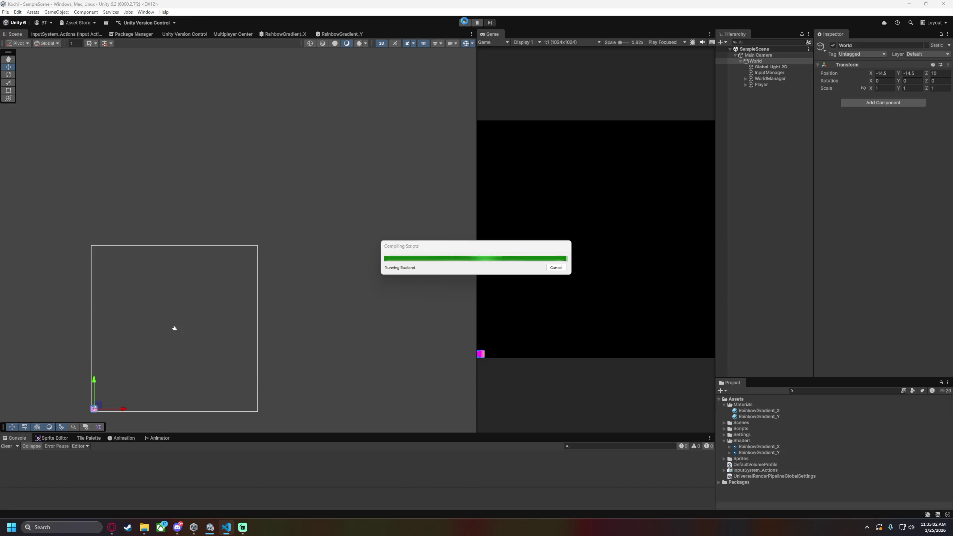
Play the game with the Game view docked on the left, steering the rainbow snake across the grid edges with the arrow keys
click(465, 23)
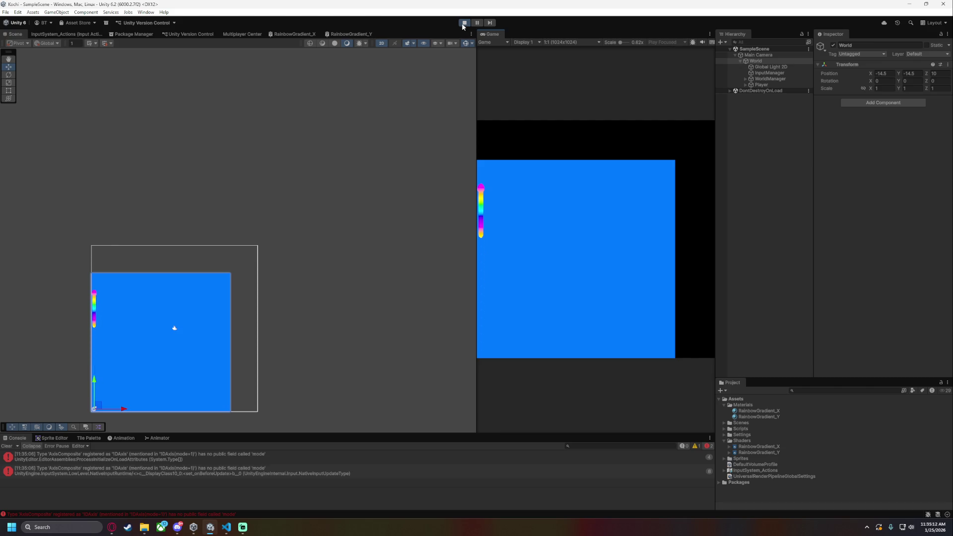
key(Left)
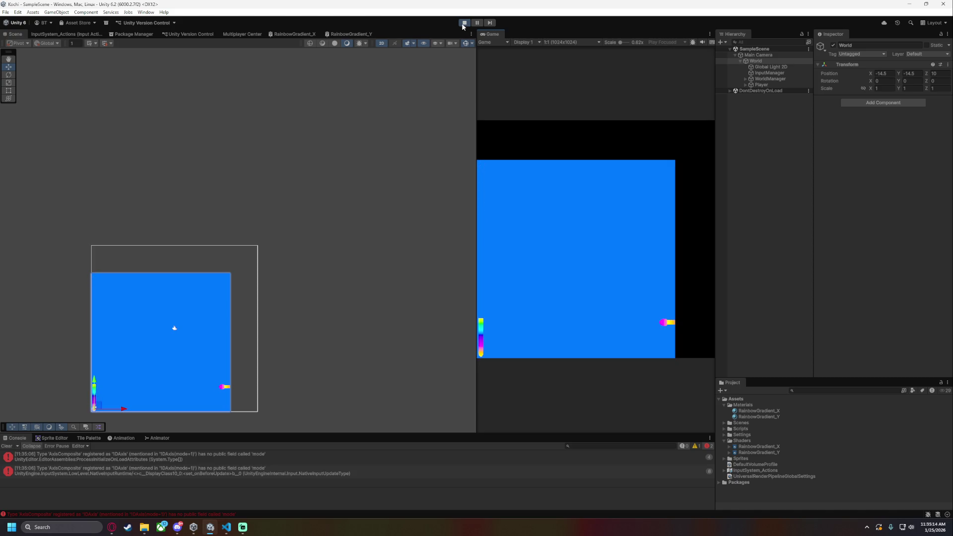
key(Down)
mouse_move(492, 33)
mouse_down()
mouse_move(123, 53)
mouse_move(39, 35)
mouse_up()
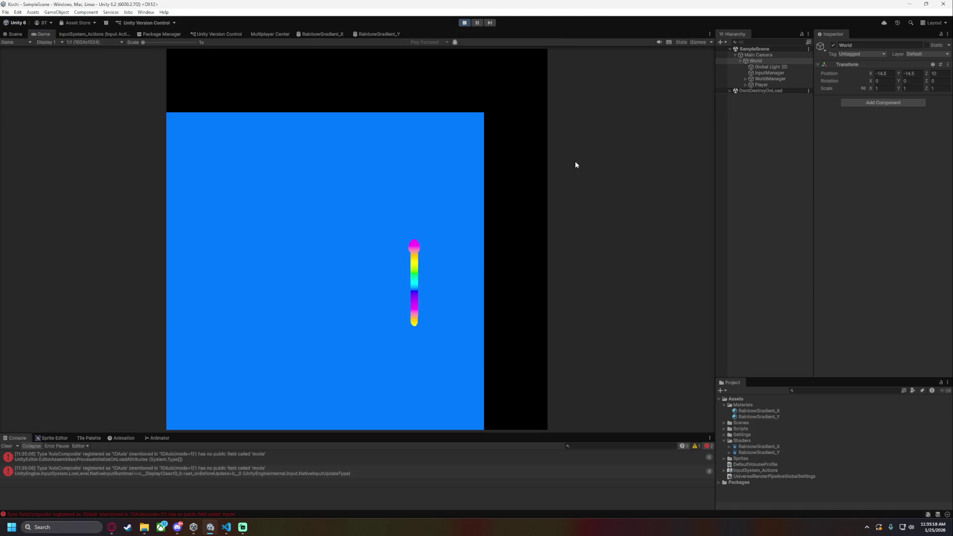
key(Left)
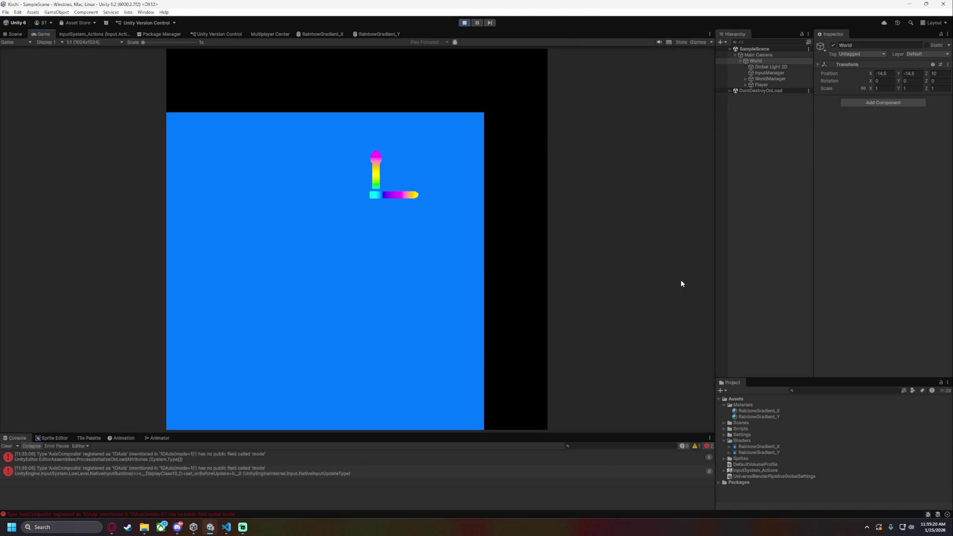
key(Right)
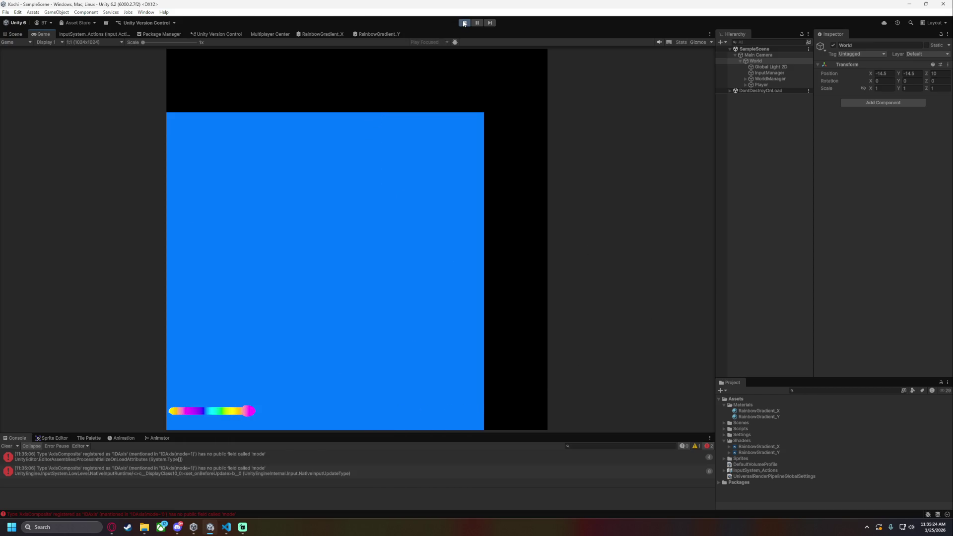
key(Up)
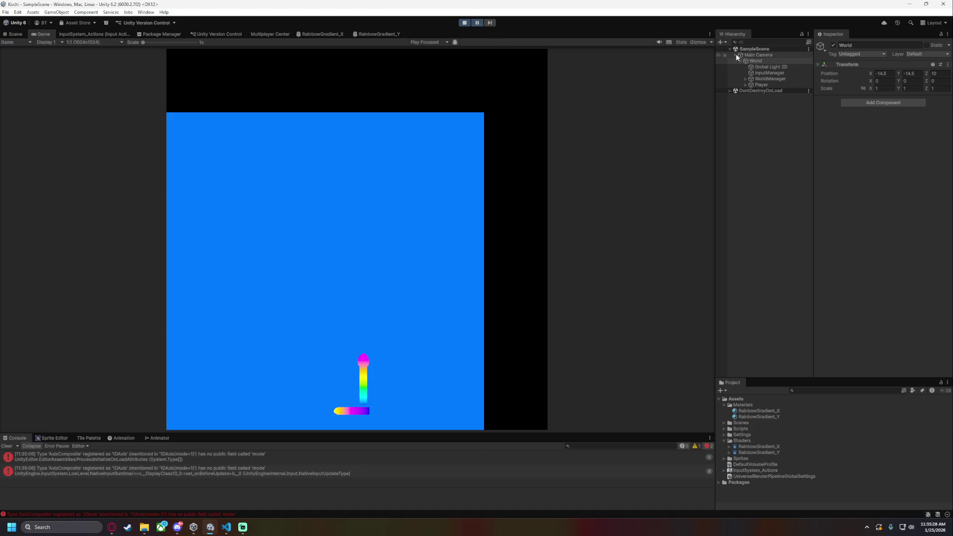
click(757, 54)
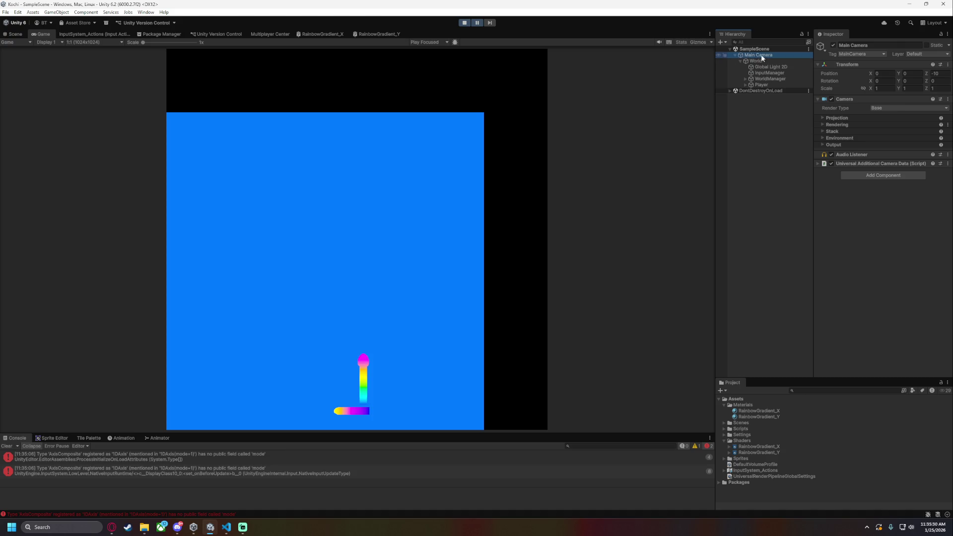
Explore the Main Camera's projection settings, trying smaller sizes and a Size of 15
click(823, 118)
mouse_move(852, 131)
mouse_down()
mouse_move(792, 130)
mouse_move(871, 134)
mouse_up()
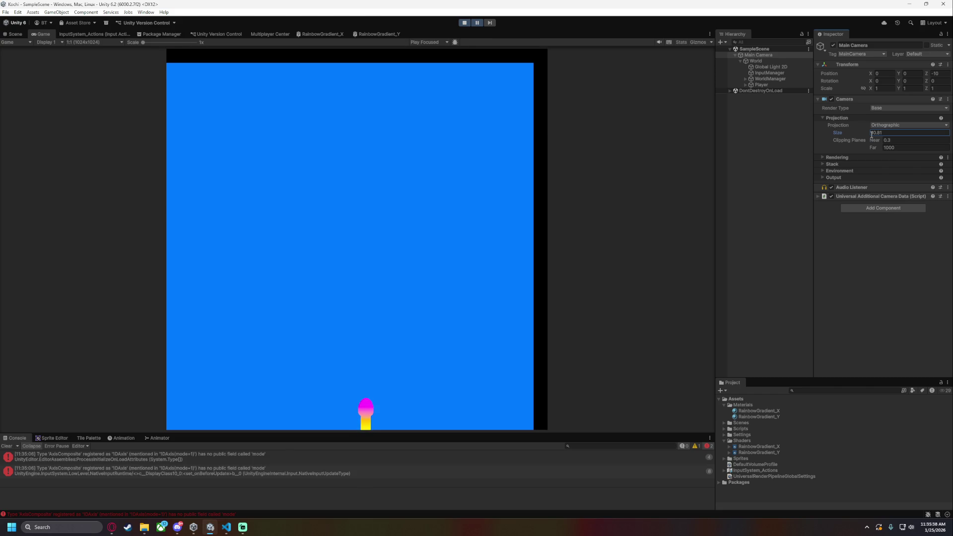
text(15)
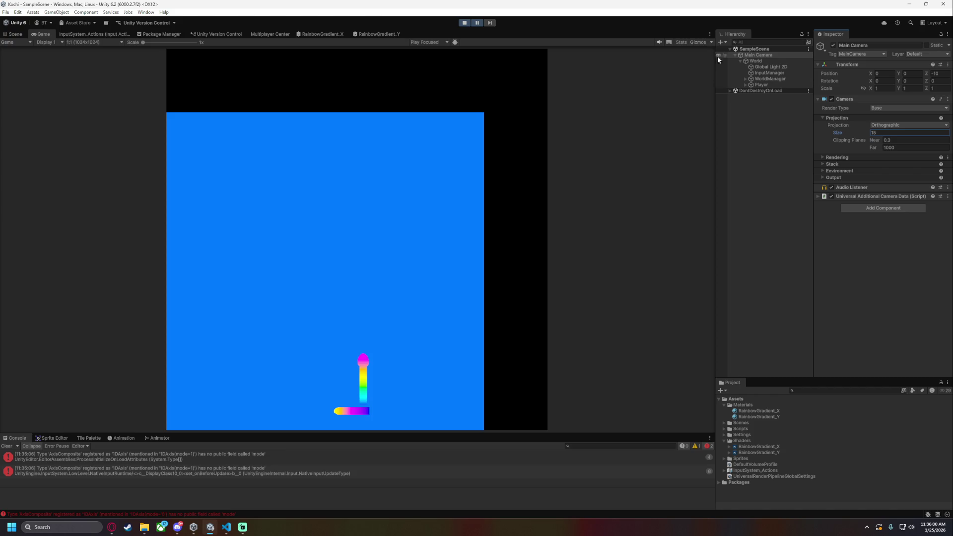
click(892, 125)
click(824, 150)
click(850, 157)
click(850, 157)
key(alt+Tab)
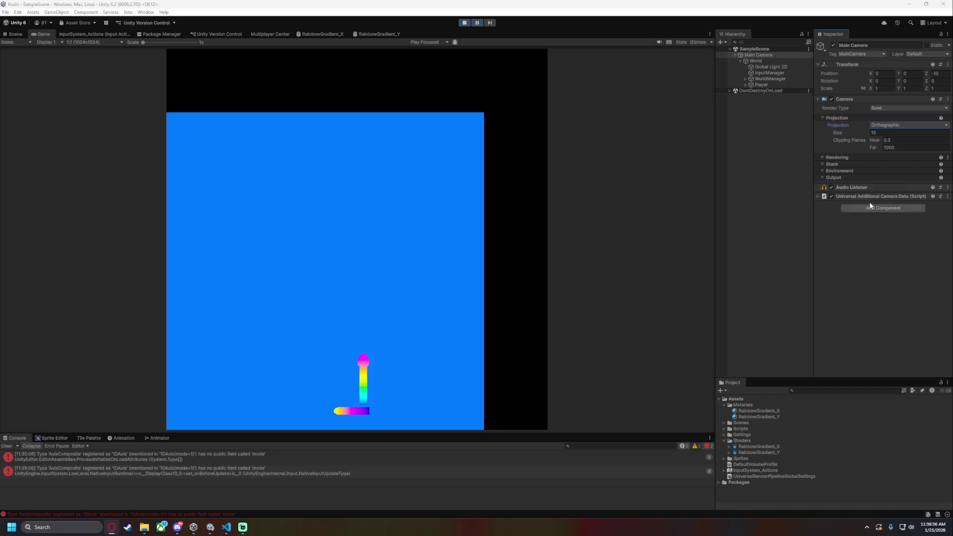
Enter 25/2 to set the camera Size to 12.5, then return to the Scene view, undoing a stray camera move
click(885, 132)
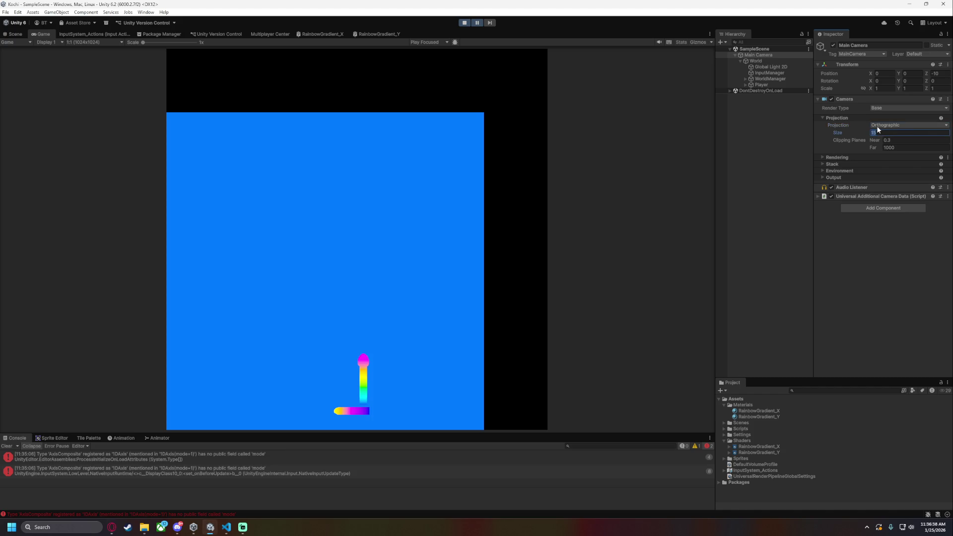
text(25)
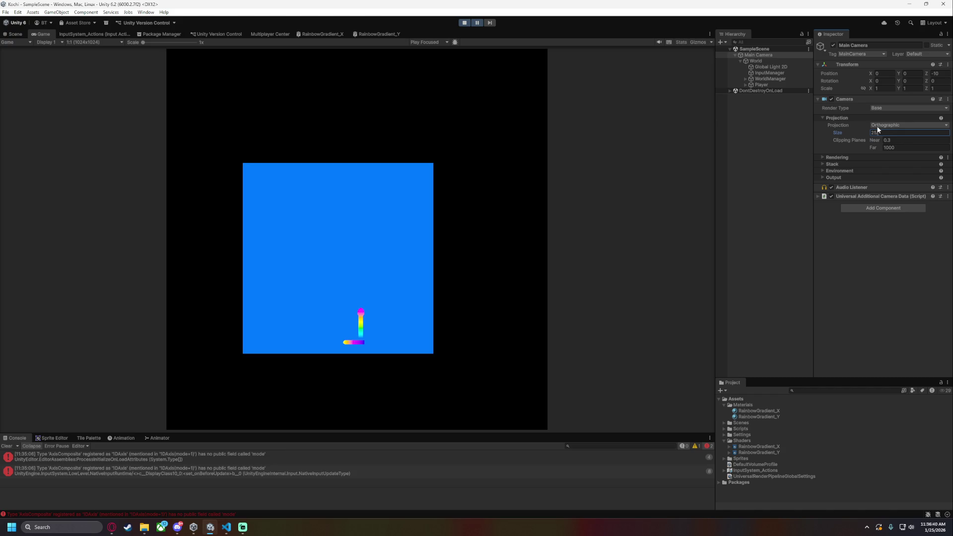
text(/2)
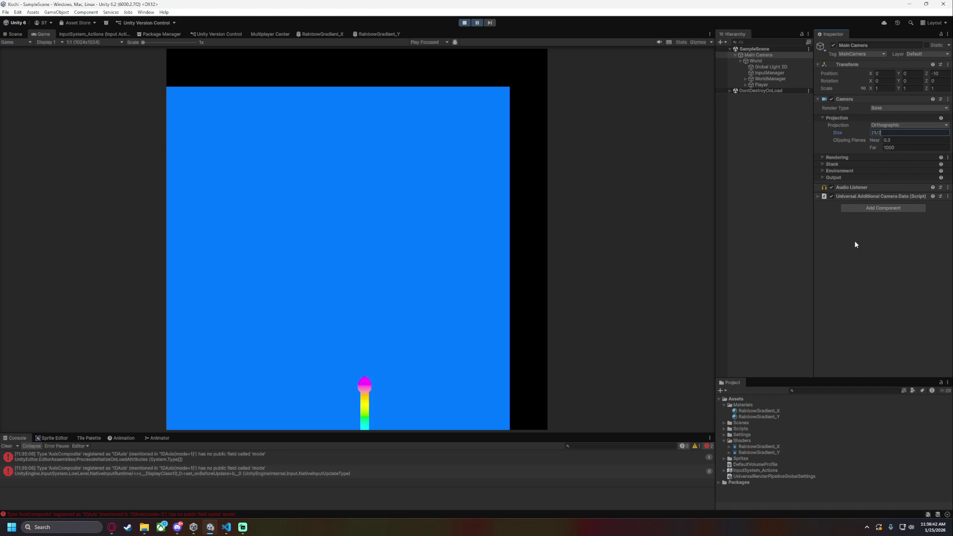
key(Return)
click(14, 33)
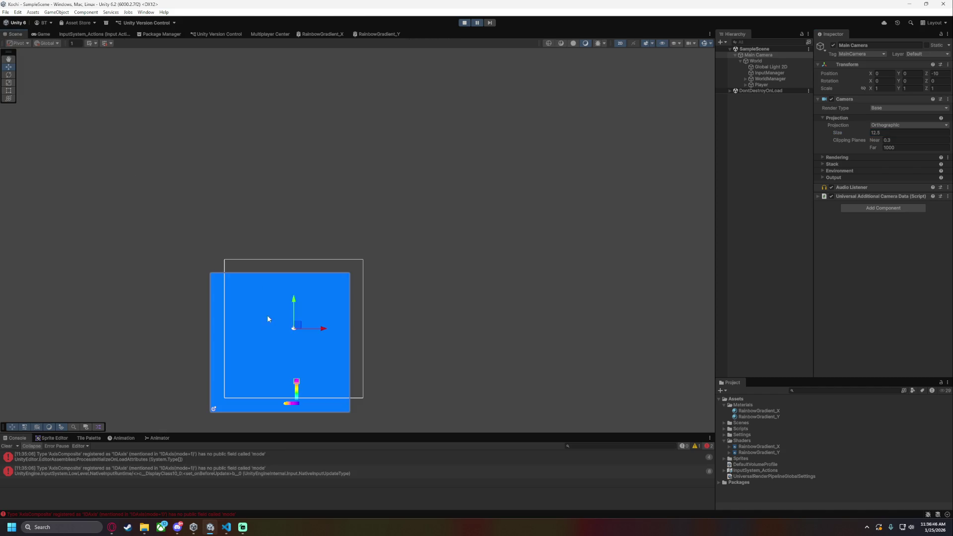
drag(414, 325, 463, 252)
mouse_move(349, 252)
mouse_down()
mouse_move(340, 259)
mouse_move(348, 255)
mouse_up()
key(ctrl+z)
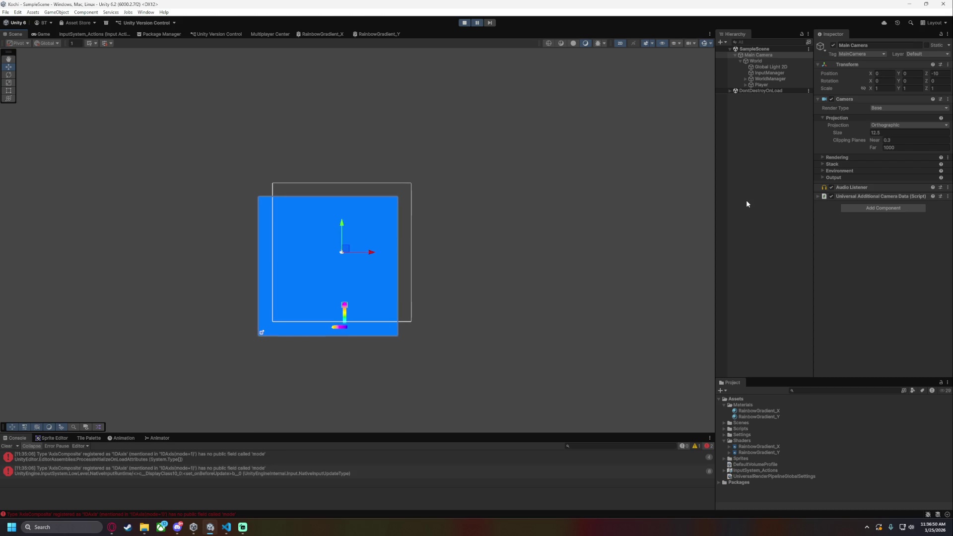
drag(771, 54, 770, 58)
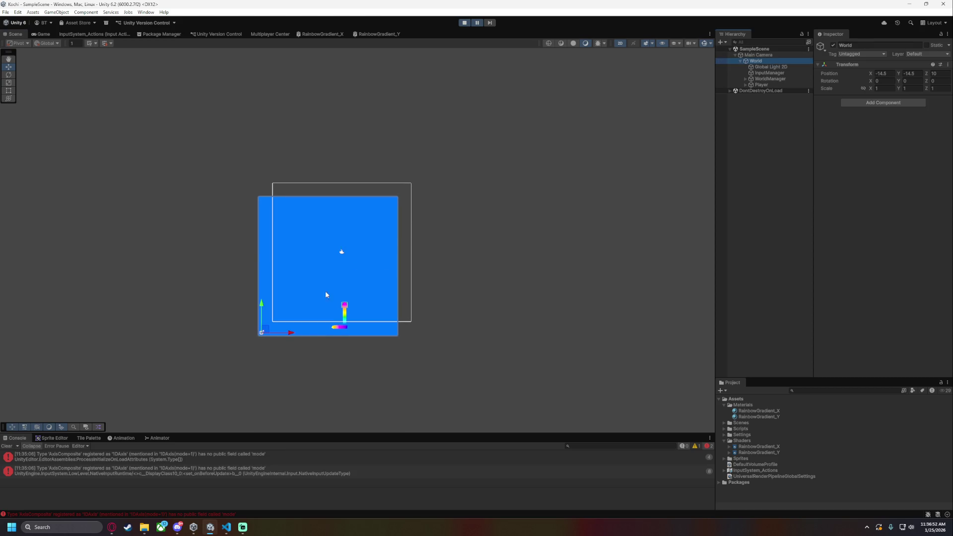
Nudge the World in the Scene view and compare the result in the Game view
drag(269, 331, 283, 317)
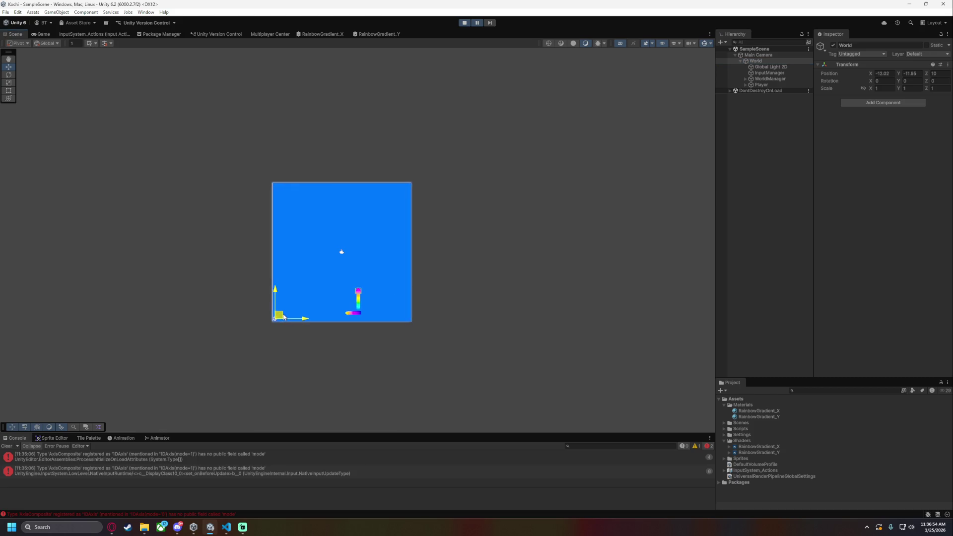
click(41, 35)
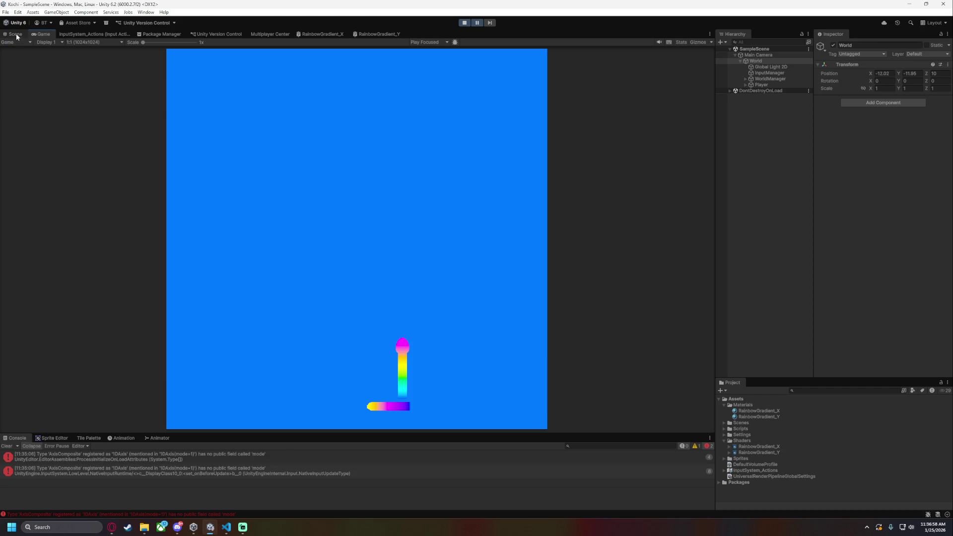
click(16, 34)
click(758, 55)
click(765, 60)
Set the World's position to X -12, Y -12 and check it in the Game view
click(891, 73)
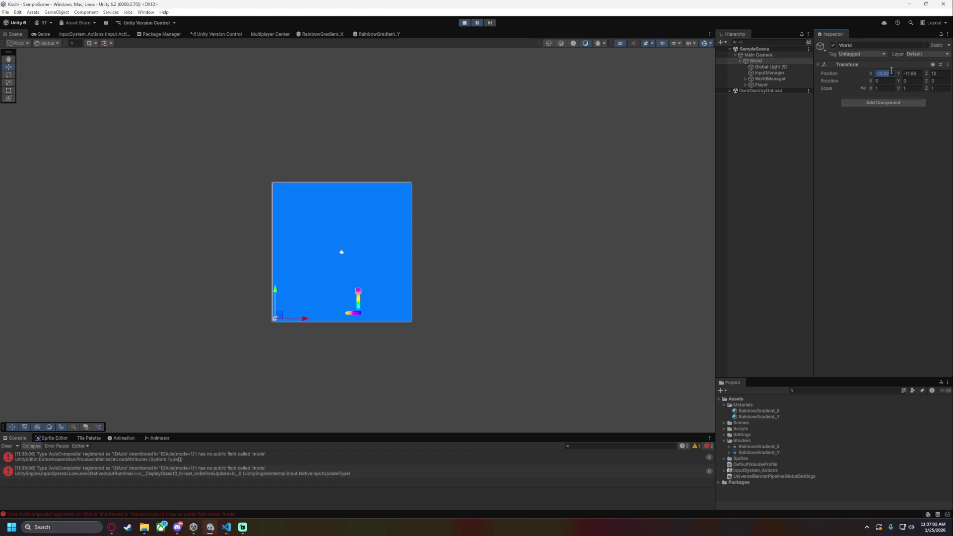
text(-12.5)
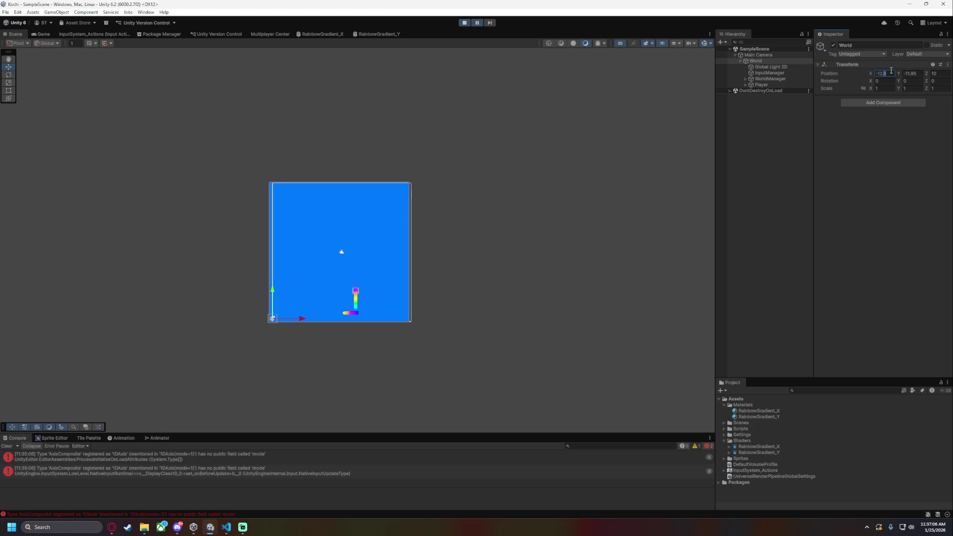
key(BackSpace)
key(BackSpace)
key(BackSpace)
text(12.02)
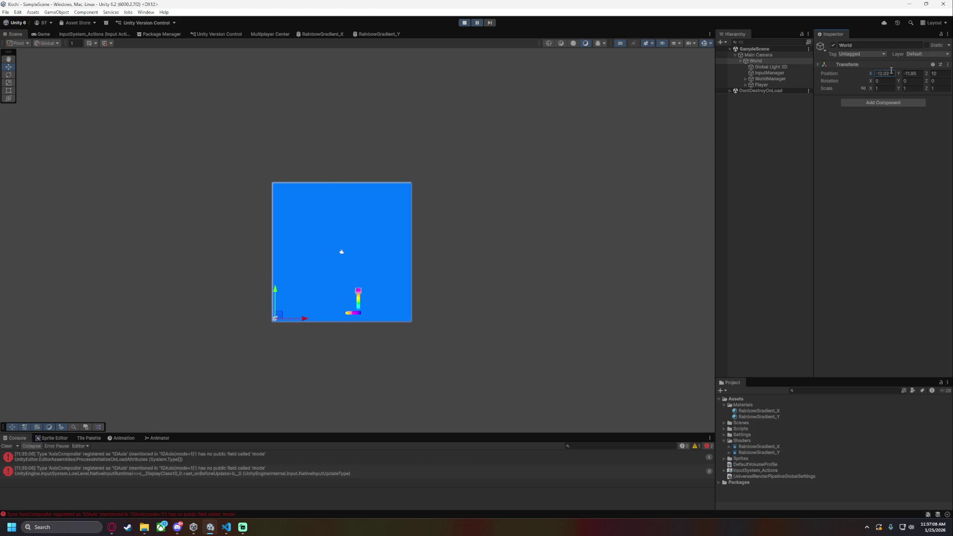
key(BackSpace)
key(BackSpace)
key(Tab)
text(-112)
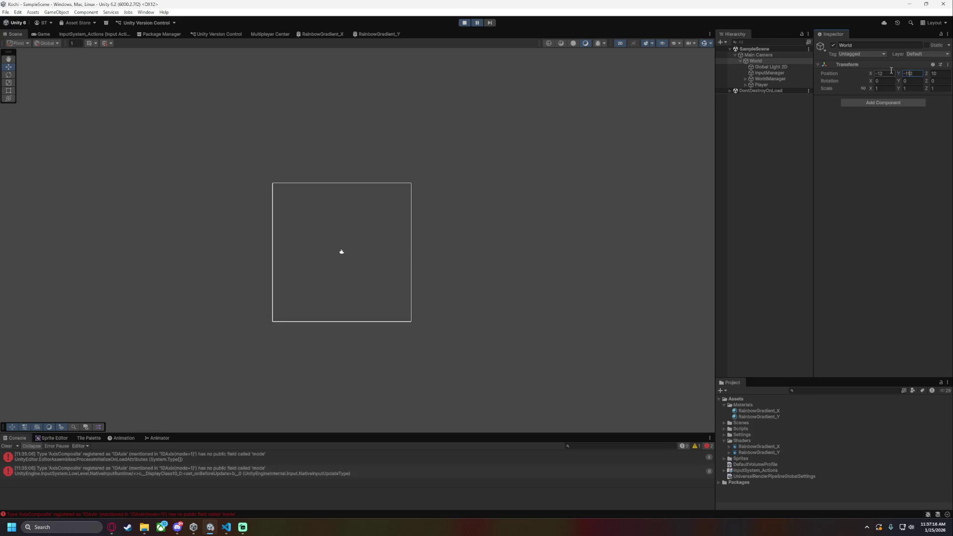
key(Left)
key(BackSpace)
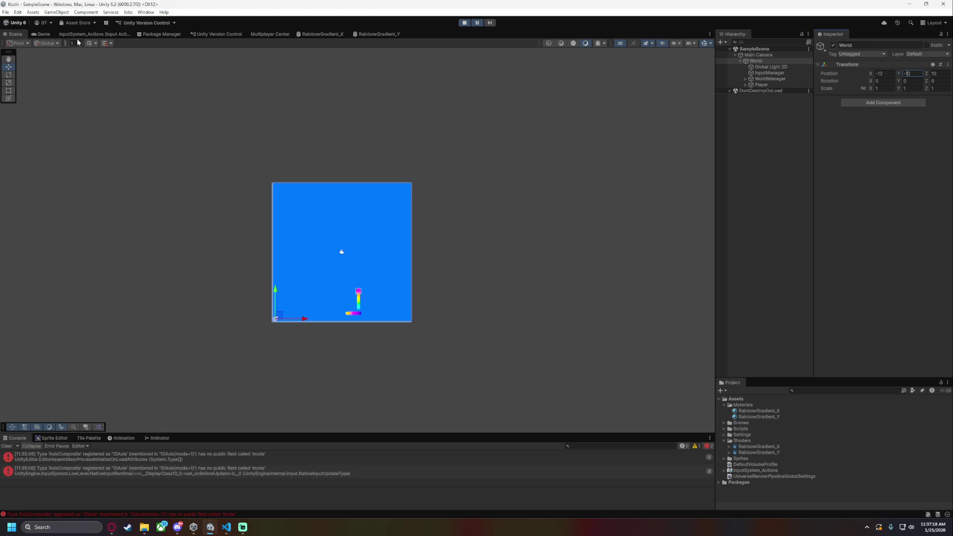
click(41, 35)
Check the camera Size, then move the World to Position X -14.5
click(775, 53)
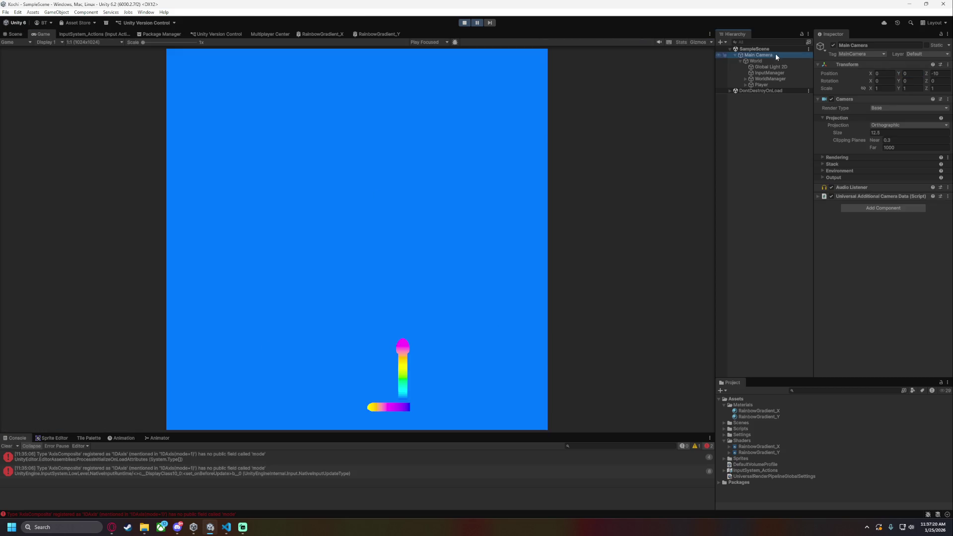
click(899, 132)
text(15)
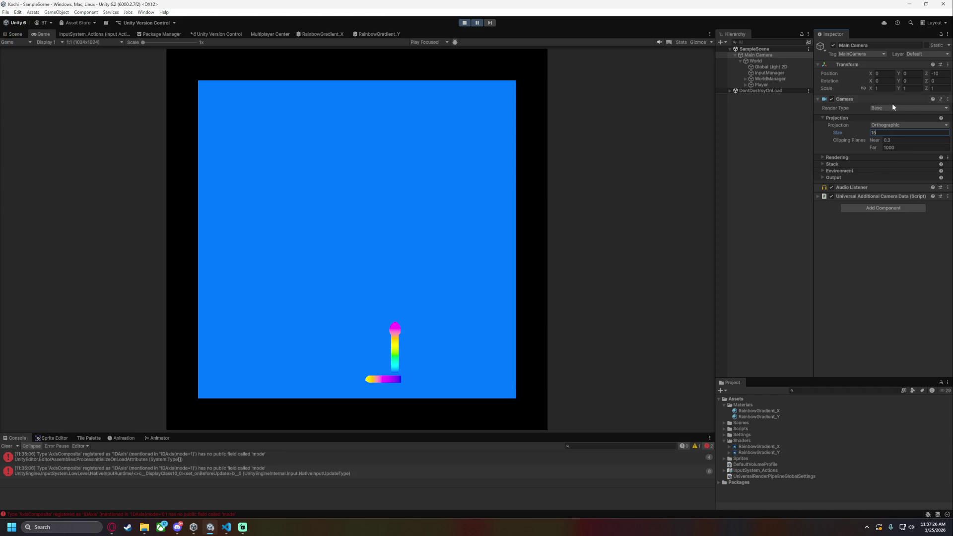
click(781, 61)
click(890, 73)
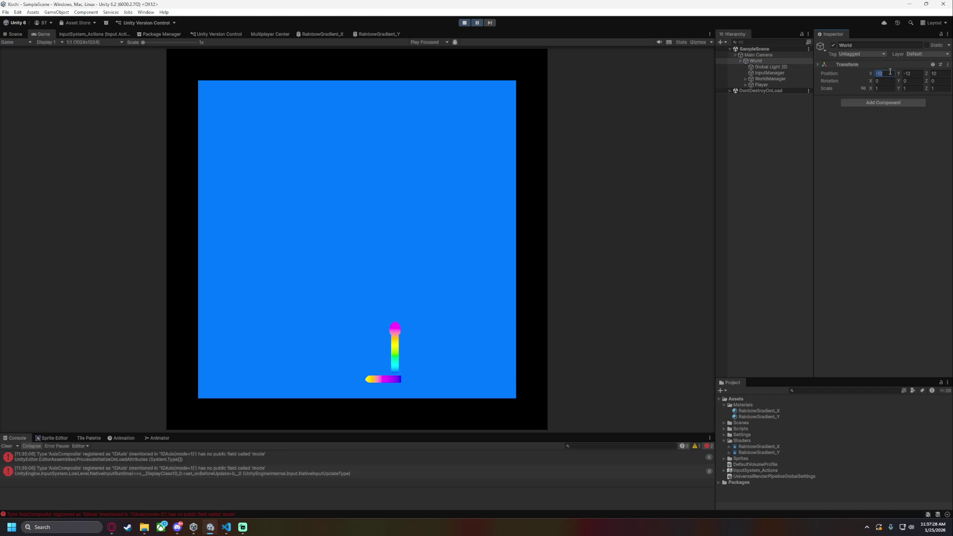
text(-14.5)
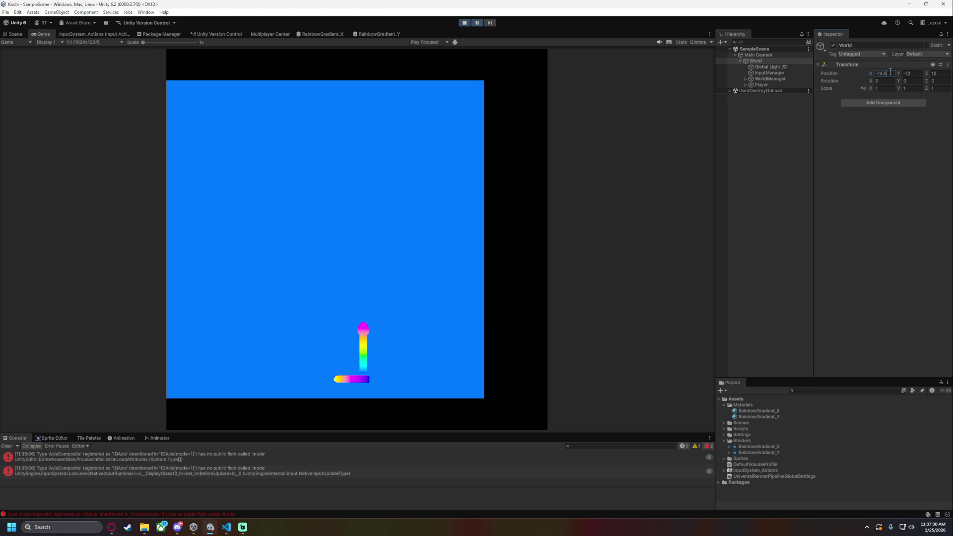
key(Return)
click(758, 55)
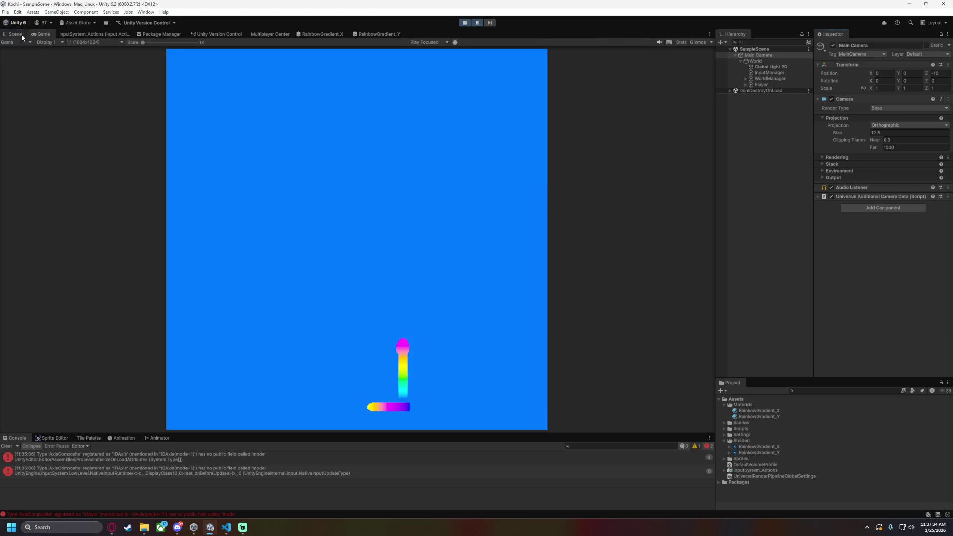
click(22, 33)
Inspect World, InputManager and WorldManager in the Hierarchy to locate the Background child
click(764, 61)
click(774, 73)
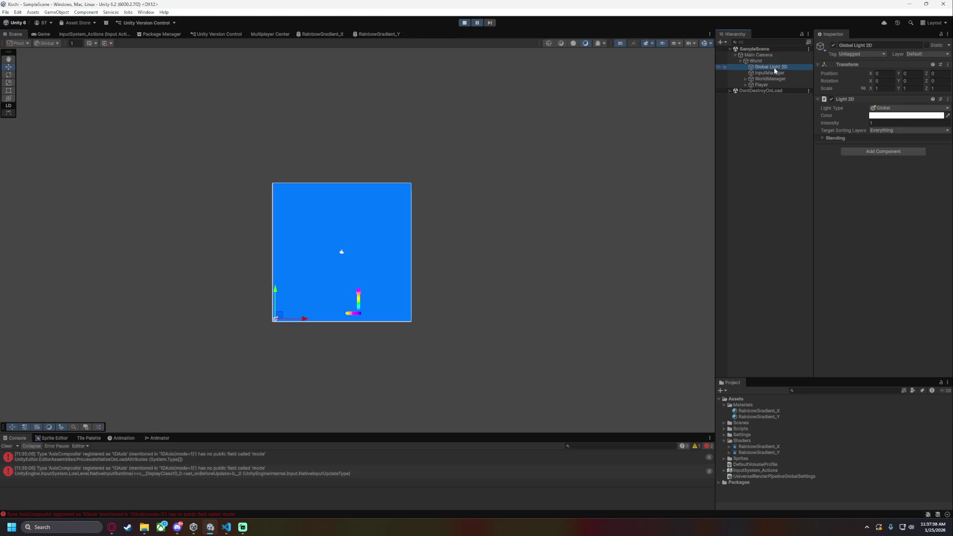
click(769, 78)
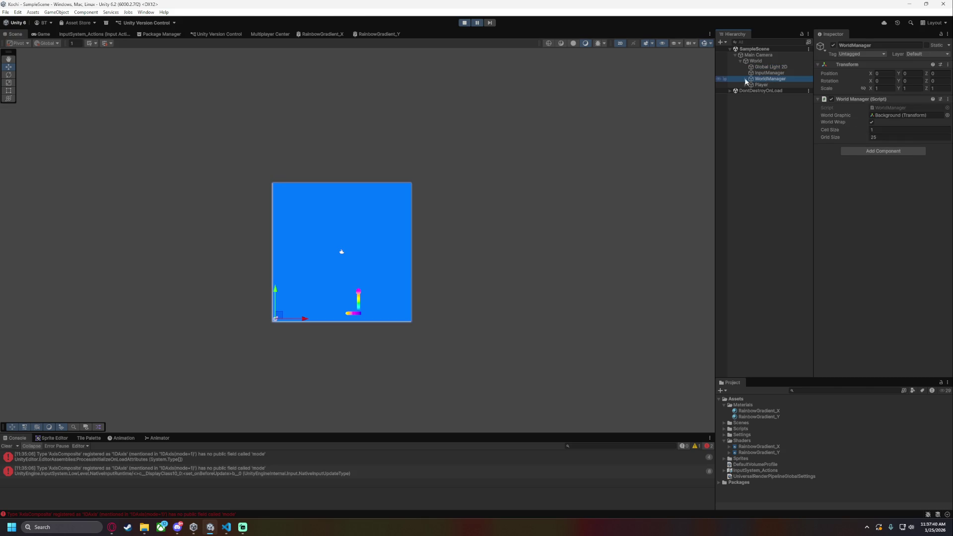
click(745, 78)
click(769, 85)
click(746, 79)
click(769, 78)
click(743, 79)
click(773, 85)
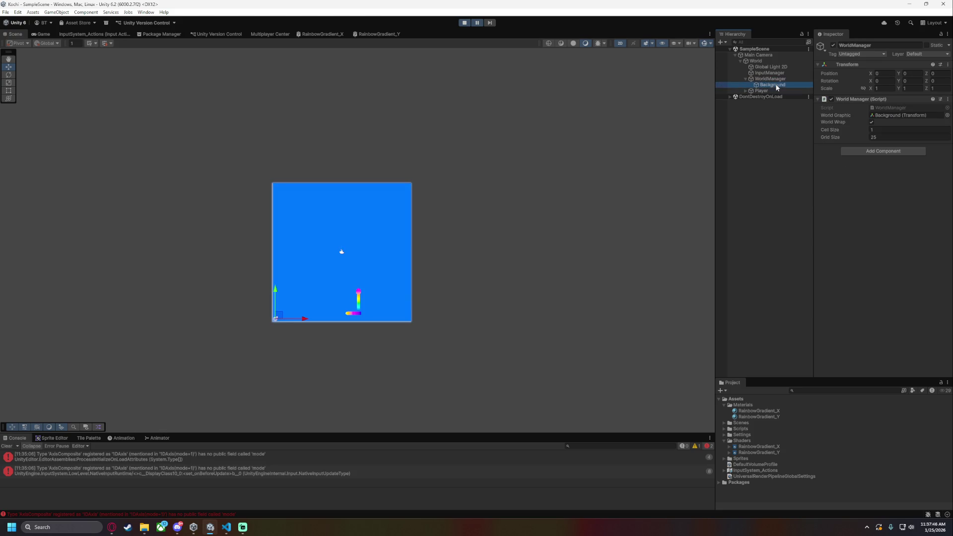
click(774, 79)
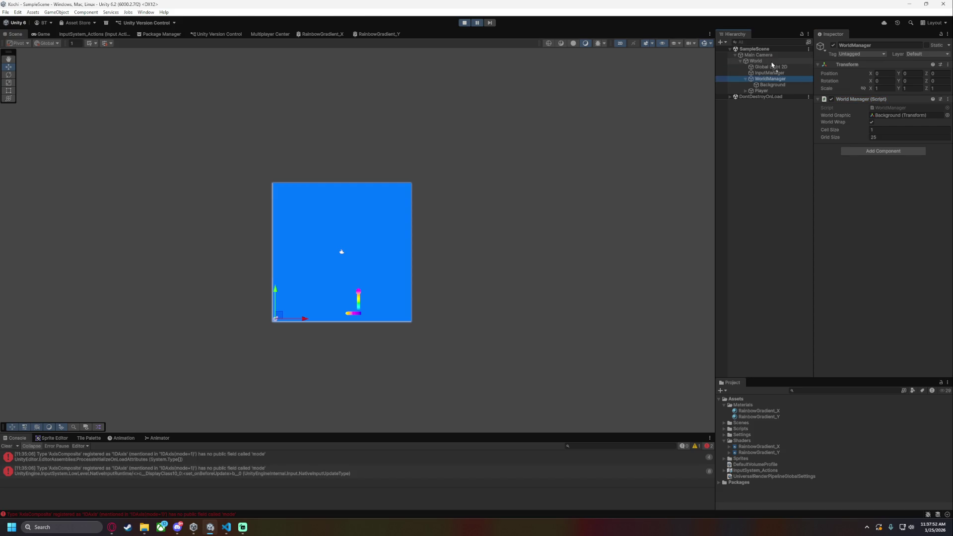
click(768, 85)
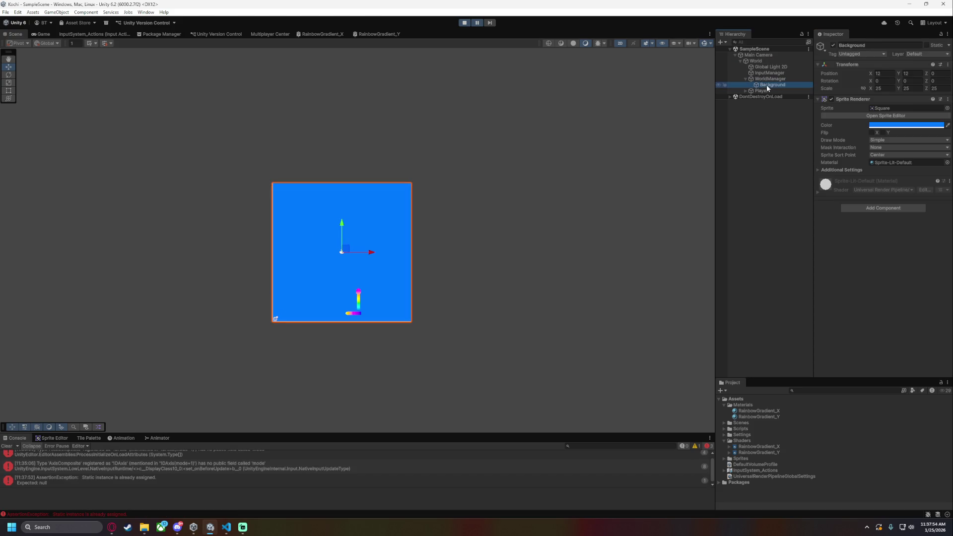
Move Background under World, delete WorldManager, save the scene, and stop Play mode
mouse_move(771, 82)
mouse_down()
mouse_move(770, 67)
mouse_move(768, 83)
mouse_up()
click(769, 85)
key(Delete)
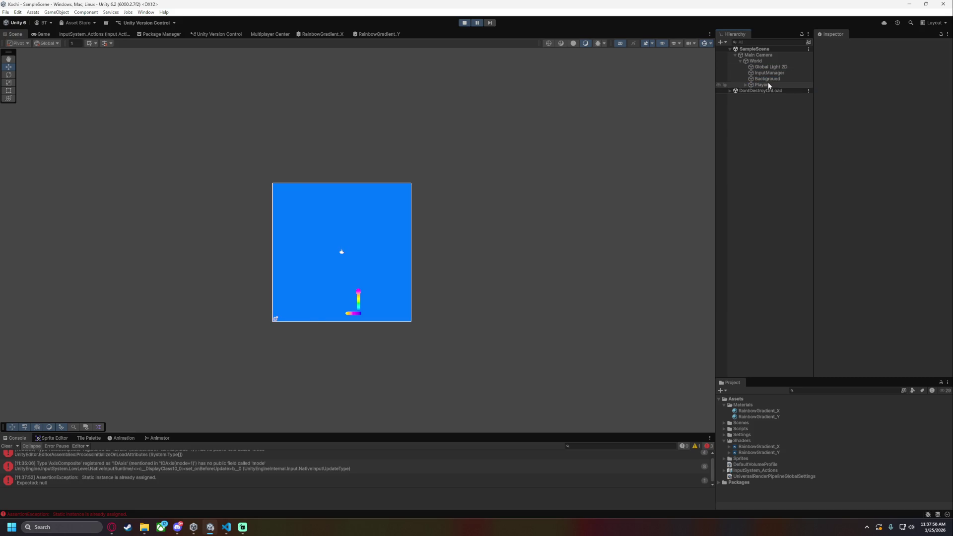
click(770, 63)
key(ctrl+s)
click(465, 23)
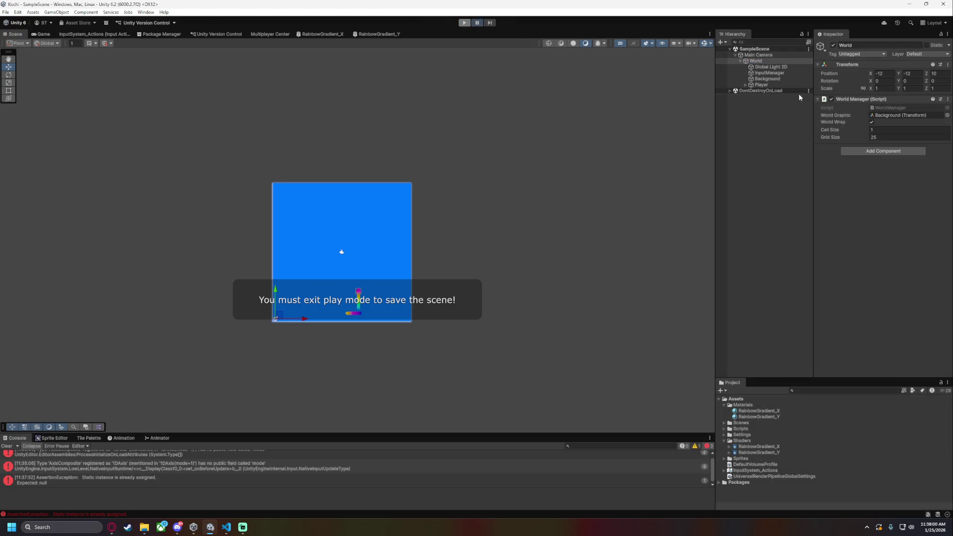
Try moving the World Manager script onto World, undo it, and check World's World Graphic reference
click(770, 80)
mouse_move(844, 99)
mouse_down()
mouse_move(740, 81)
mouse_move(754, 59)
mouse_move(769, 85)
mouse_up()
key(ctrl+z)
key(ctrl+z)
key(ctrl+z)
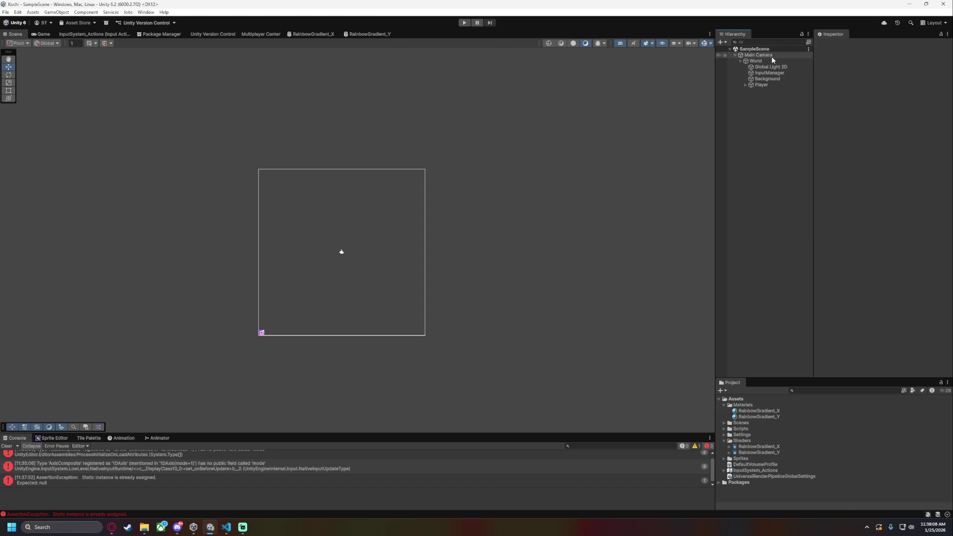
click(769, 59)
click(897, 115)
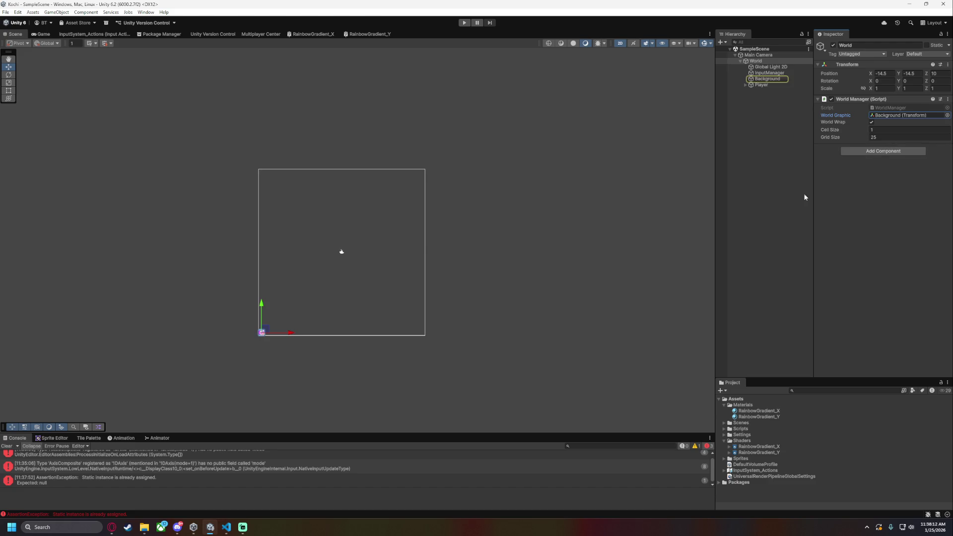
click(226, 528)
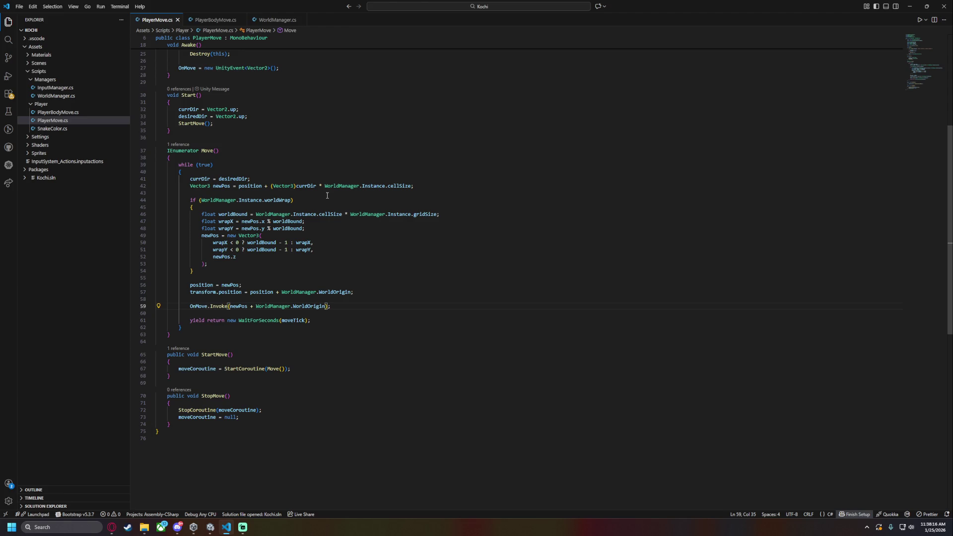
click(910, 5)
Make Main Camera a child of World in the Hierarchy
click(762, 55)
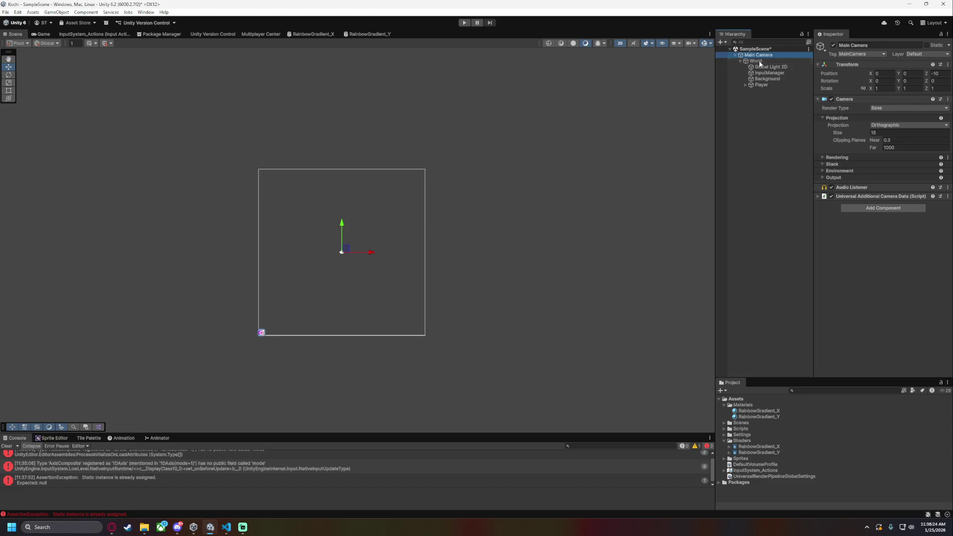
click(762, 61)
drag(754, 172, 759, 149)
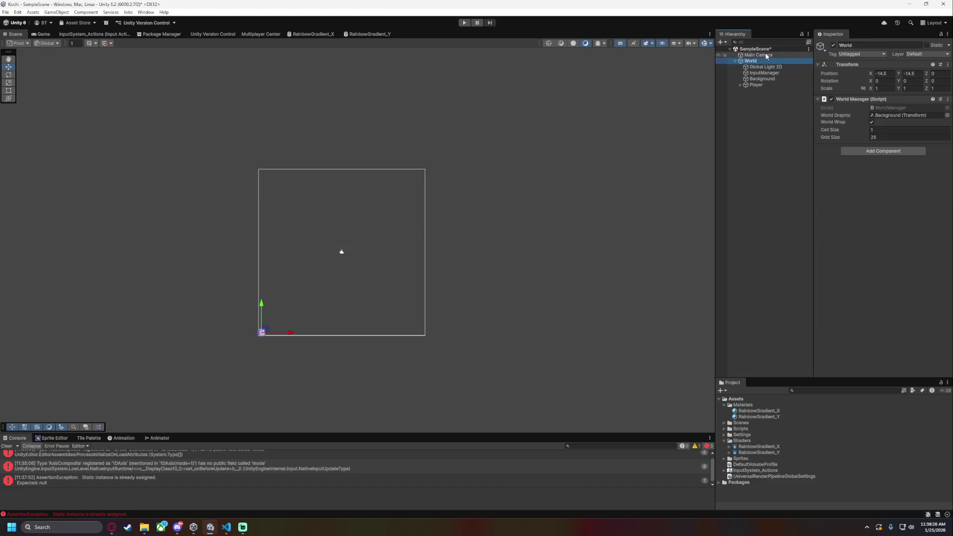
drag(758, 55, 751, 60)
Reset World's Position X and Y to 0
click(766, 56)
click(880, 73)
text(0)
key(Tab)
text(0)
key(Tab)
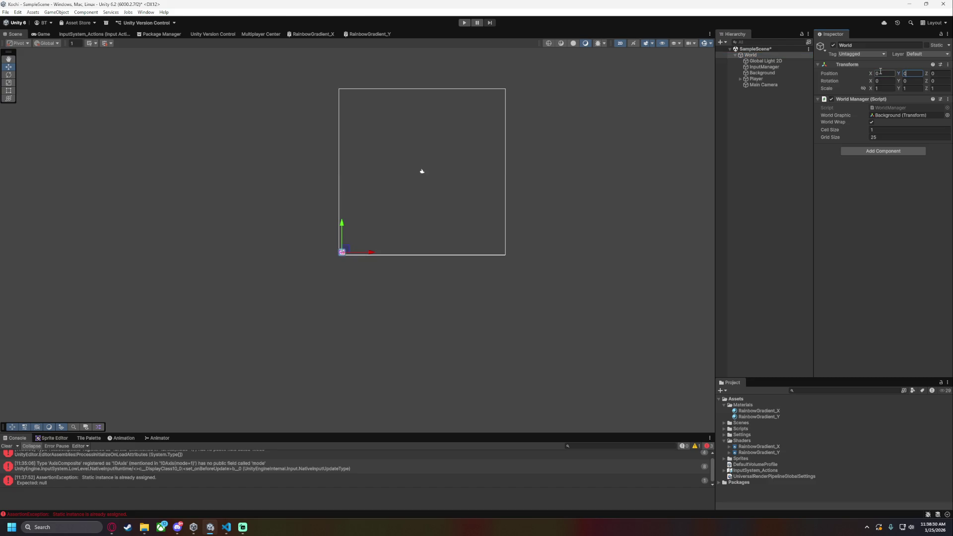
right_click(453, 238)
key(alt+Tab)
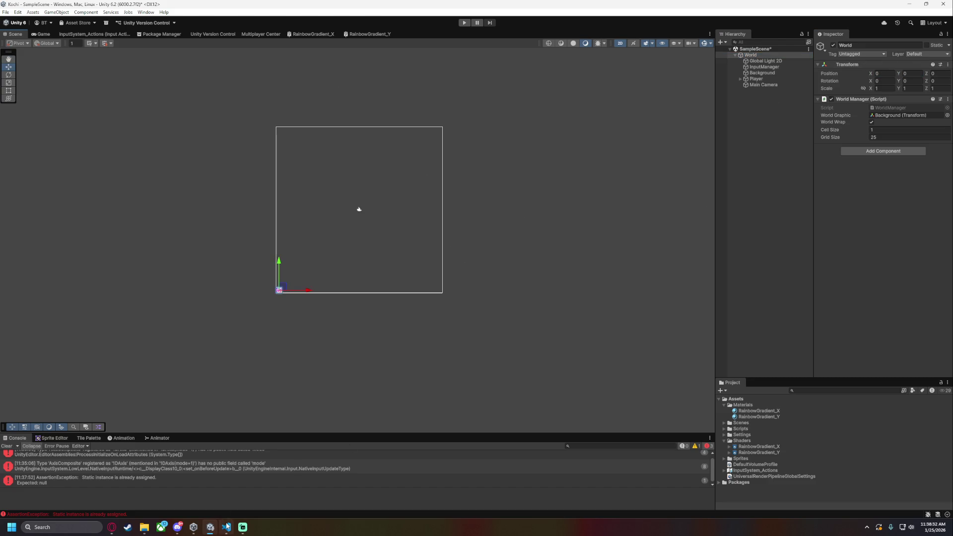
Undo the WorldOrigin offset edits in PlayerMove.cs, restoring transform.position, and save it
key(ctrl+z)
key(ctrl+z)
key(ctrl+z)
key(ctrl+z)
key(ctrl+z)
key(ctrl+z)
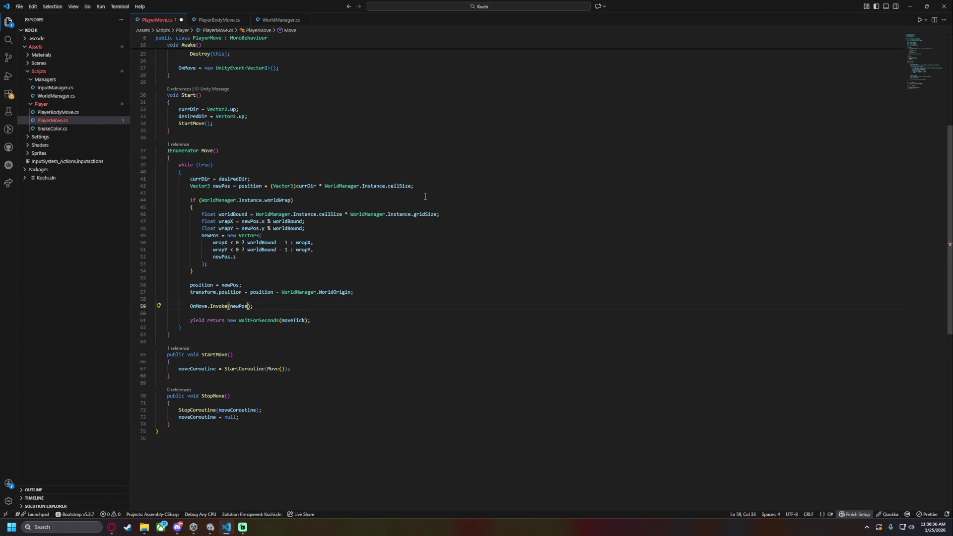
key(ctrl+z)
key(ctrl+z)
key(ctrl+z)
key(ctrl+z)
key(ctrl+z)
key(ctrl+z)
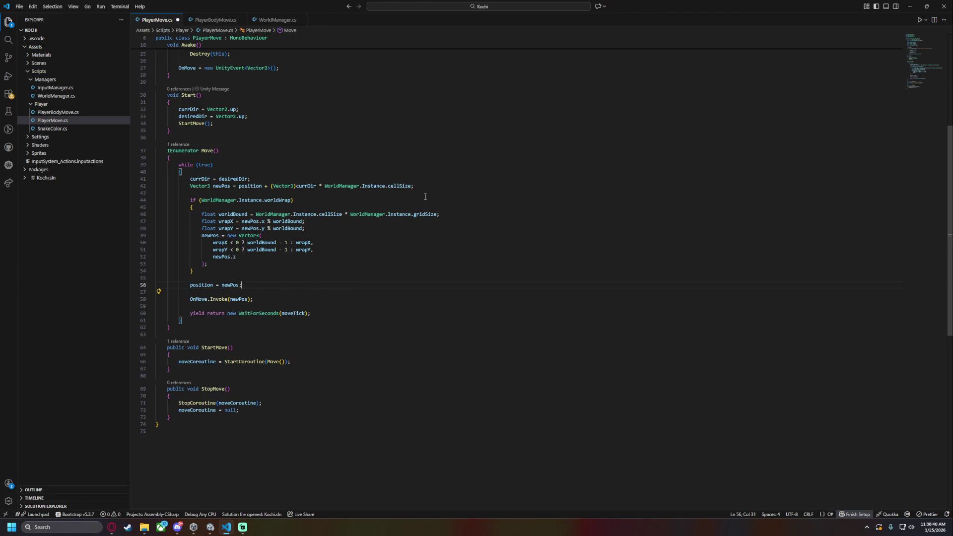
key(ctrl+z)
key(ctrl+z)
key(ctrl+z)
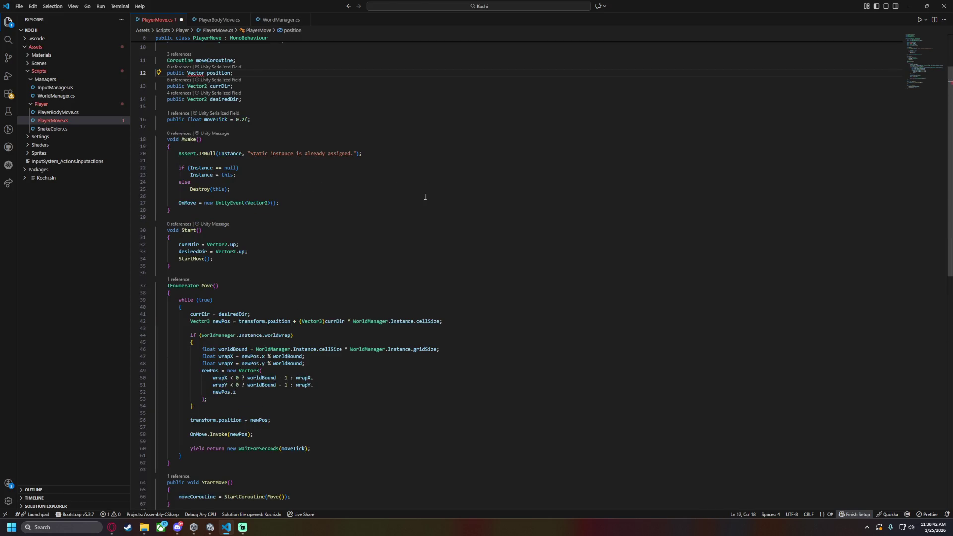
key(ctrl+z)
key(ctrl+z)
key(ctrl+z)
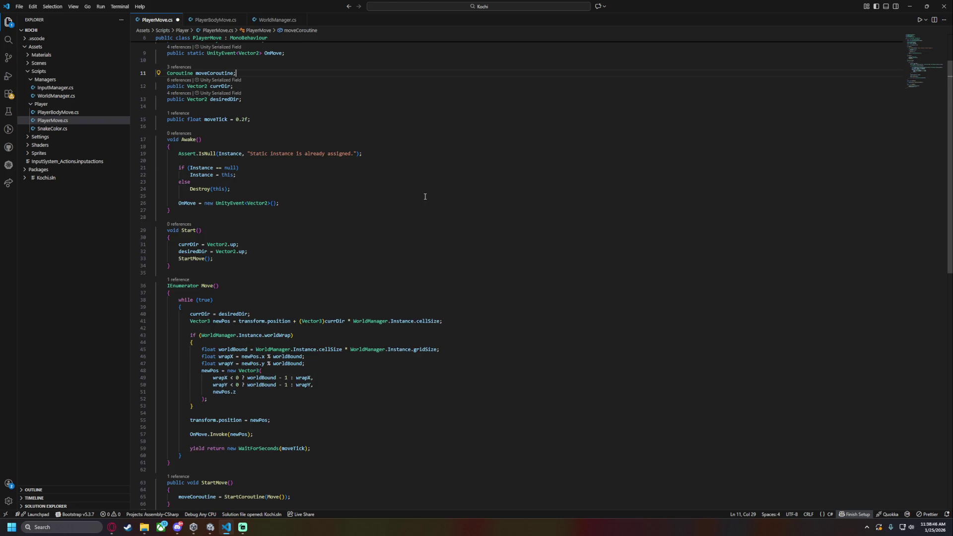
key(ctrl+s)
Undo WorldManager.cs's WorldOrigin edits, removing the background offset, Awake assignment and field declaration
key(ctrl+Tab)
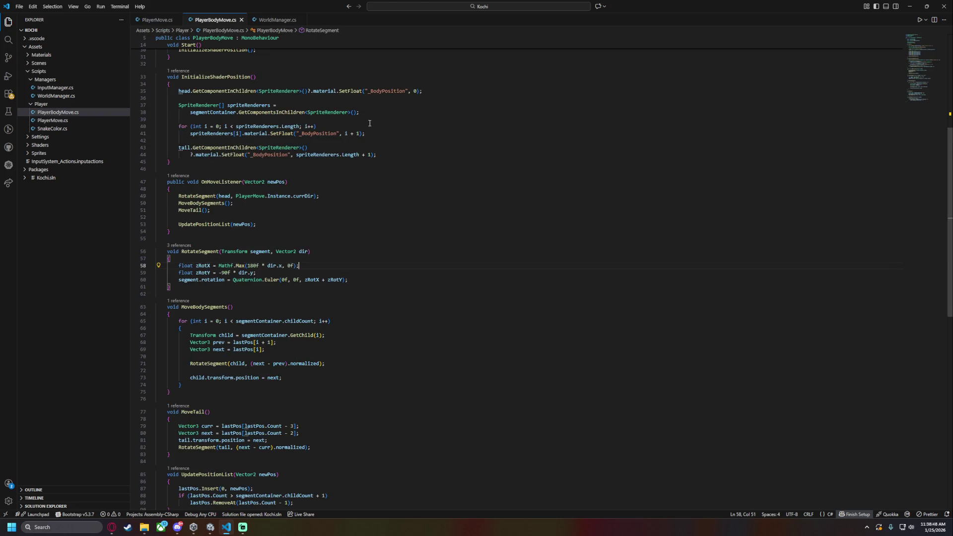
key(ctrl+Page_Down)
key(ctrl+z)
key(ctrl+z)
key(ctrl+z)
key(ctrl+z)
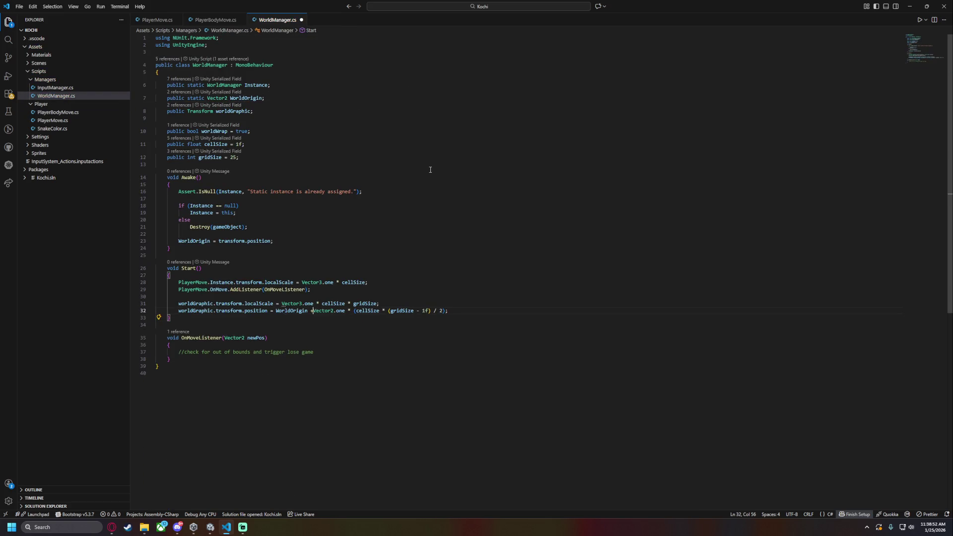
key(ctrl+z)
key(ctrl+z)
key(ctrl+z)
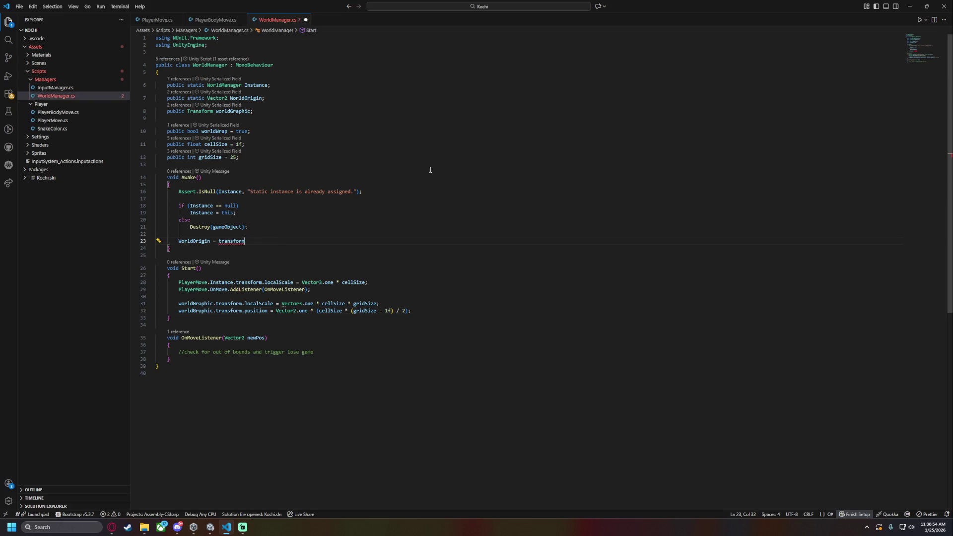
key(ctrl+z)
key(ctrl+z)
key(ctrl+z)
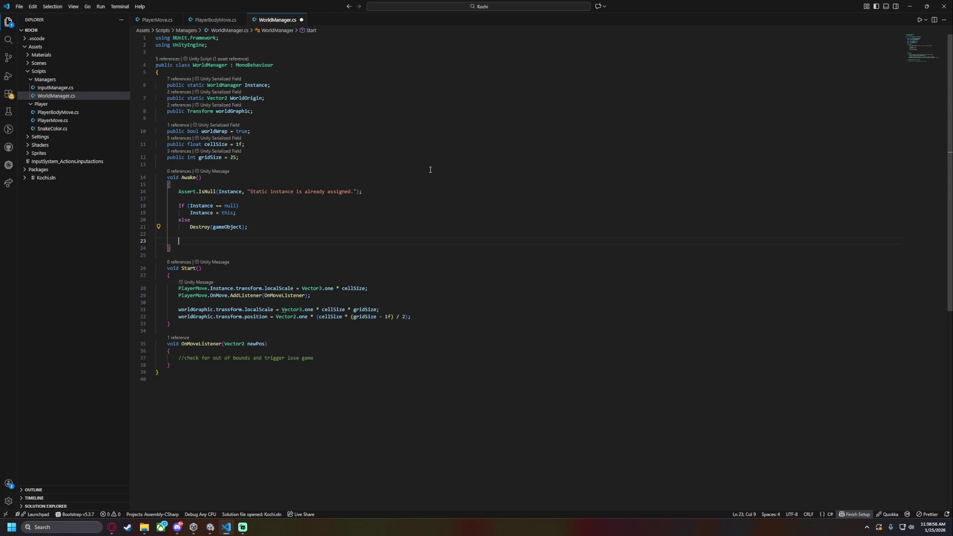
key(ctrl+z)
key(ctrl+z)
key(ctrl+z)
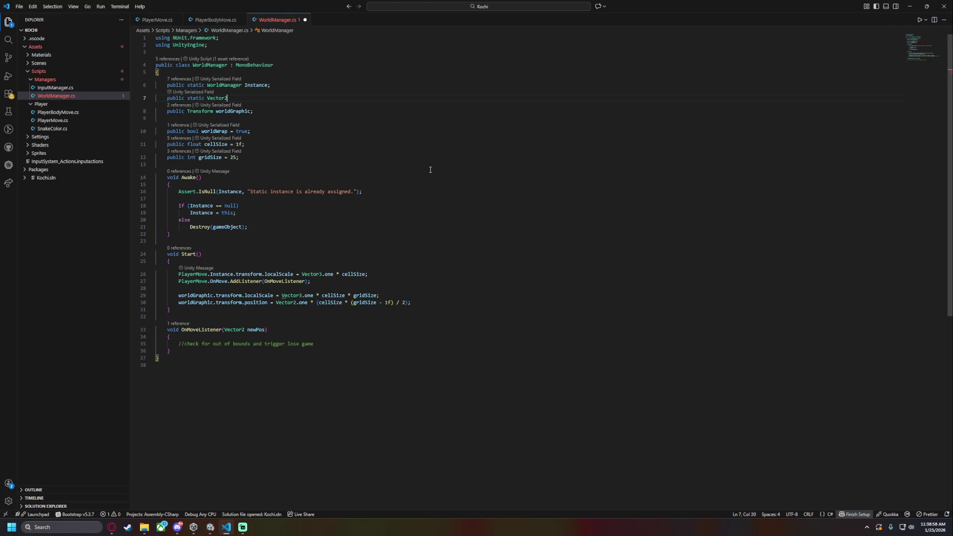
key(ctrl+z)
key(ctrl+z)
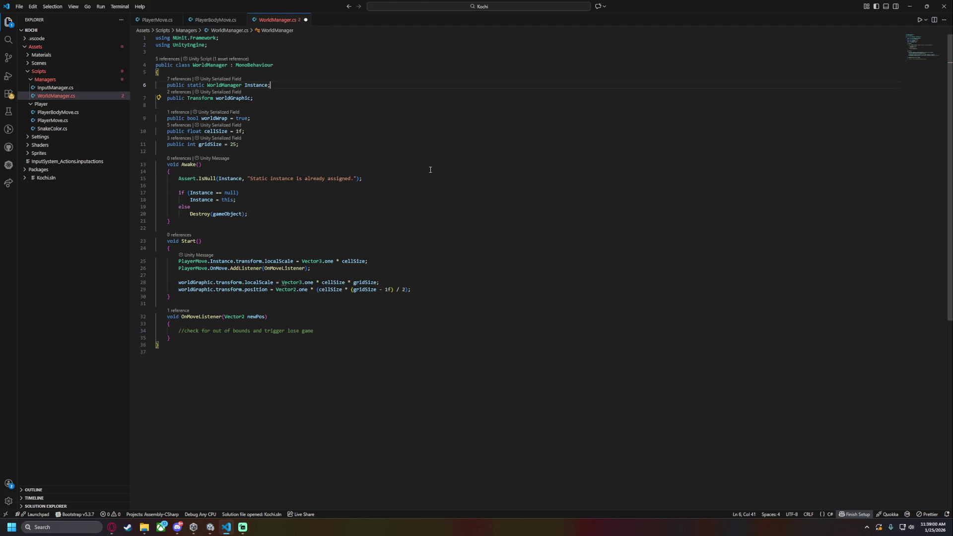
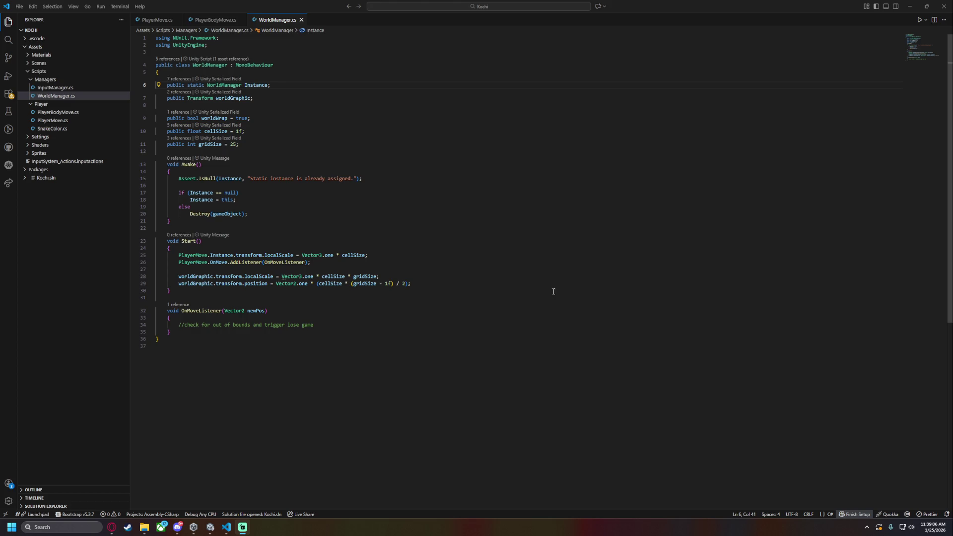
Add a public Camera mainCamera field below worldGraphic, then discard it and save the script
click(293, 247)
click(304, 221)
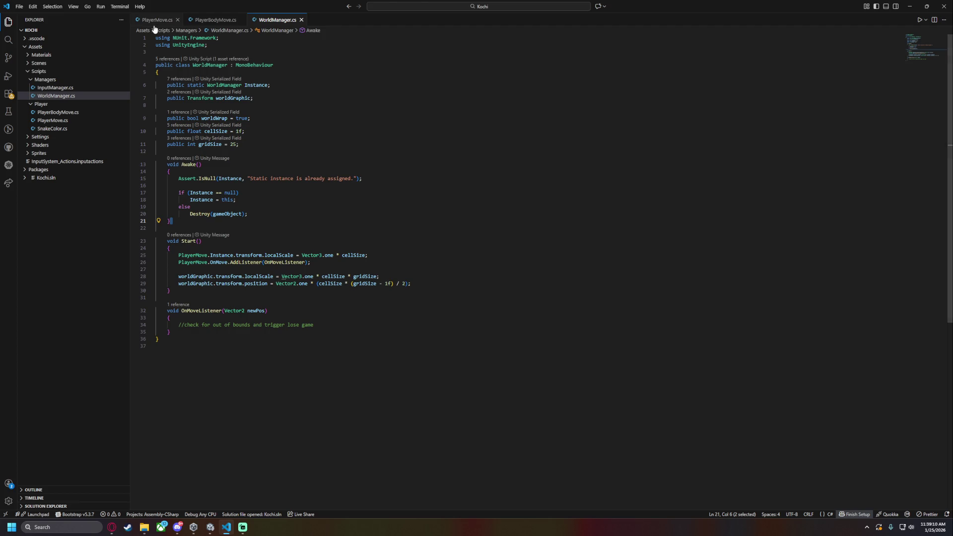
click(211, 44)
click(301, 96)
click(300, 98)
key(Return)
text(public Camera mainCamera)
key(shift+Up)
key(shift+Right)
key(shift+Right)
key(shift+Right)
text(;)
key(ctrl+s)
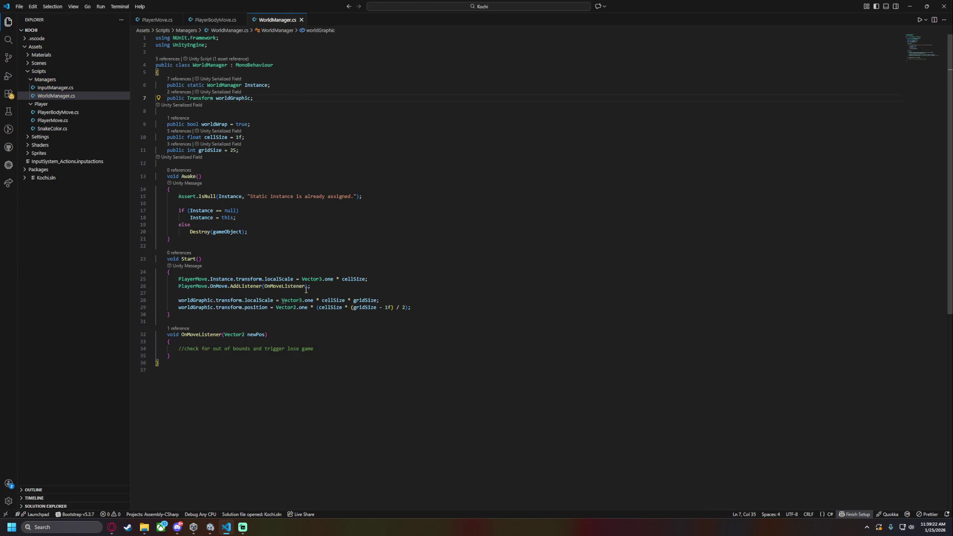
In Start, begin the line Camera.main.orthographicSize = gridSize * cellSize using IntelliSense
click(332, 289)
click(448, 285)
key(Return)
key(Return)
text(Camera.m)
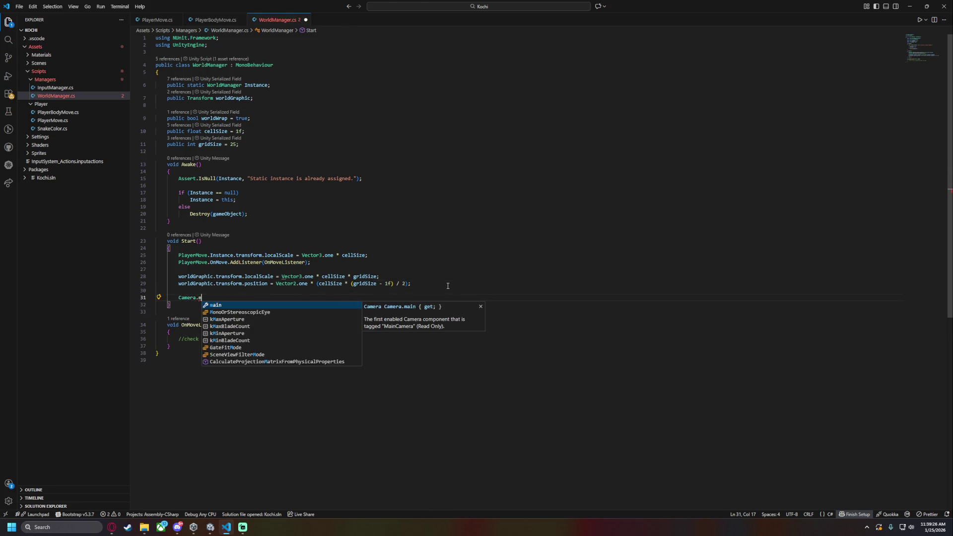
key(Tab)
text(.tr)
key(Tab)
key(BackSpace)
key(BackSpace)
key(BackSpace)
text(or)
key(Down)
key(Tab)
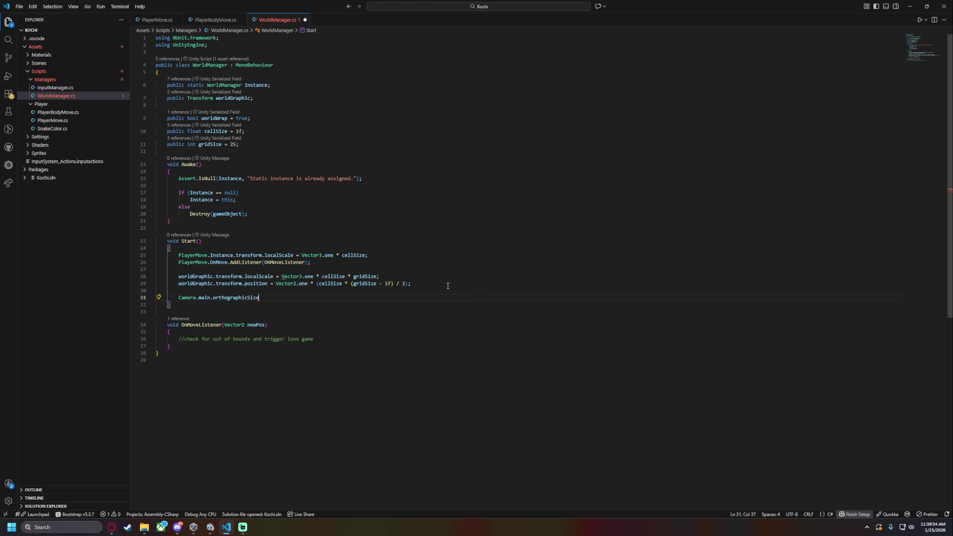
text( = gri)
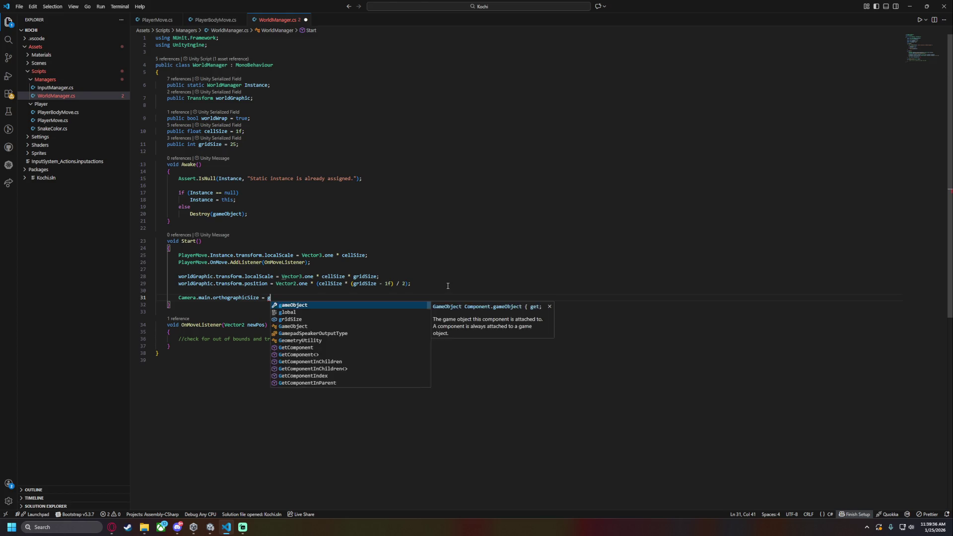
key(Tab)
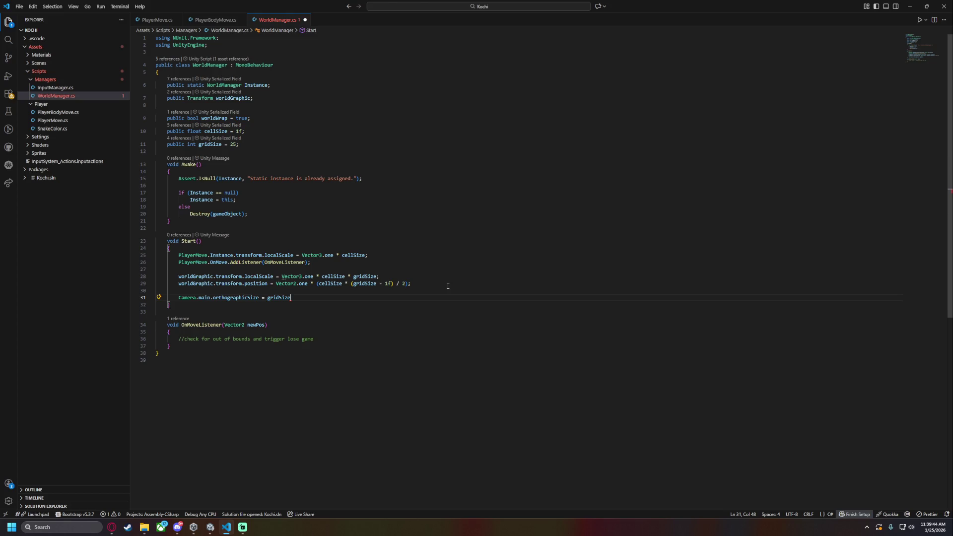
text(* cel)
key(Tab)
Finish it as gridSize * cellSize / 2f without parentheses and save
shift+click(268, 297)
text(()
key(End)
text(-)
key(BackSpace)
key(BackSpace)
text(/ 2f;)
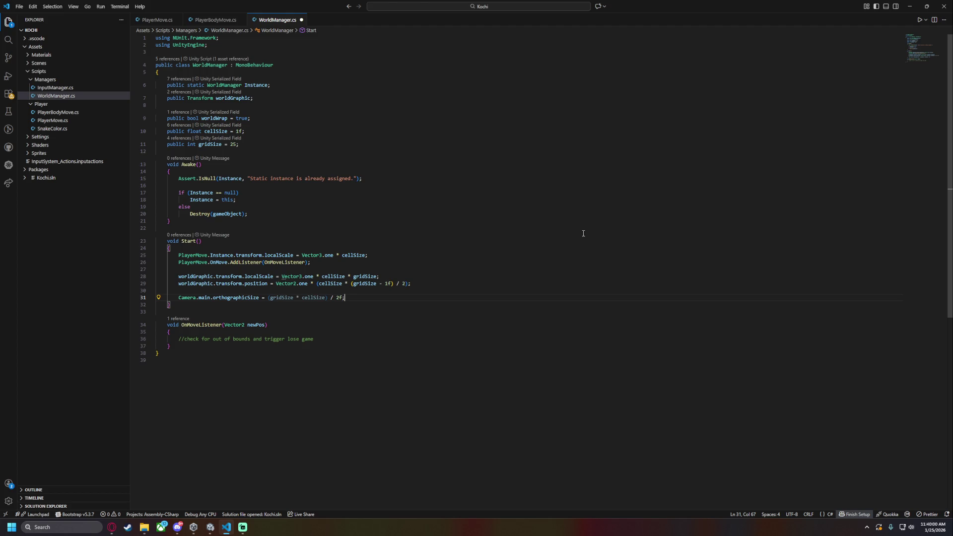
click(327, 297)
key(BackSpace)
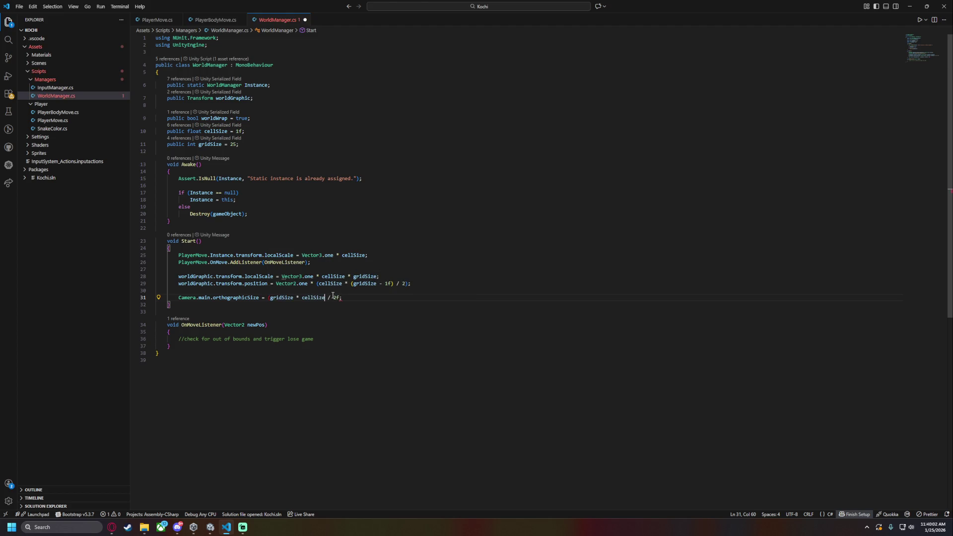
key(ctrl+Left)
key(BackSpace)
key(ctrl+s)
Review the gridSize * cellSize / 2f expression and start a new line below it
drag(267, 297, 322, 297)
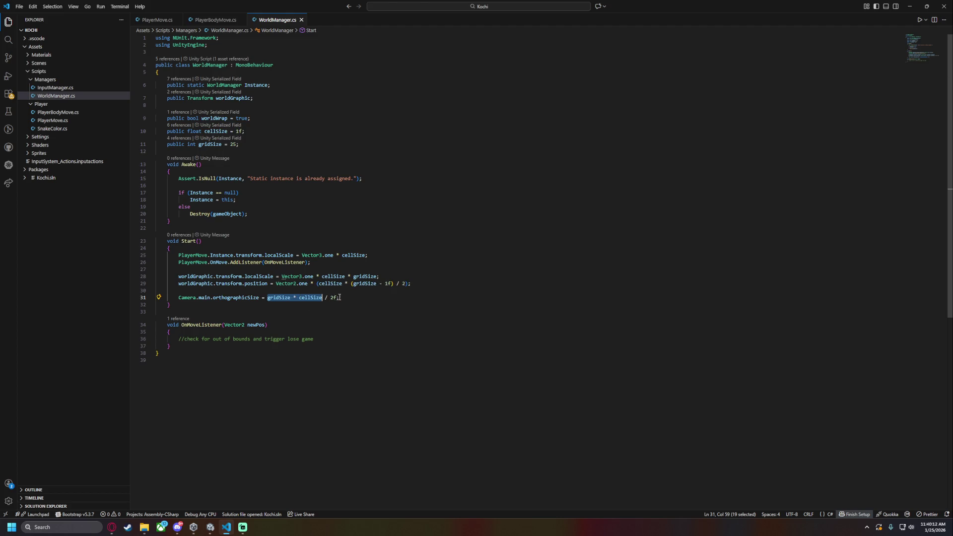
drag(339, 298, 330, 297)
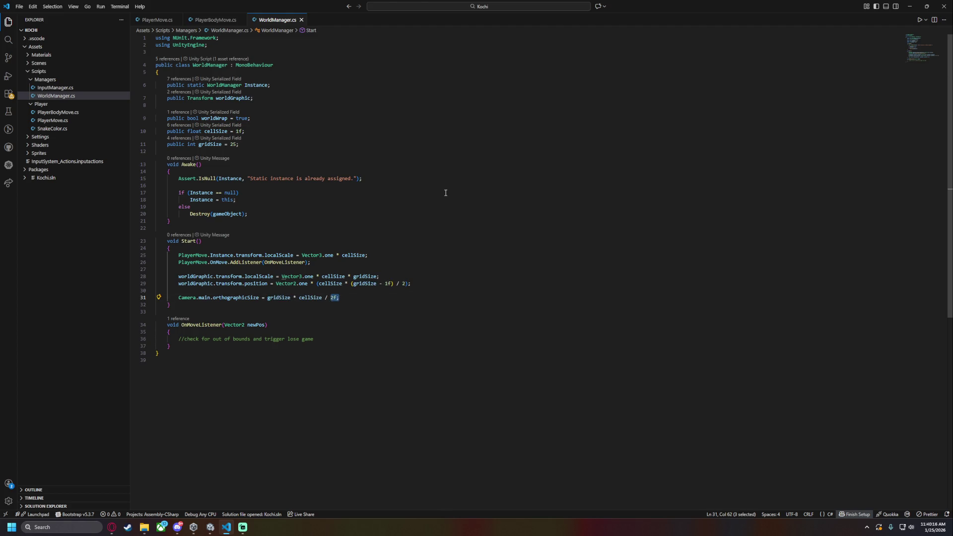
click(331, 306)
drag(337, 298, 330, 298)
click(351, 300)
key(Return)
Add Camera.main.transform.position = new Vector3(gridSize * cellSize / 2f, gridSize * cellSize / 2f, Camera.main.transform.z) and save
text(Camer)
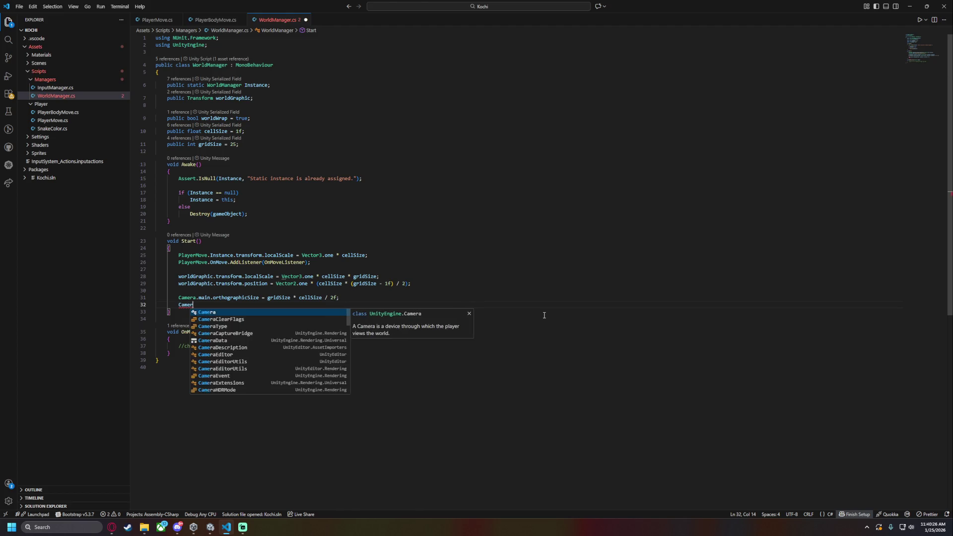
text(a.main.tr)
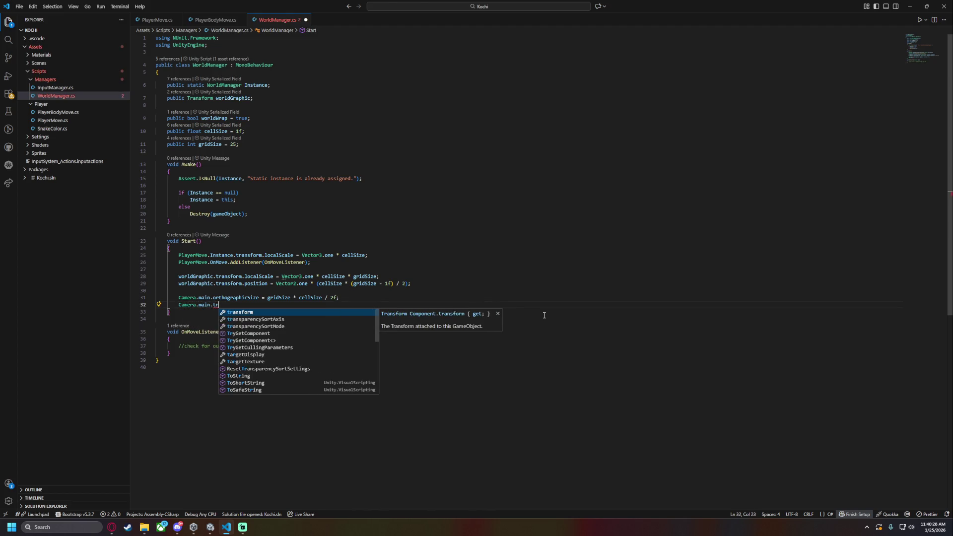
text(ansform.position =)
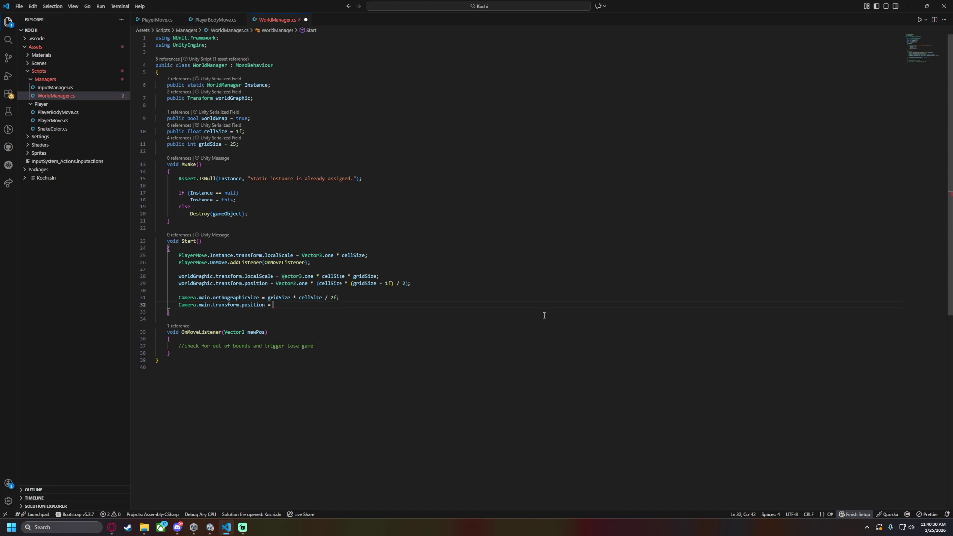
drag(268, 298, 334, 299)
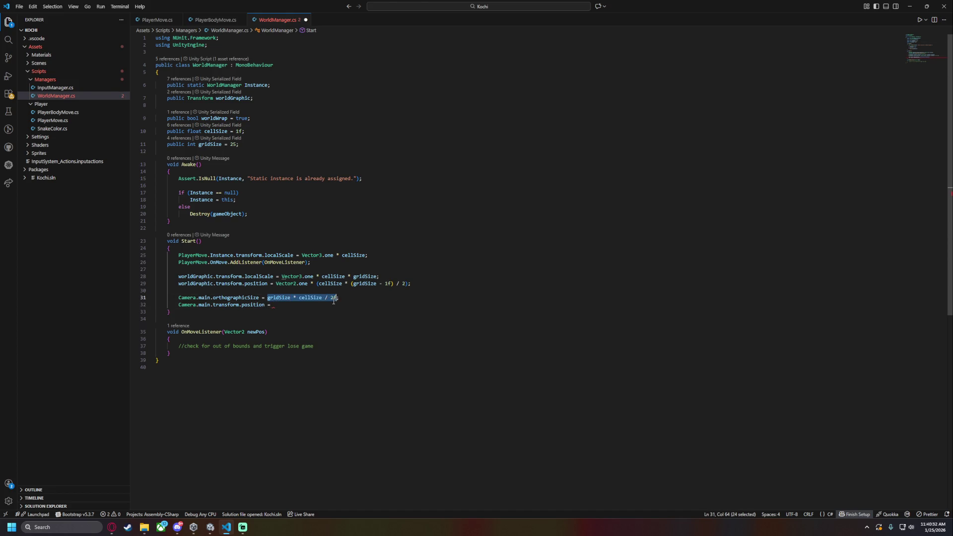
key(ctrl+c)
click(449, 305)
key(ctrl+v)
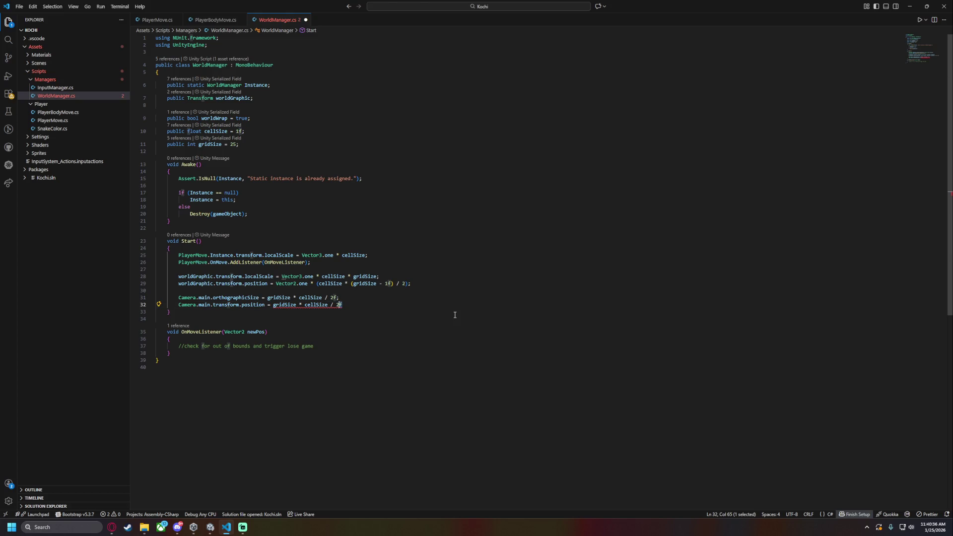
key(ctrl+shift+Left)
key(ctrl+shift+Left)
key(ctrl+shift+Left)
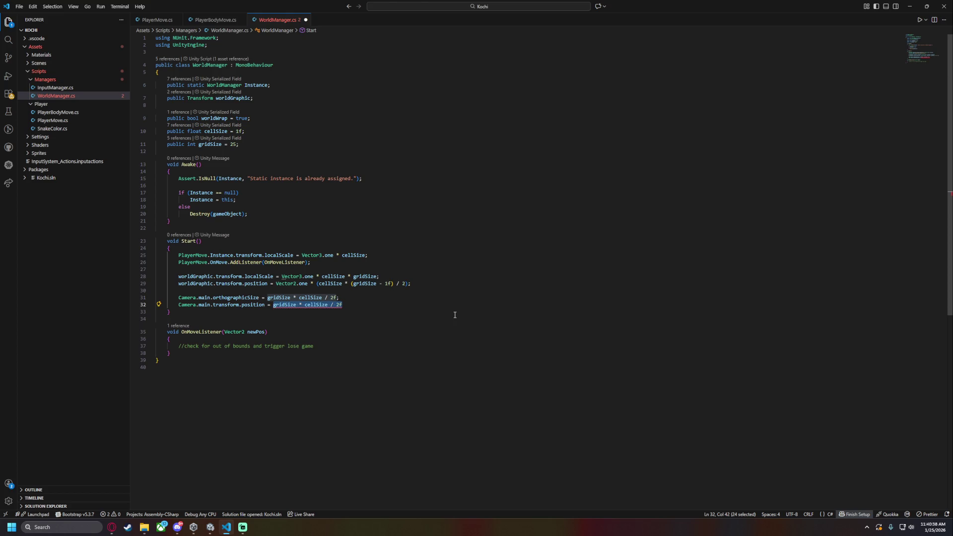
key(Left)
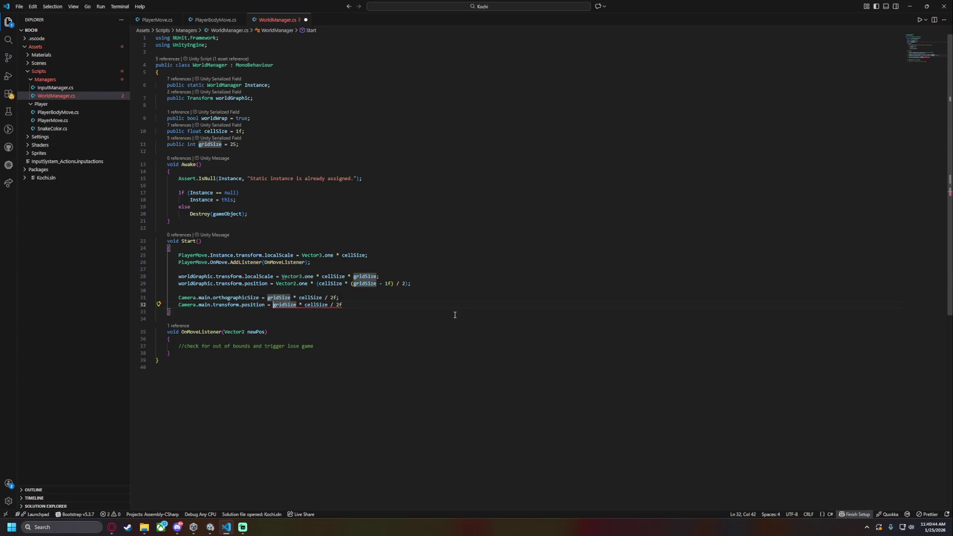
text(new V)
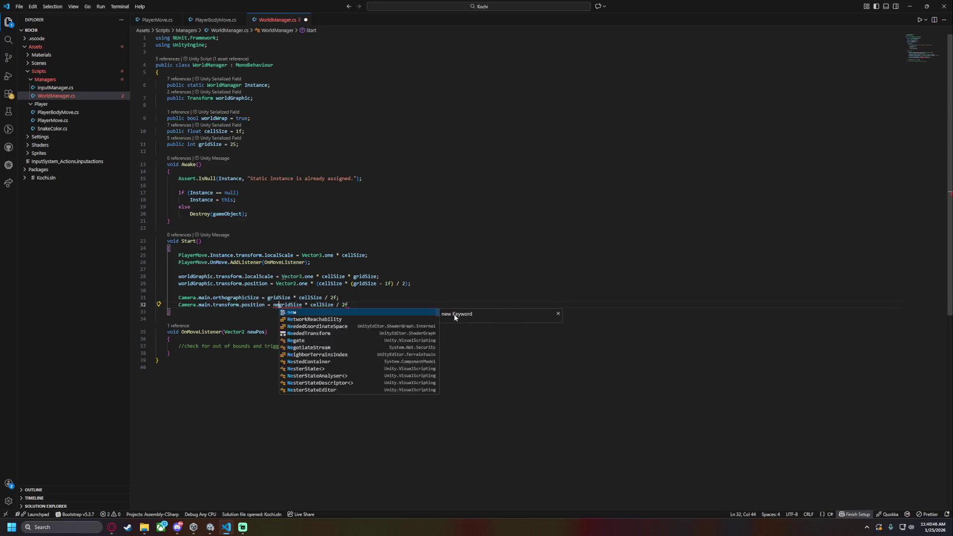
text(ector3()
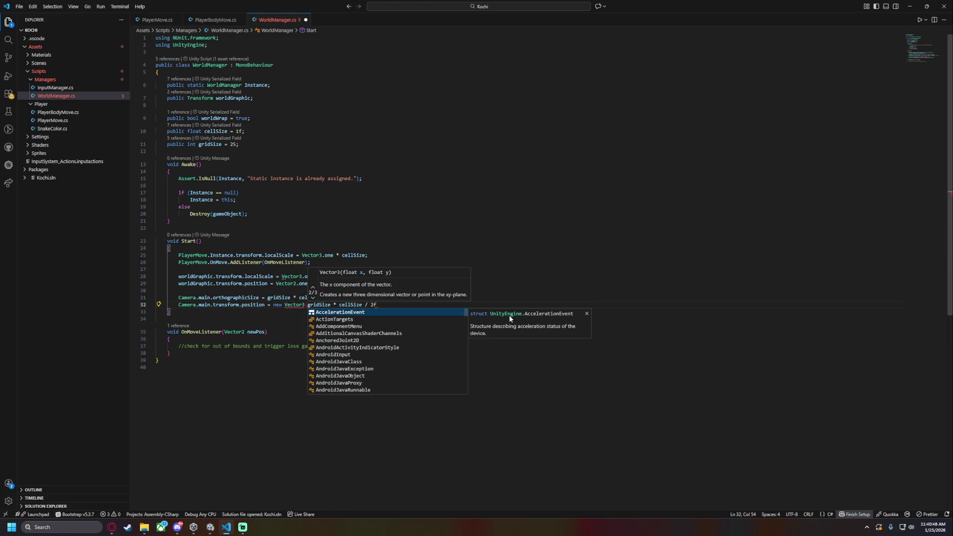
key(End)
text())
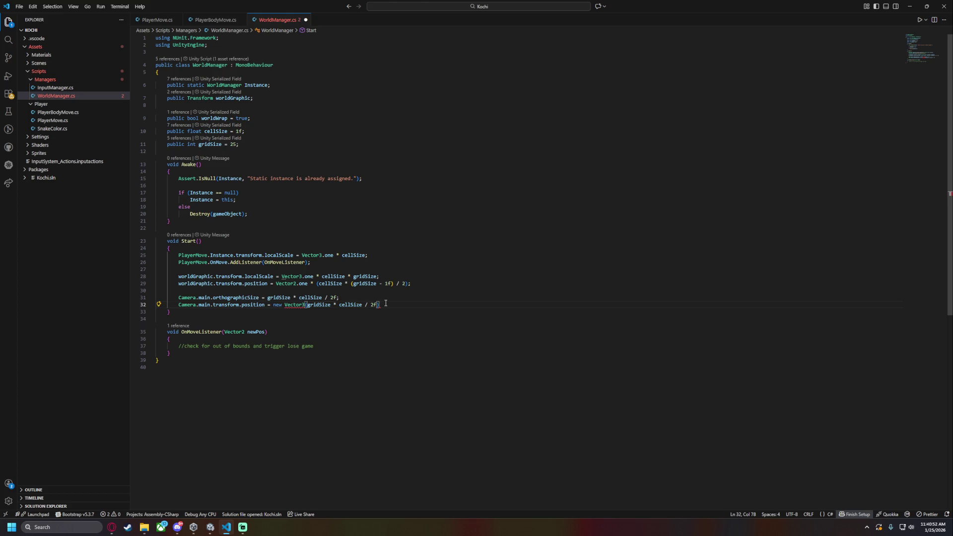
text(, gridSize * cellSize / 2f)
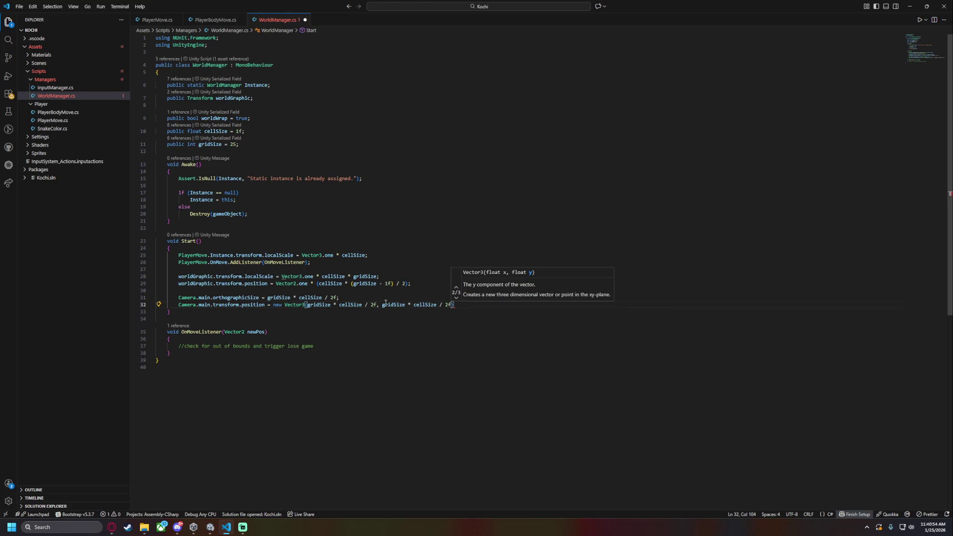
text(, Camera.main.)
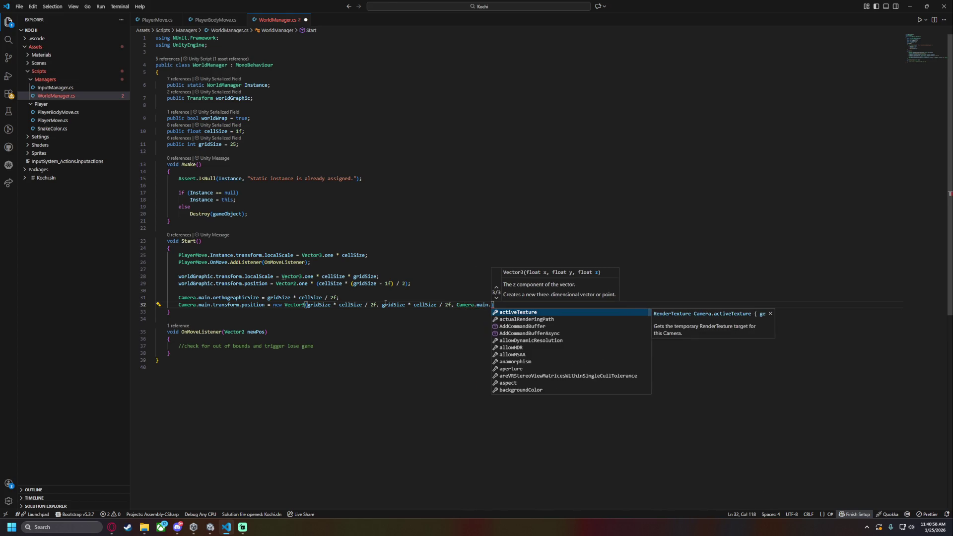
text(transform.z)
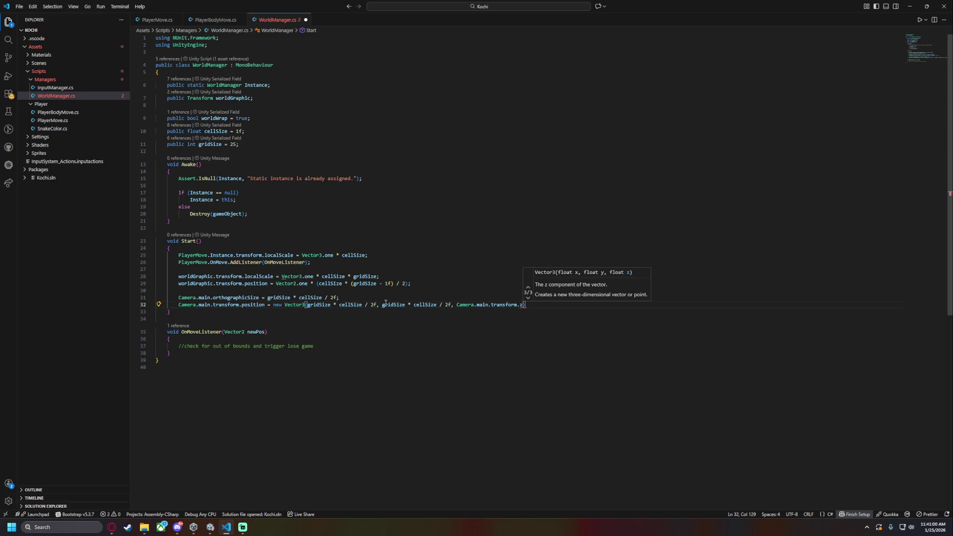
text(;)
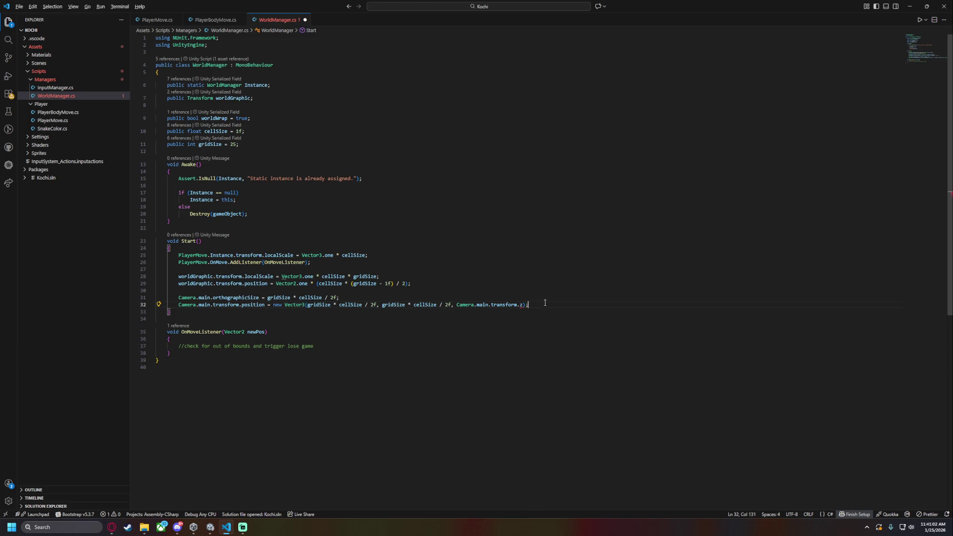
key(ctrl+s)
click(253, 328)
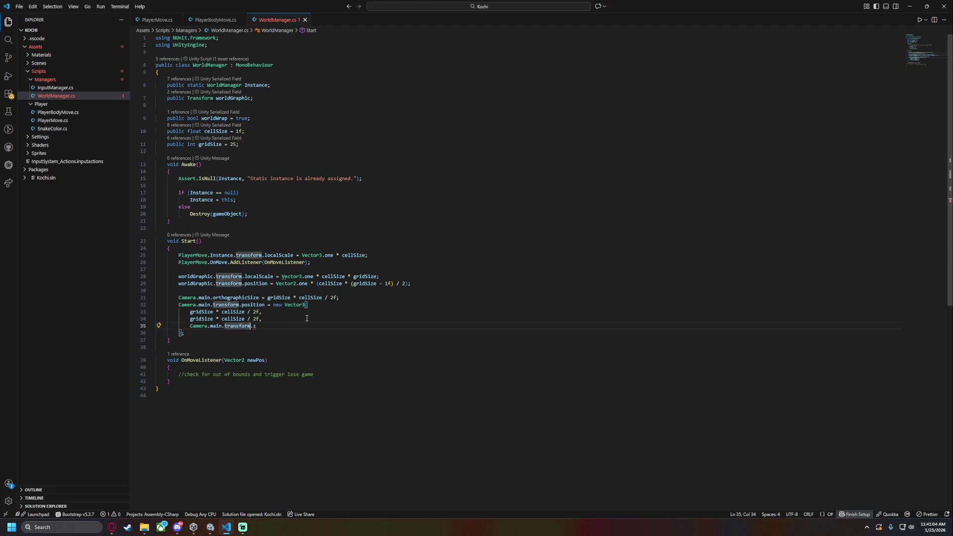
Make the z argument Camera.main.transform.position.z and the x argument (gridSize * cellSize / 2f) + 0.5f
text(.position)
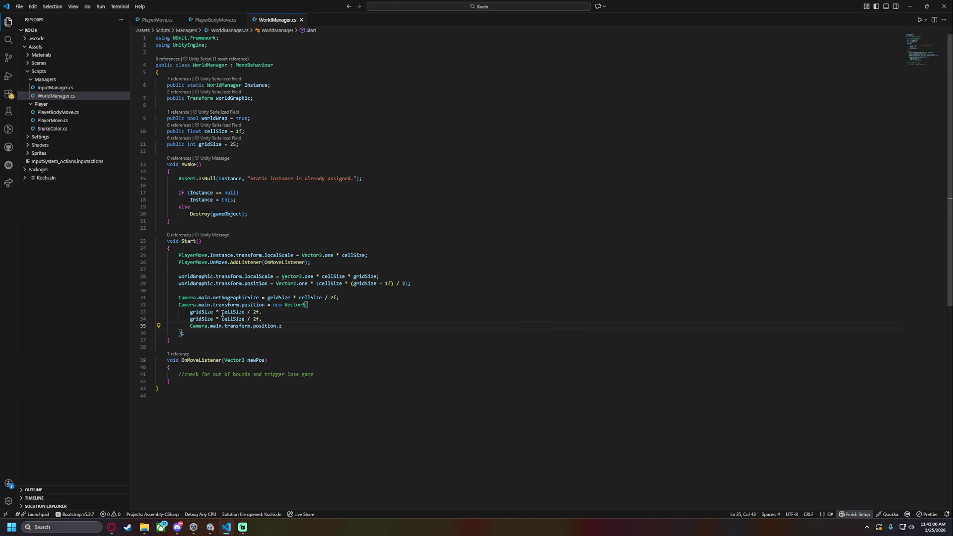
click(259, 312)
drag(259, 312, 259, 318)
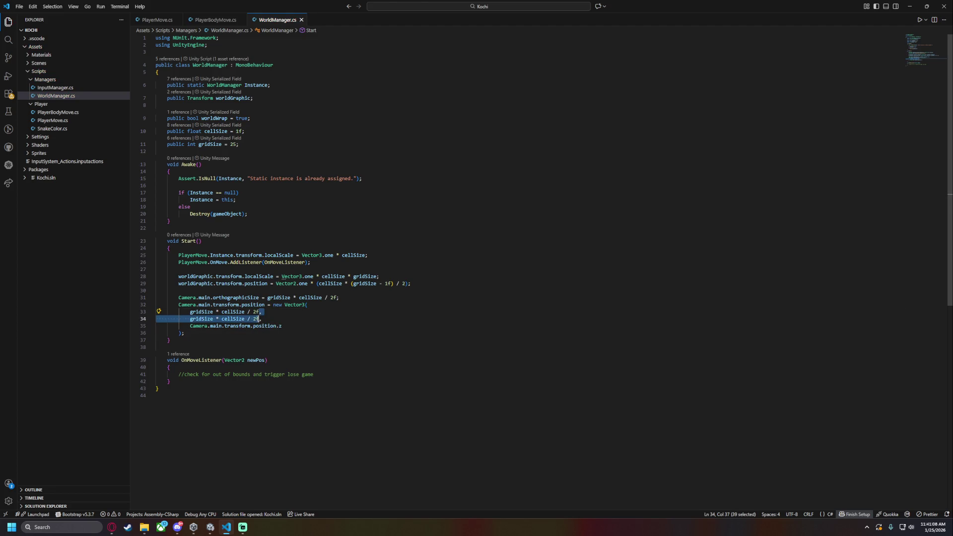
click(192, 313)
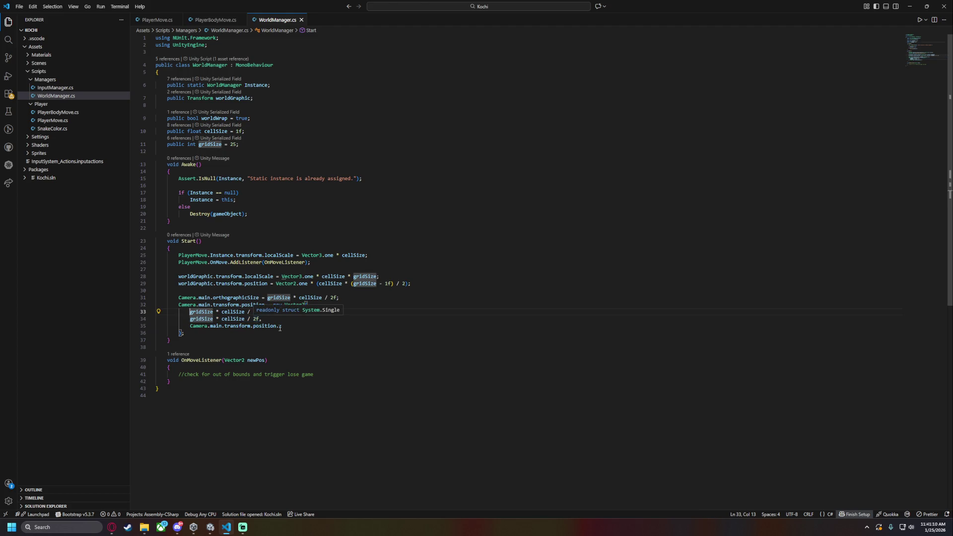
shift+click(259, 311)
text(()
click(266, 312)
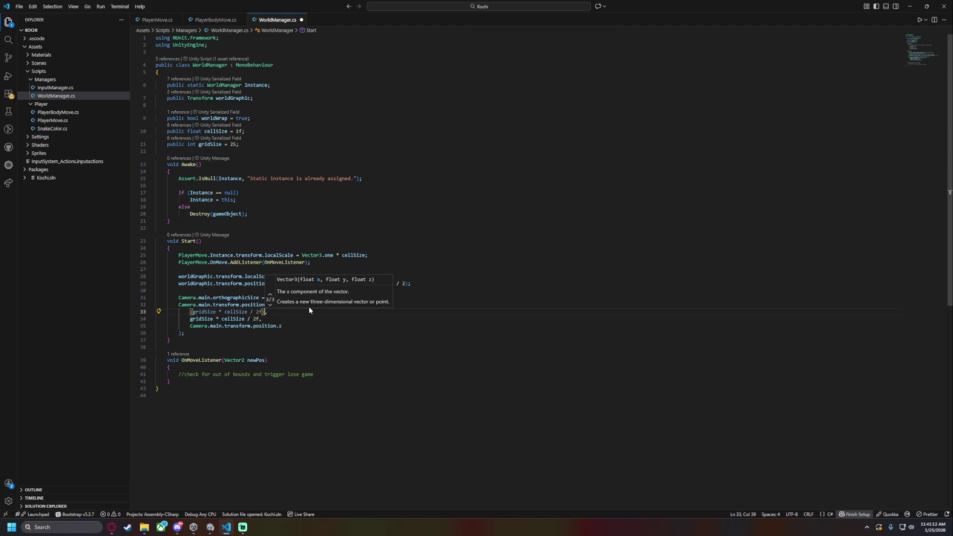
text(+ 0.5)
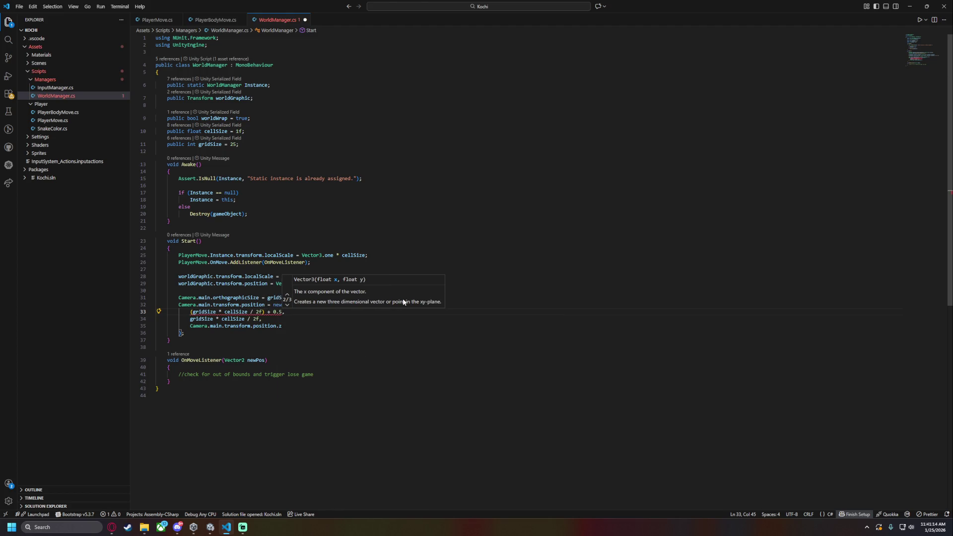
text(f)
Paste the same + 0.5f offset expression over the y argument, save, and return to Unity
click(286, 316)
mouse_move(285, 312)
mouse_down()
mouse_move(192, 312)
mouse_move(259, 319)
mouse_up()
key(ctrl+v)
key(ctrl+s)
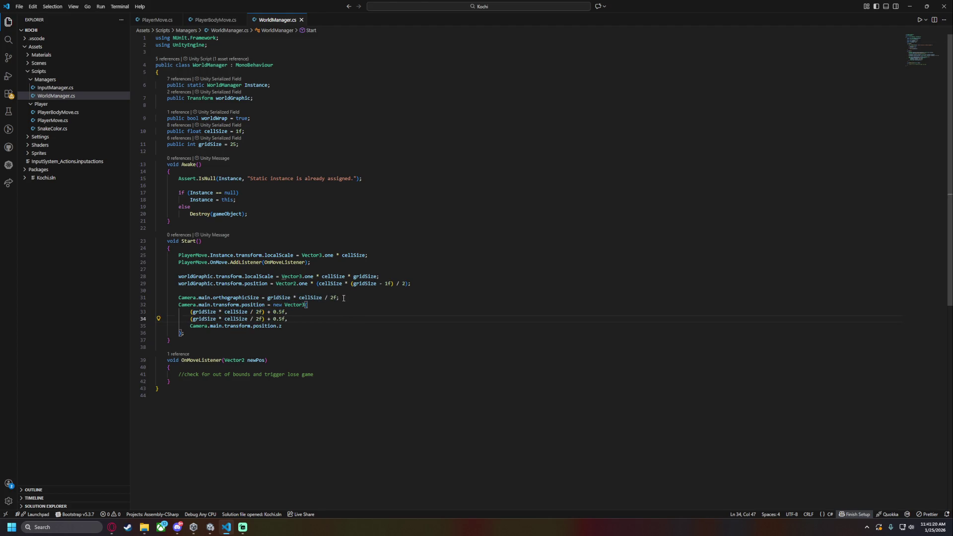
drag(179, 283, 391, 326)
click(392, 326)
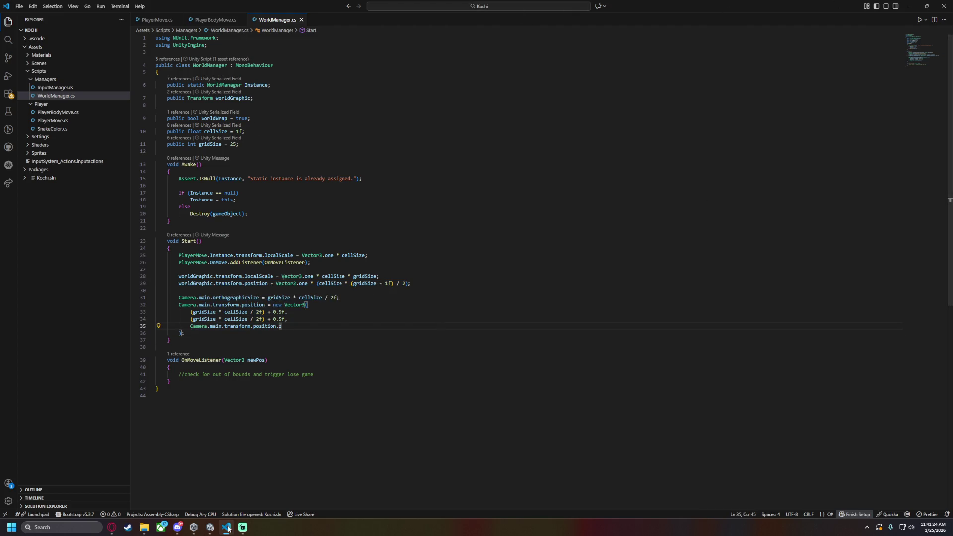
key(alt+Tab)
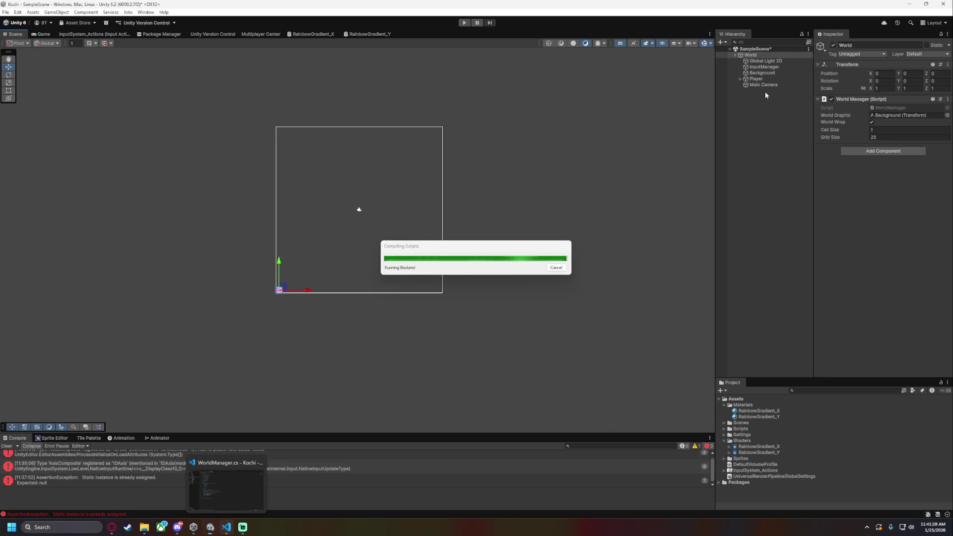
Drag Main Camera above Global Light 2D under World, set Position X and Y to 0, and Play
click(763, 62)
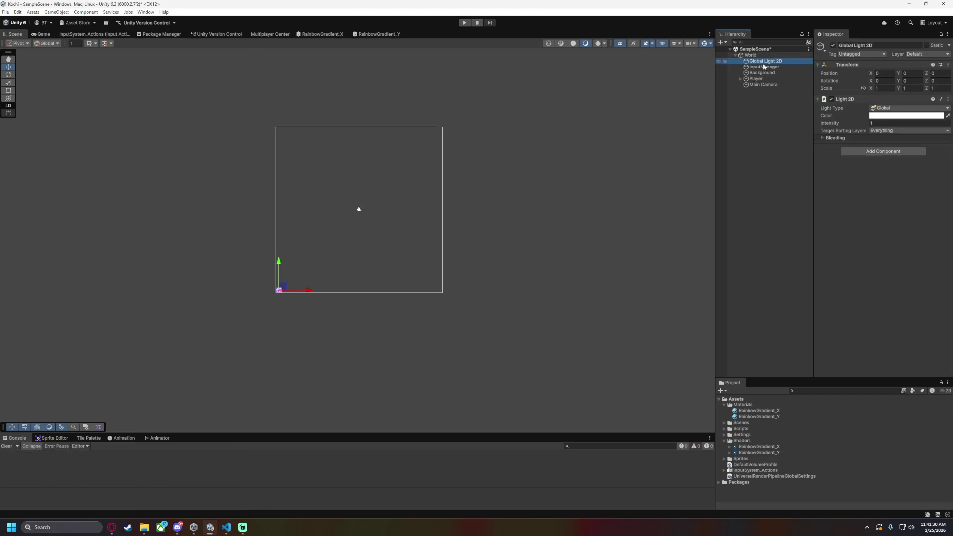
drag(760, 86, 774, 63)
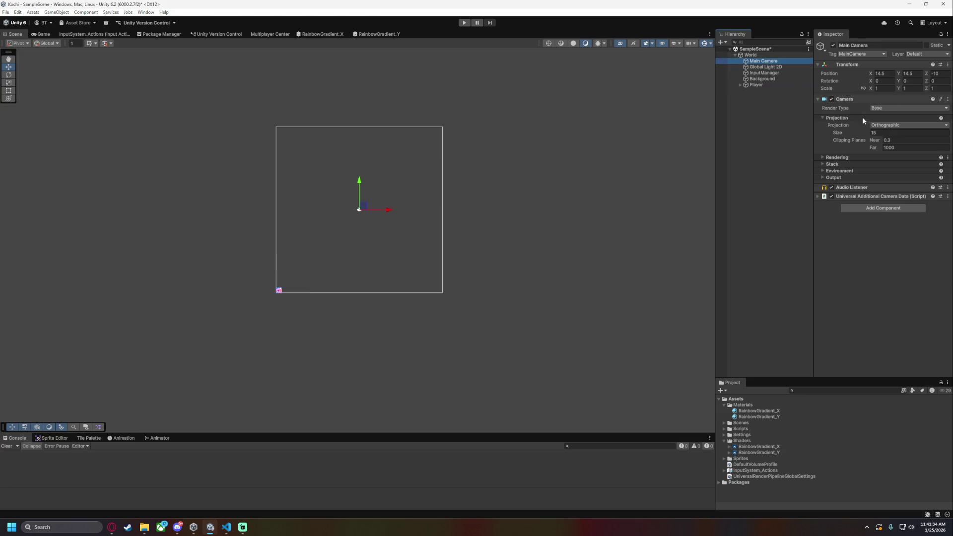
click(884, 73)
text(0)
key(Tab)
text(0)
key(Tab)
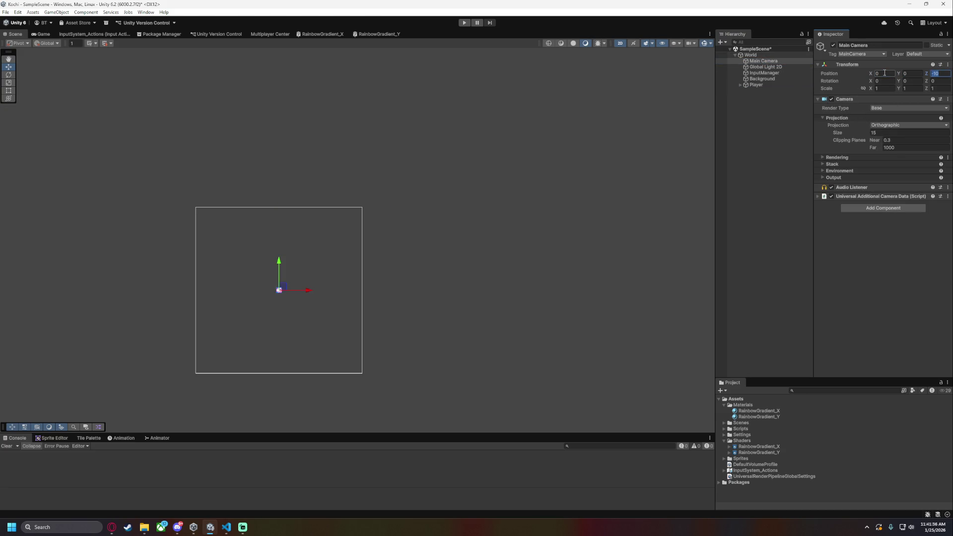
click(464, 23)
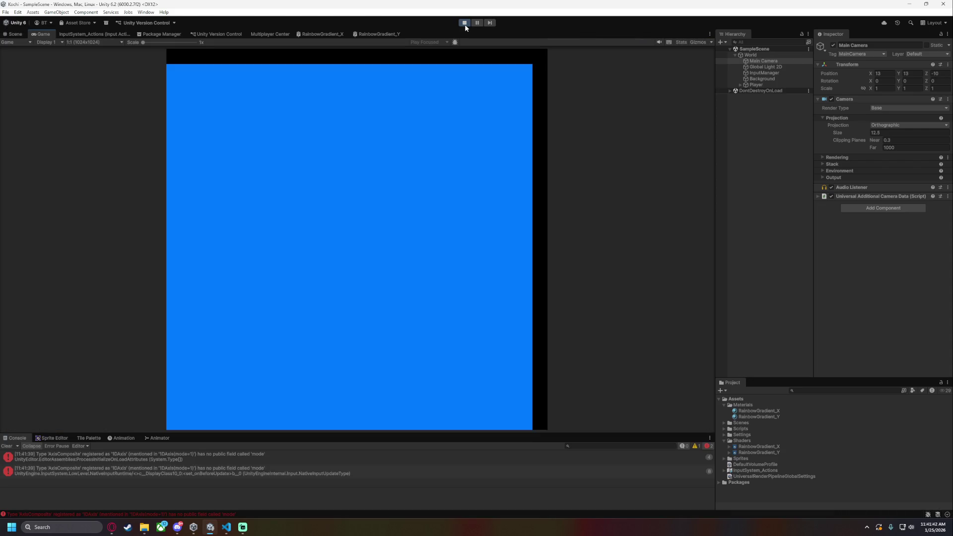
Steer the snake around the board with the arrow keys, then stop Play
key(Up)
key(Right)
key(Down)
key(Right)
key(Up)
key(Left)
key(Down)
key(Right)
click(464, 22)
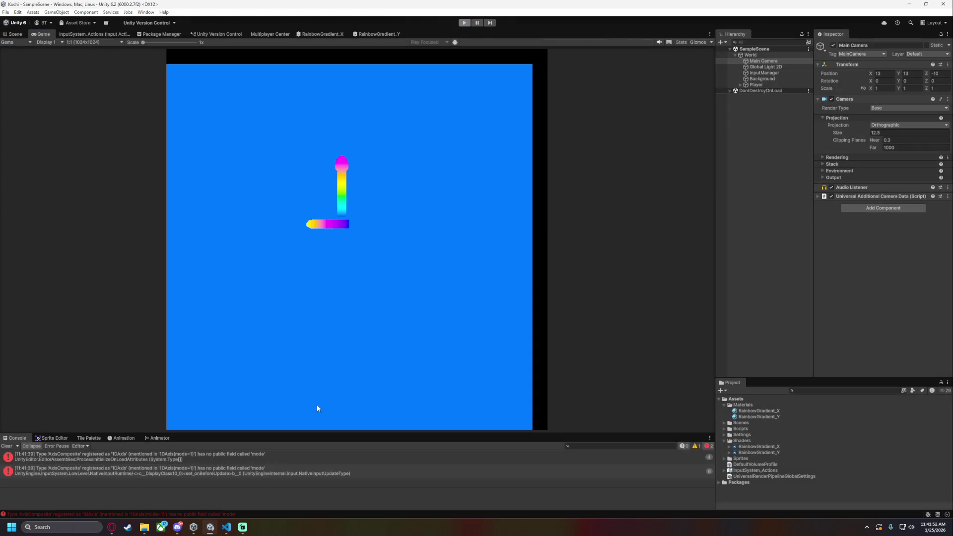
Change both camera offsets in WorldManager from + 0.5f to - 0.5f
click(226, 527)
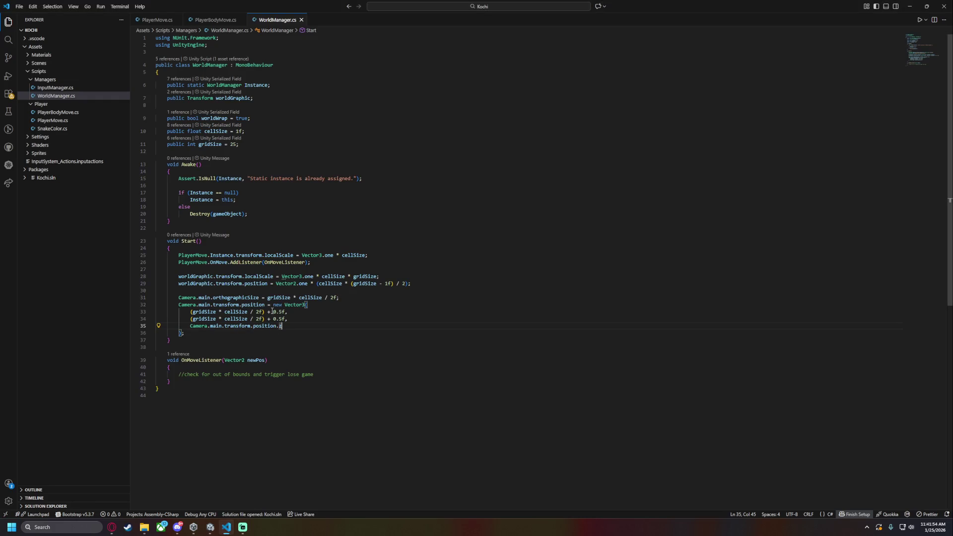
drag(272, 311, 268, 316)
text(-)
click(210, 527)
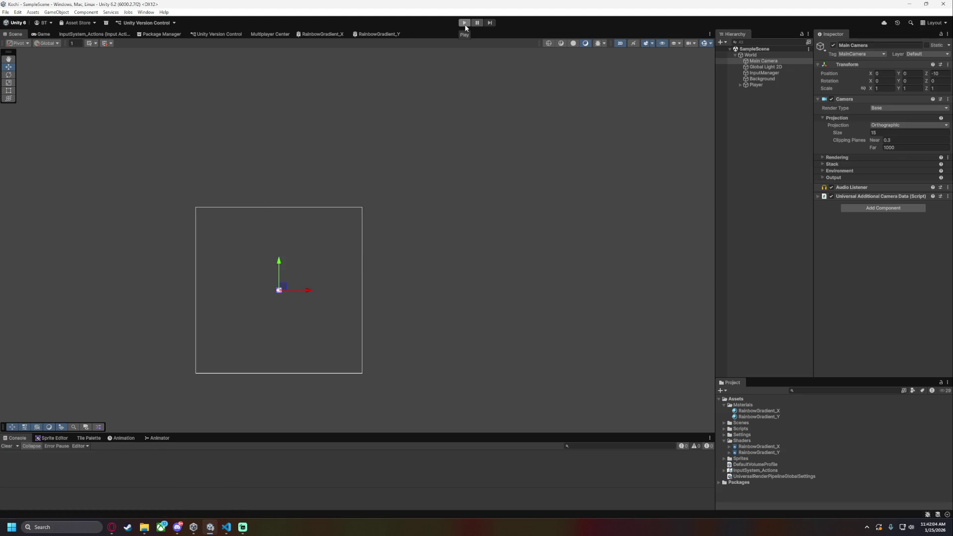
Play again, steer the snake across the edge and toward the top, then stop
click(466, 25)
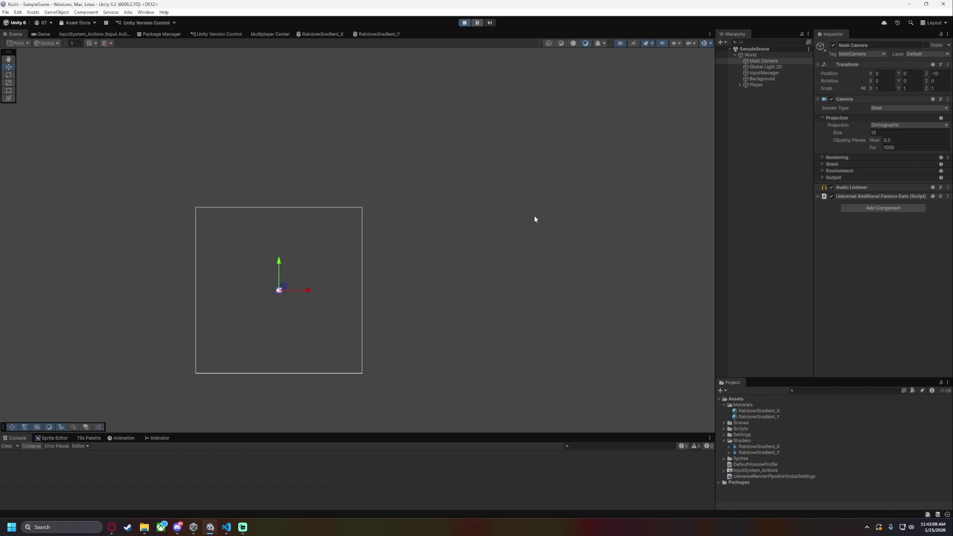
key(Left)
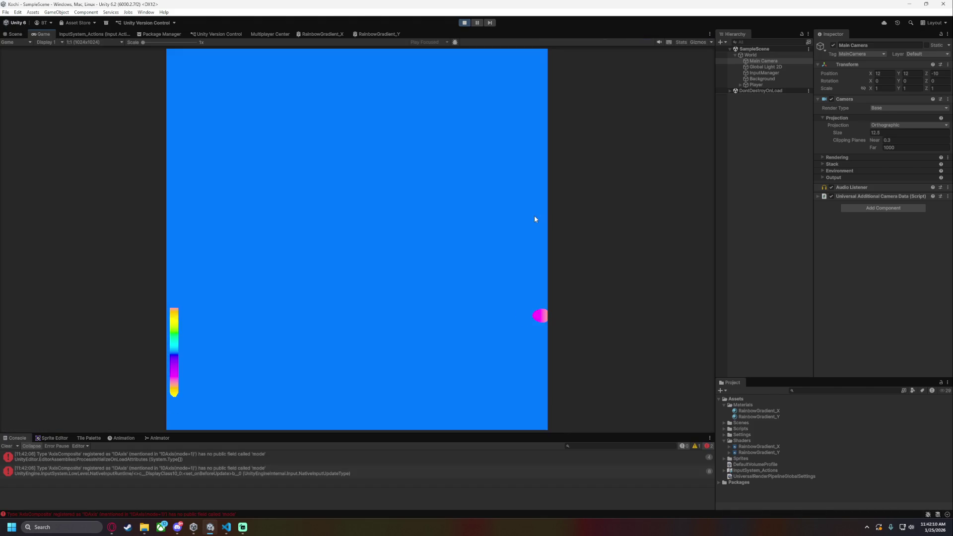
key(Up)
key(Right)
key(Up)
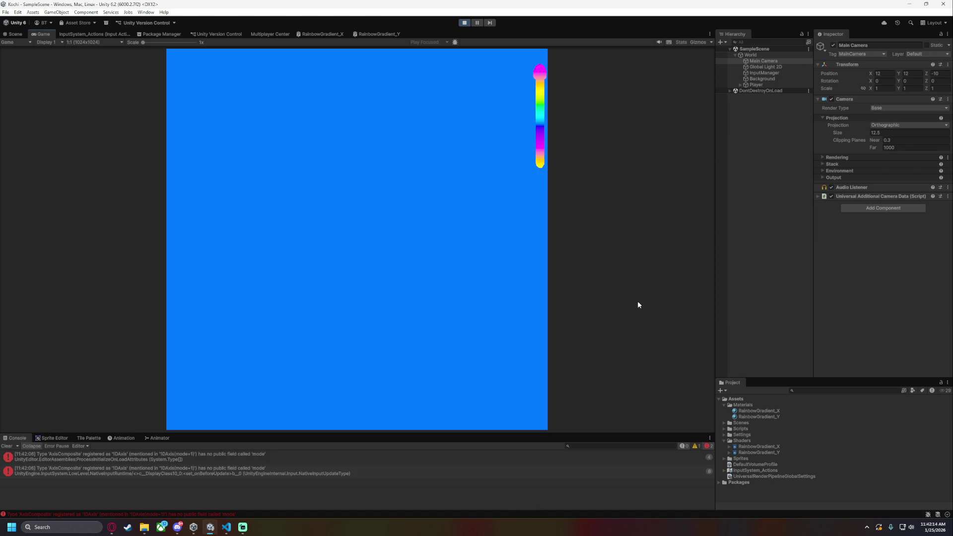
click(465, 23)
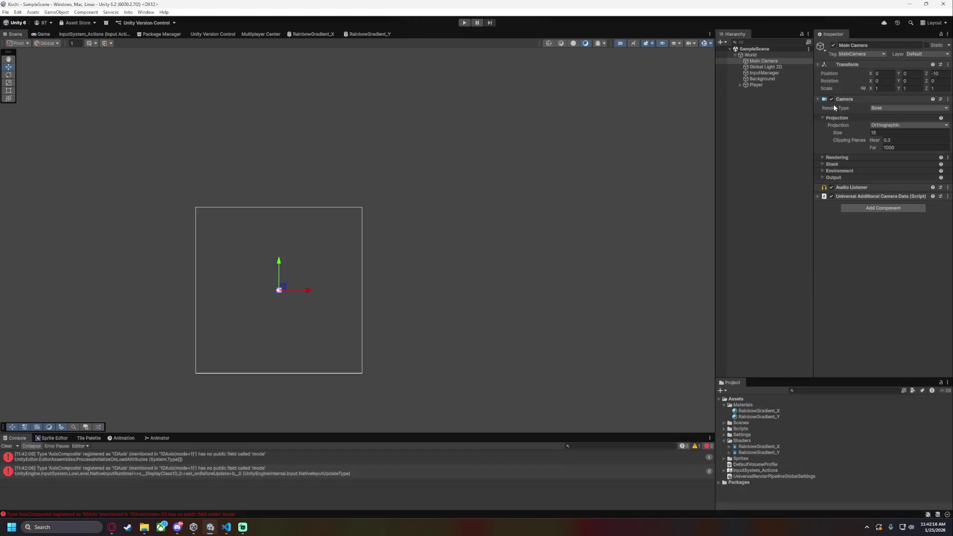
Set the World's Cell Size to 5 and run the game
click(750, 55)
click(895, 130)
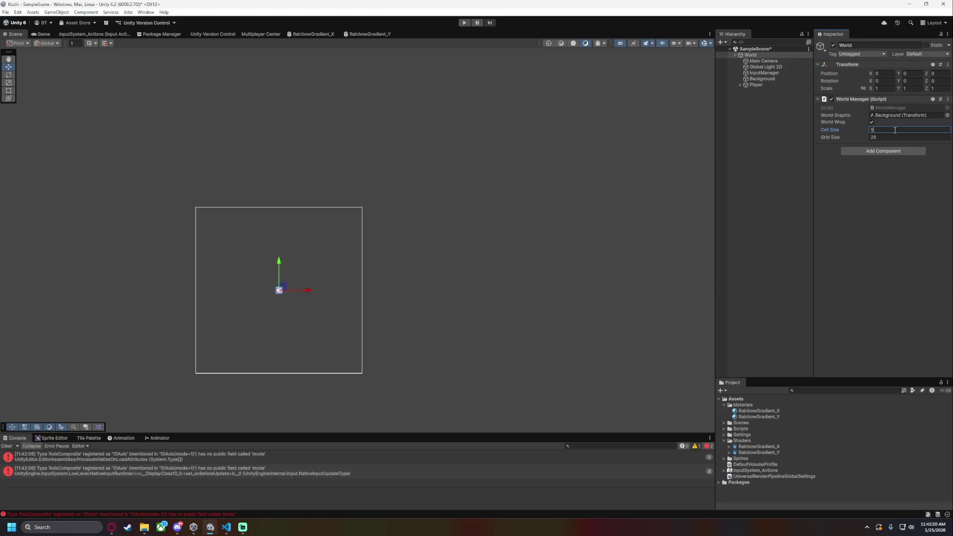
click(464, 23)
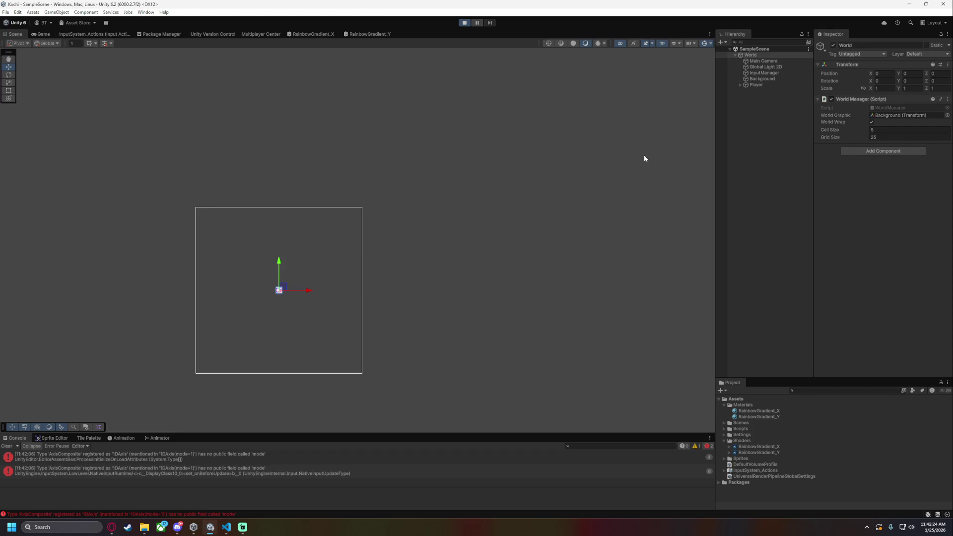
Steer the snake around the board with the arrow keys, then stop Play with Ctrl+P
key(Right)
key(Up)
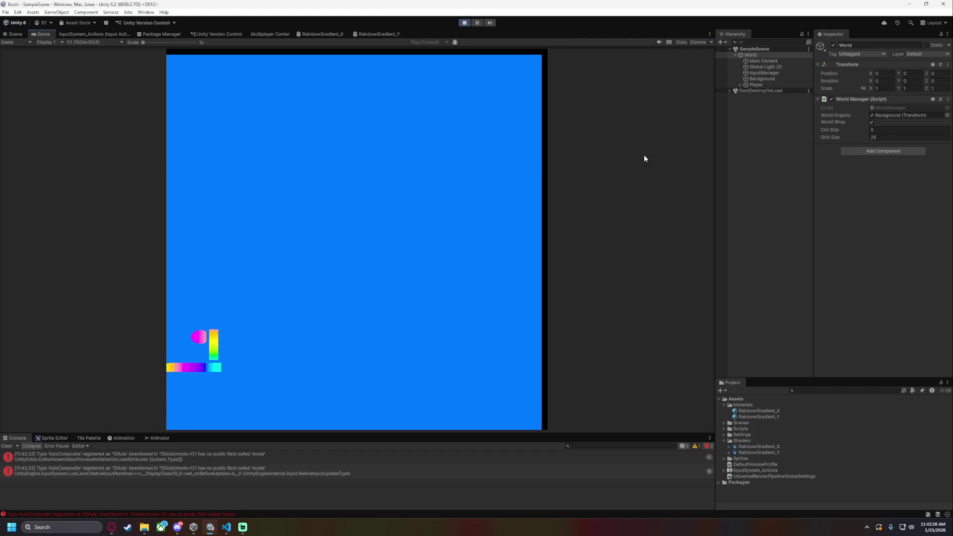
key(Up)
key(Right)
key(Up)
key(Left)
key(Up)
key(Right)
key(Up)
key(Left)
key(Up)
key(Left)
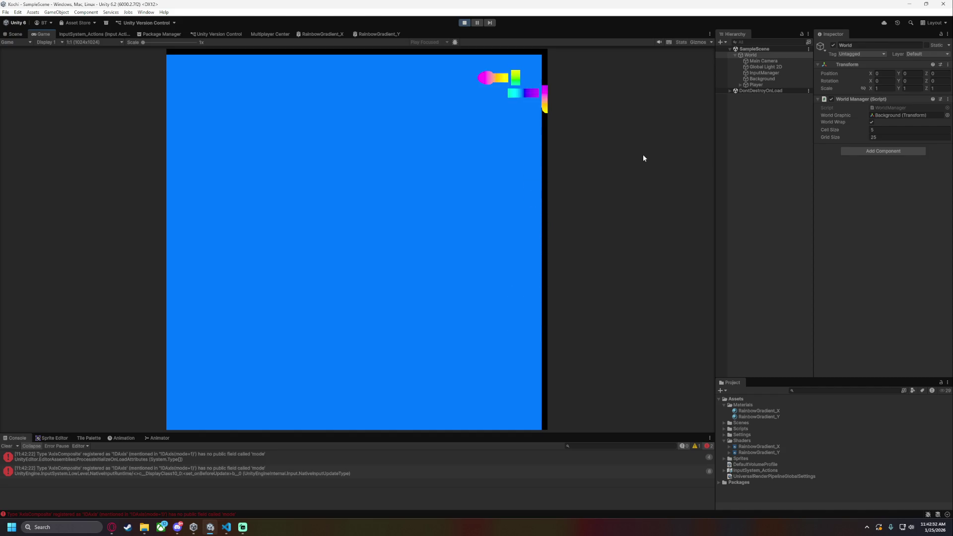
key(Down)
key(Right)
key(Up)
key(Left)
key(Down)
key(ctrl+p)
Reset Cell Size to 1 and select the cellSize field line in WorldManager.cs
click(888, 129)
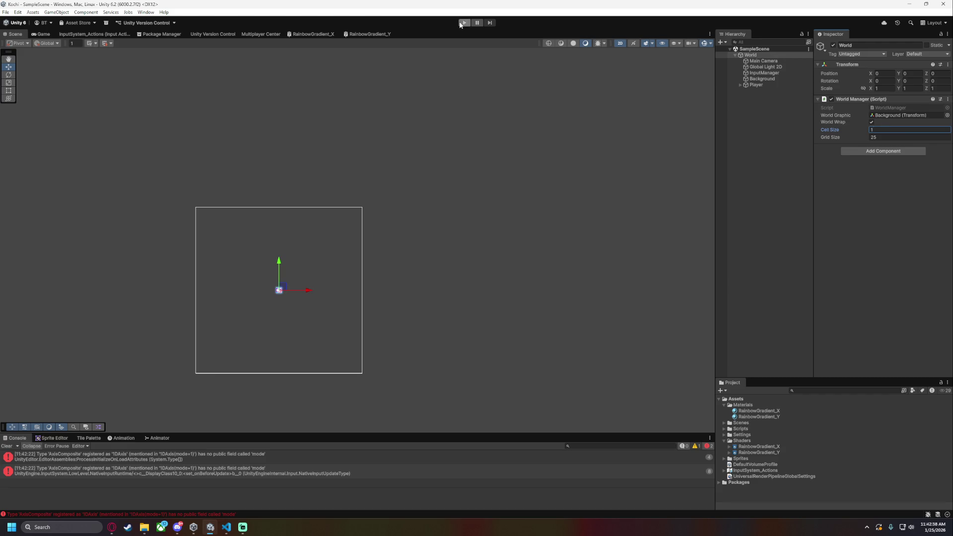
click(226, 528)
click(245, 129)
key(shift+Home)
key(shift+Home)
Delete the cellSize field line and remove the cellSize terms on lines 27 and 28
key(BackSpace)
key(BackSpace)
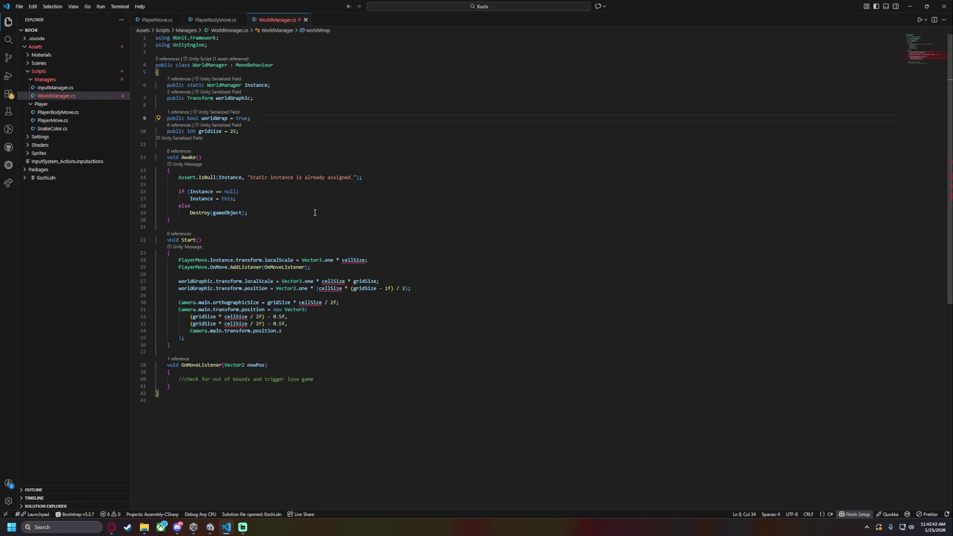
double_click(364, 263)
key(BackSpace)
drag(322, 263, 354, 263)
text(gridSize)
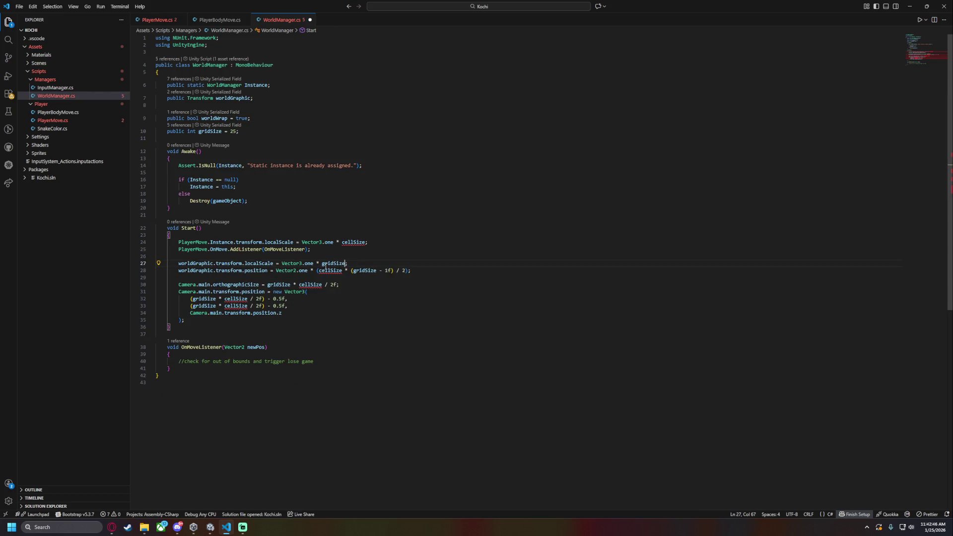
mouse_move(331, 270)
drag(351, 270, 321, 270)
key(BackSpace)
Delete the player scale line, drop cellSize from orthographic size and camera offsets, open PlayerMove.cs
drag(370, 242, 380, 238)
key(BackSpace)
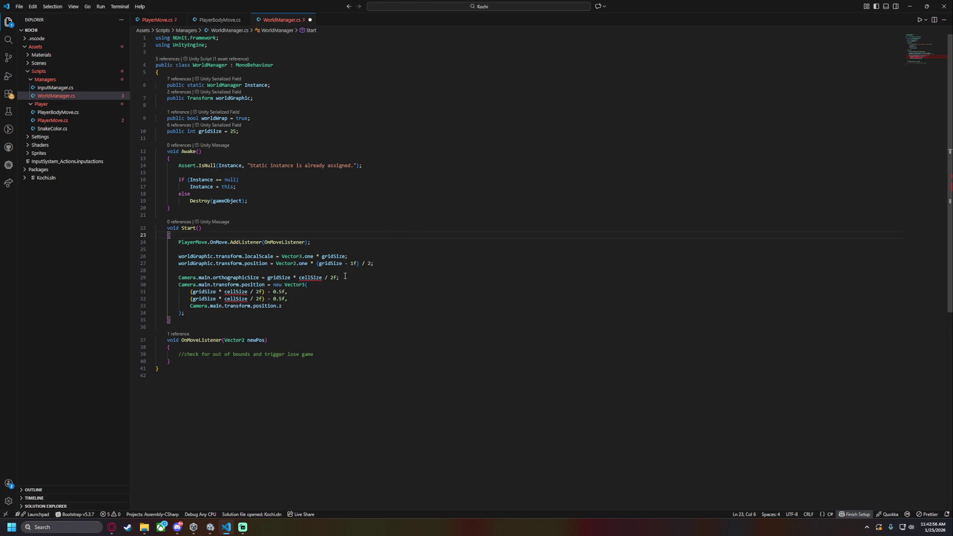
drag(325, 277, 295, 277)
key(BackSpace)
drag(252, 291, 213, 298)
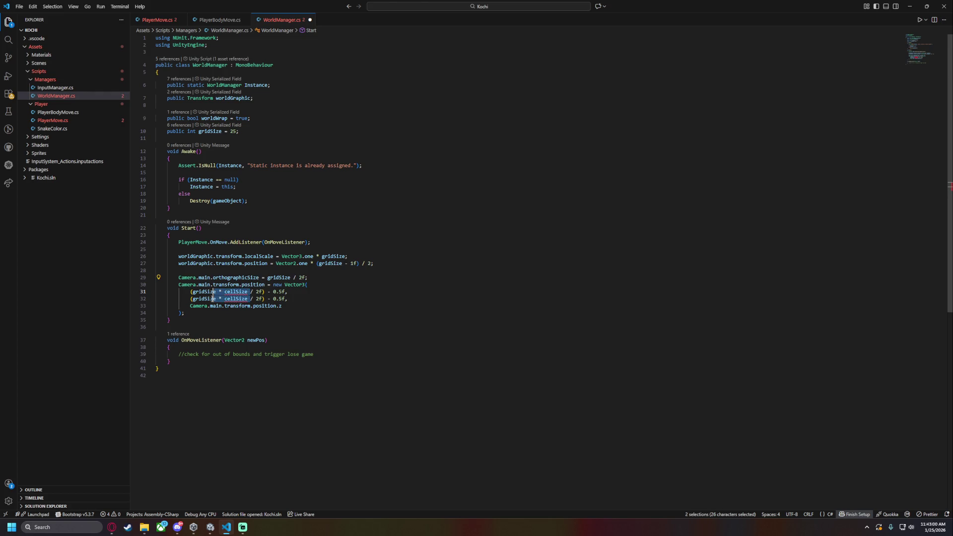
key(BackSpace)
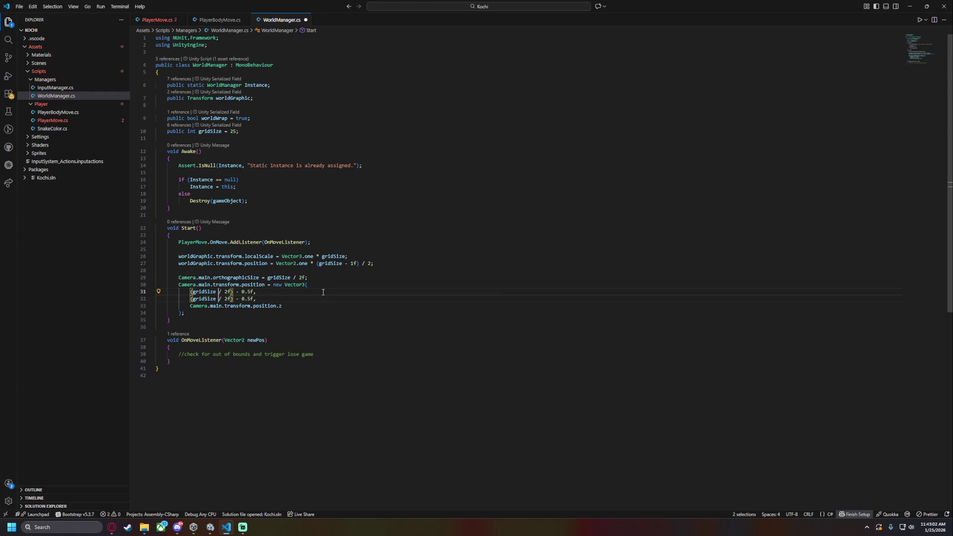
click(158, 20)
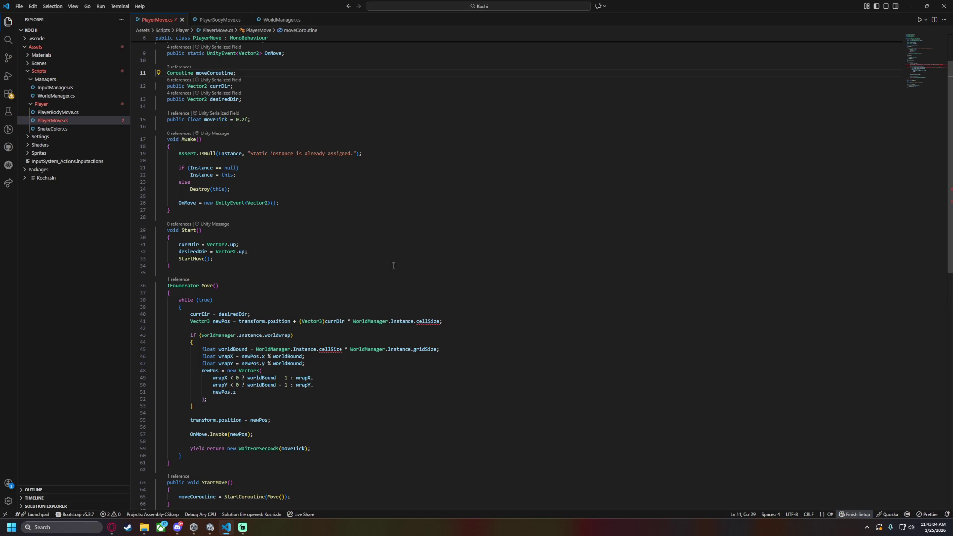
Remove the cellSize multiplication from the currDir line and from worldBound in PlayerMove.cs
drag(440, 322, 391, 322)
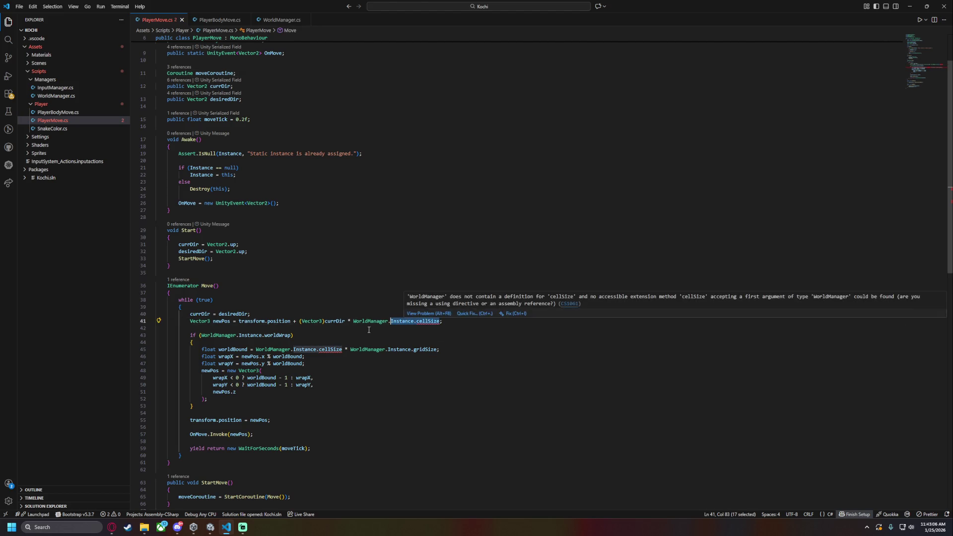
key(Down)
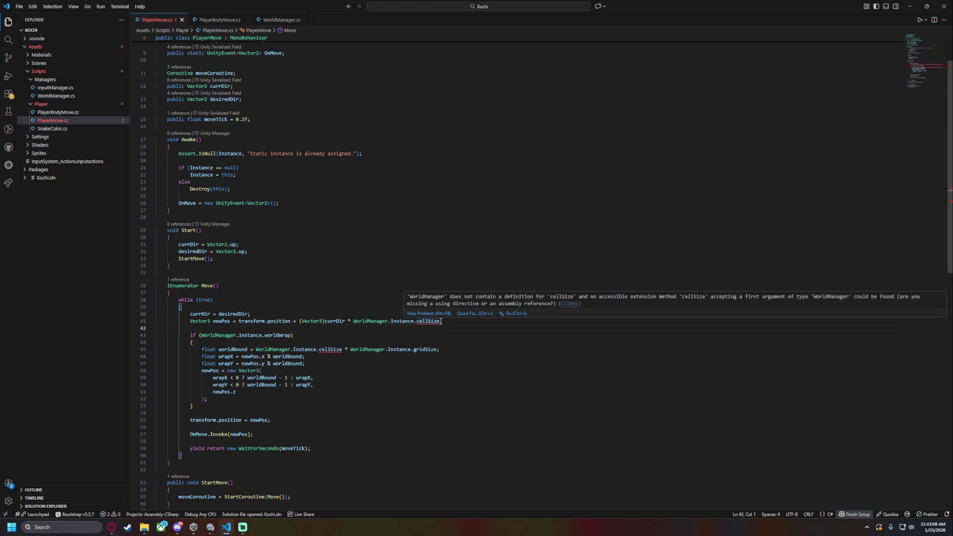
click(345, 321)
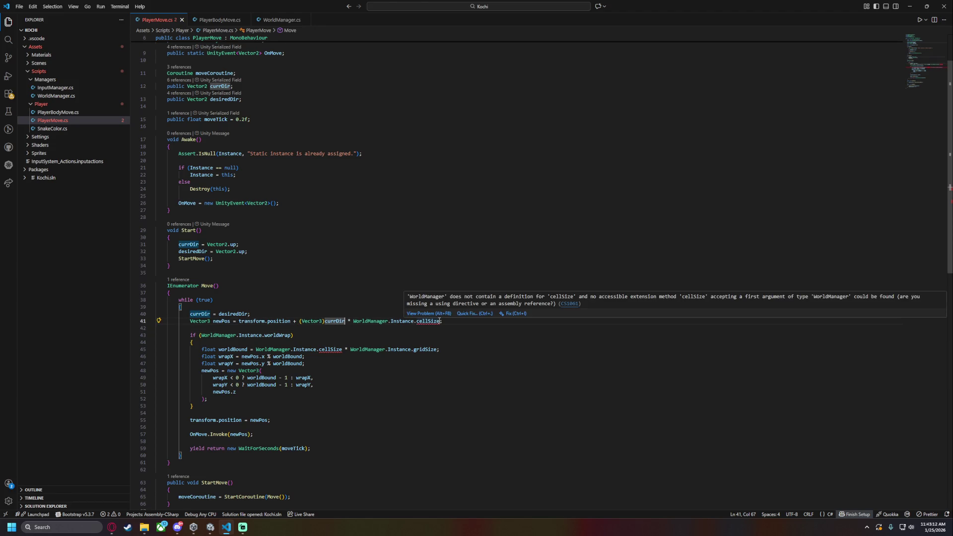
shift+click(440, 321)
key(BackSpace)
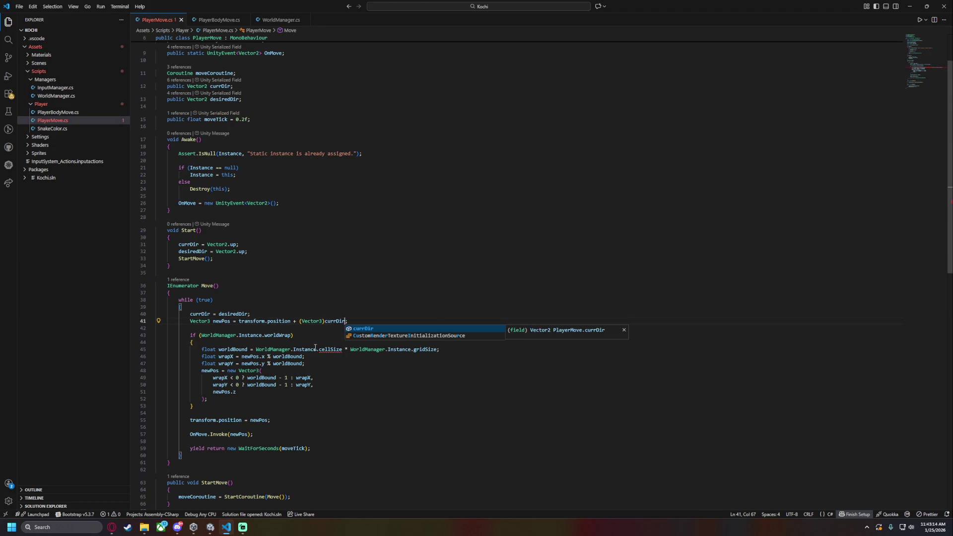
drag(256, 349, 342, 350)
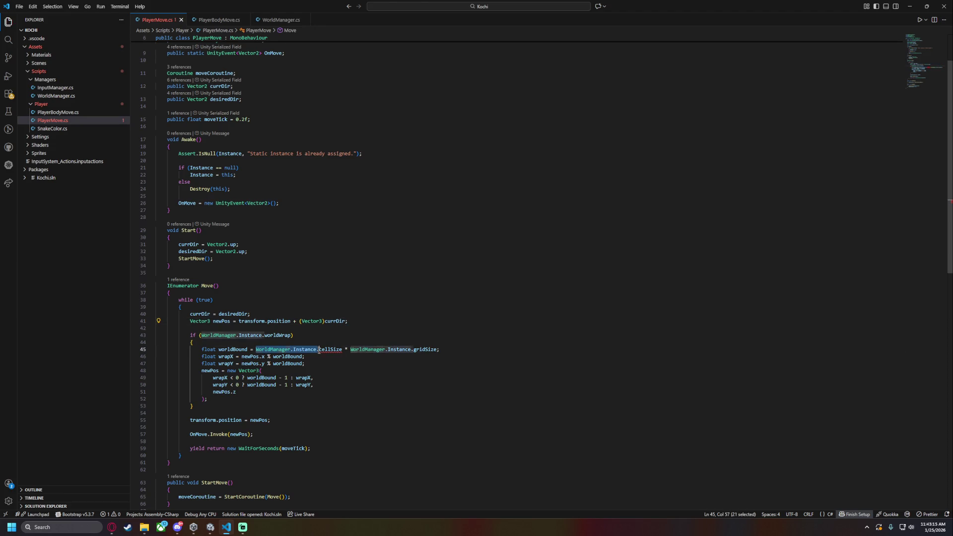
shift+click(351, 350)
key(BackSpace)
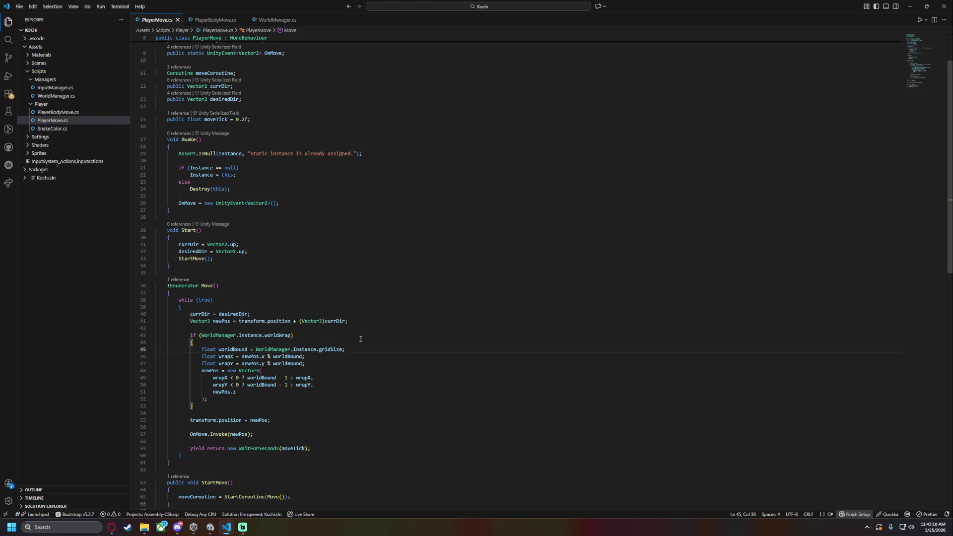
Replace every worldBound use with WorldManager.Instance.gridSize and delete the worldBound declaration
scroll(360, 341, down, 3)
drag(255, 293, 342, 294)
key(ctrl+c)
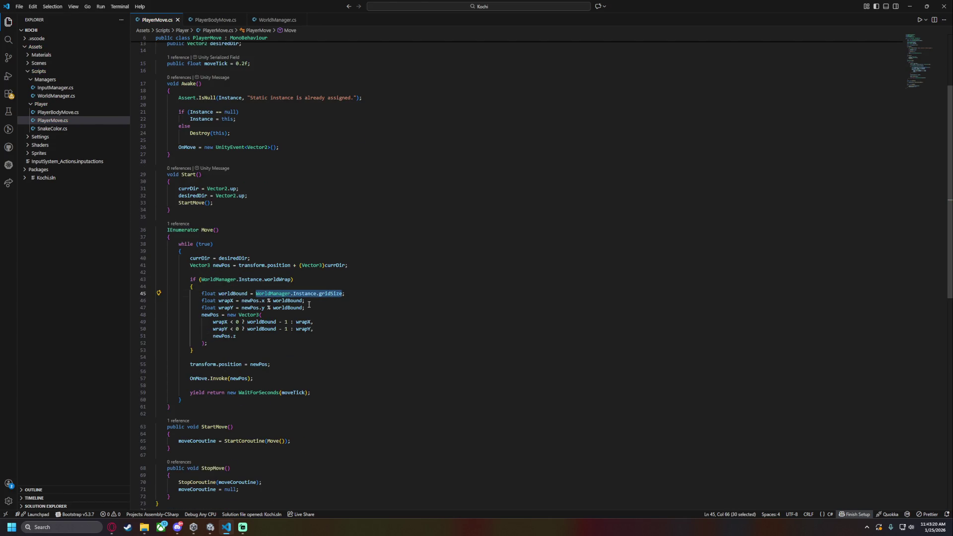
double_click(288, 301)
key(ctrl+d)
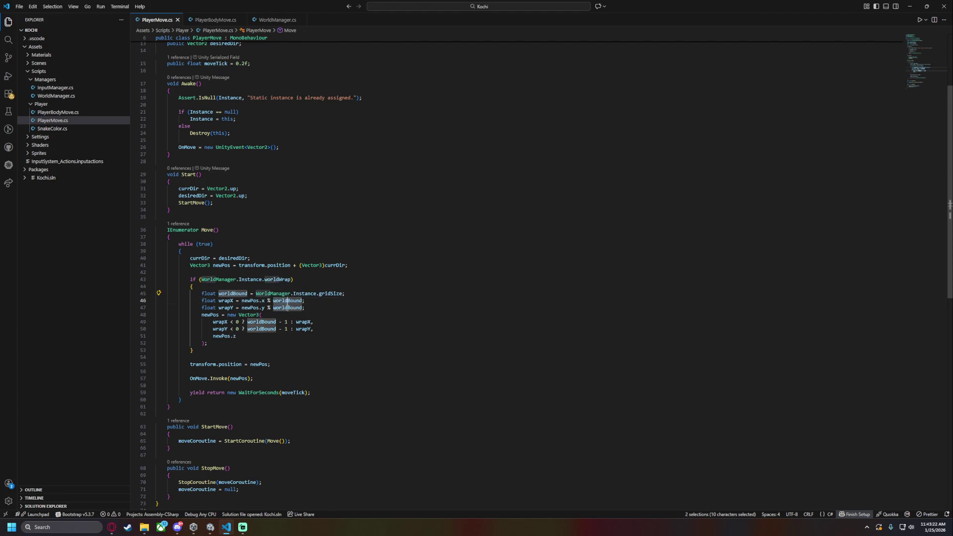
key(ctrl+v)
drag(346, 294, 354, 288)
key(BackSpace)
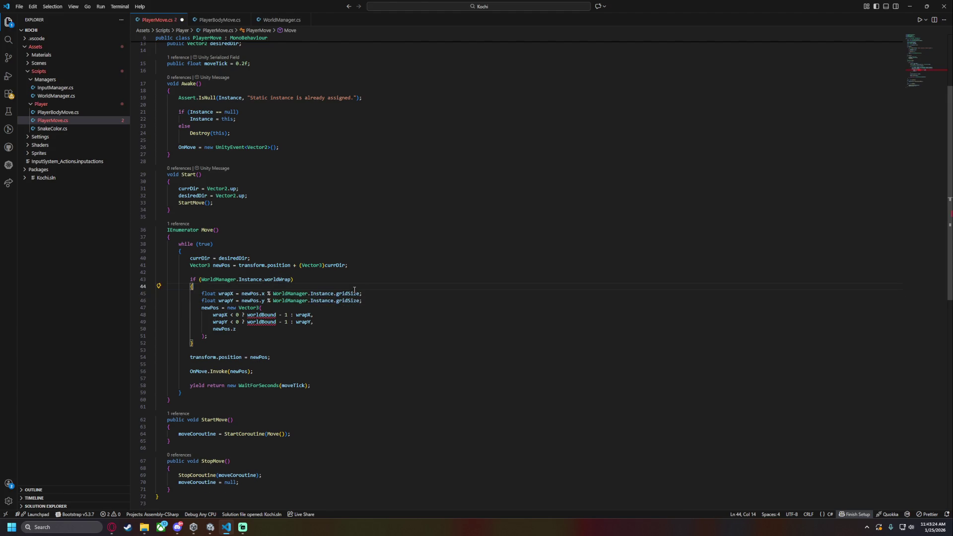
drag(246, 315, 274, 314)
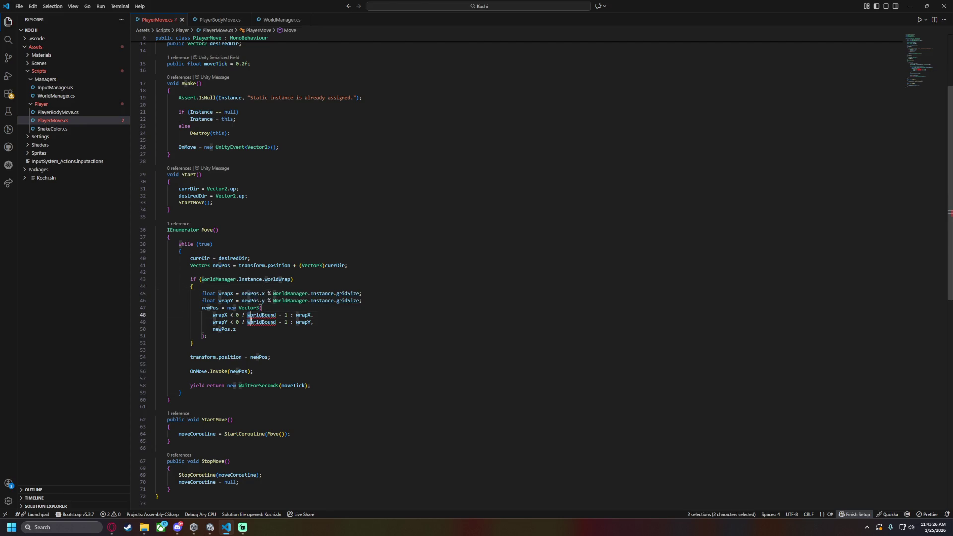
key(ctrl+d)
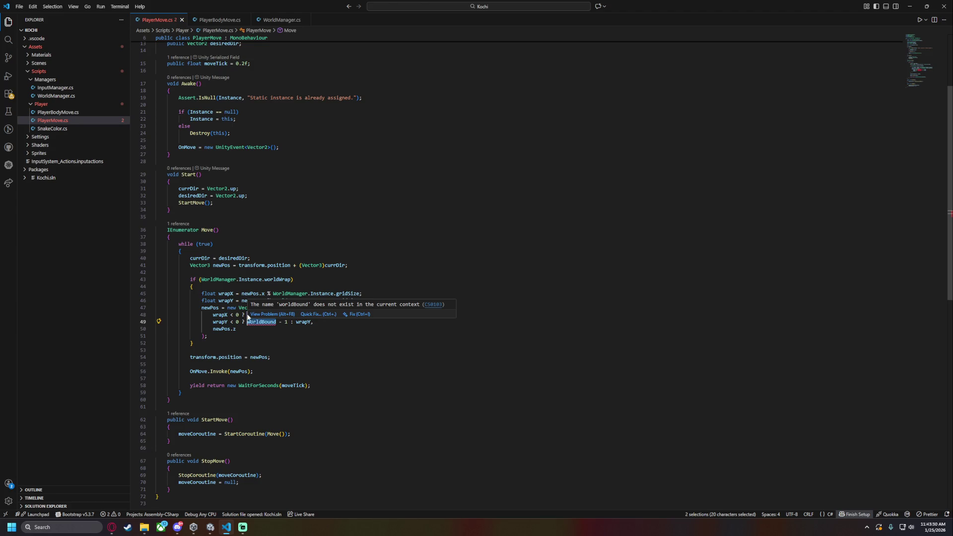
key(ctrl+v)
Glance at PlayerBodyMove.cs, then return to PlayerMove.cs and switch back to Unity
scroll(250, 268, down, 2)
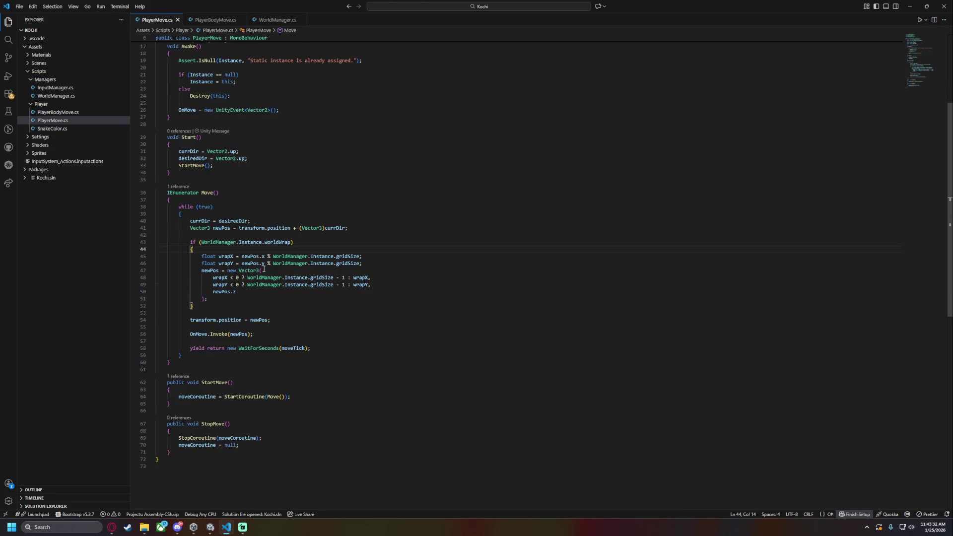
scroll(363, 307, up, 5)
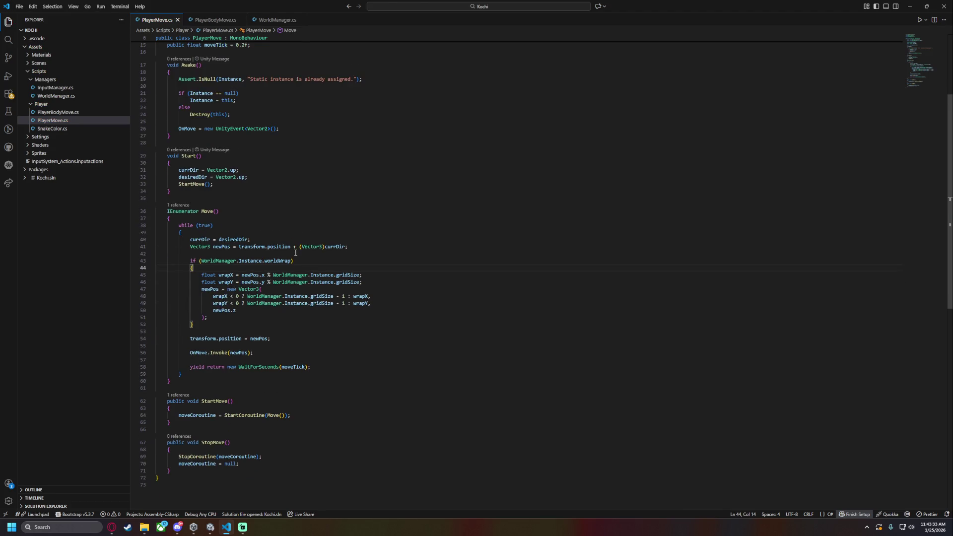
click(214, 20)
scroll(347, 198, down, 2)
click(157, 20)
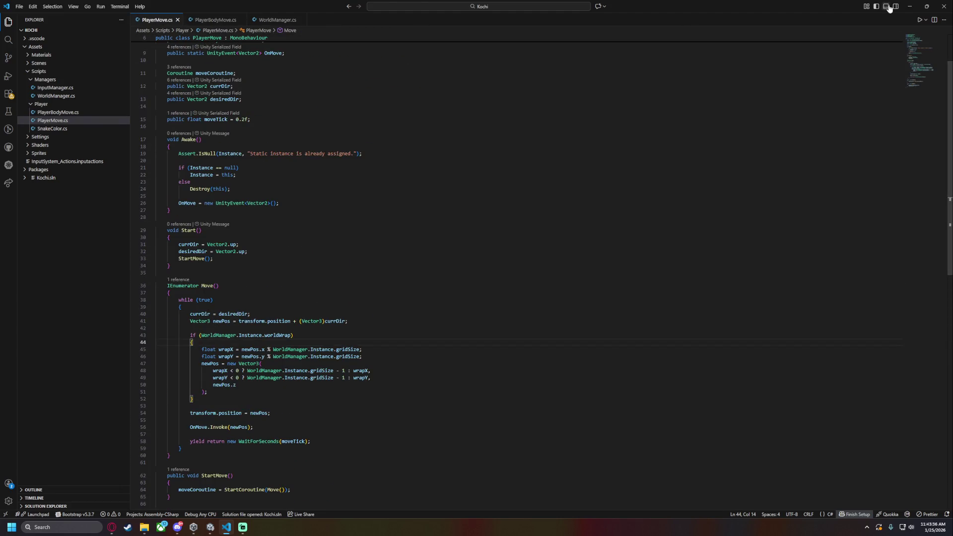
key(alt+Tab)
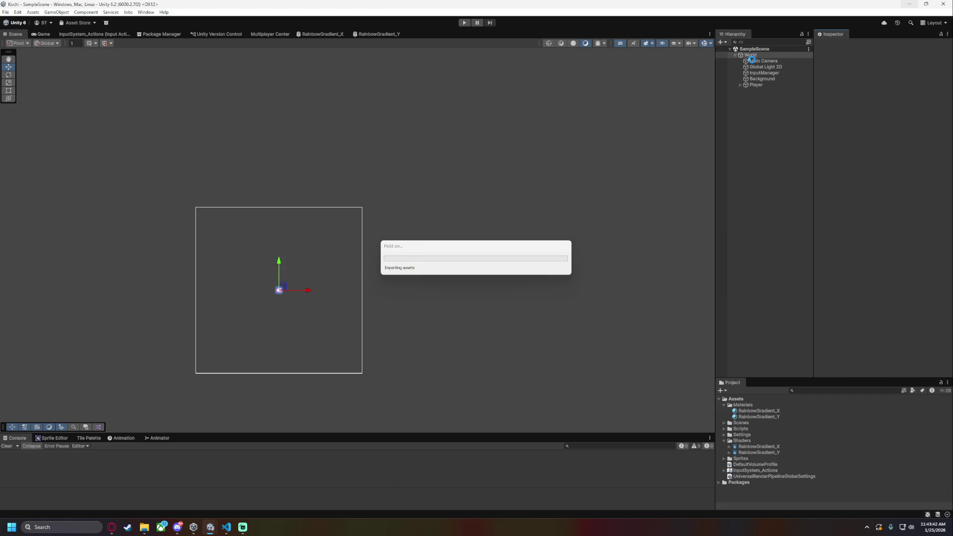
Run a quick play test steering the snake right, up and left across the edge
click(464, 23)
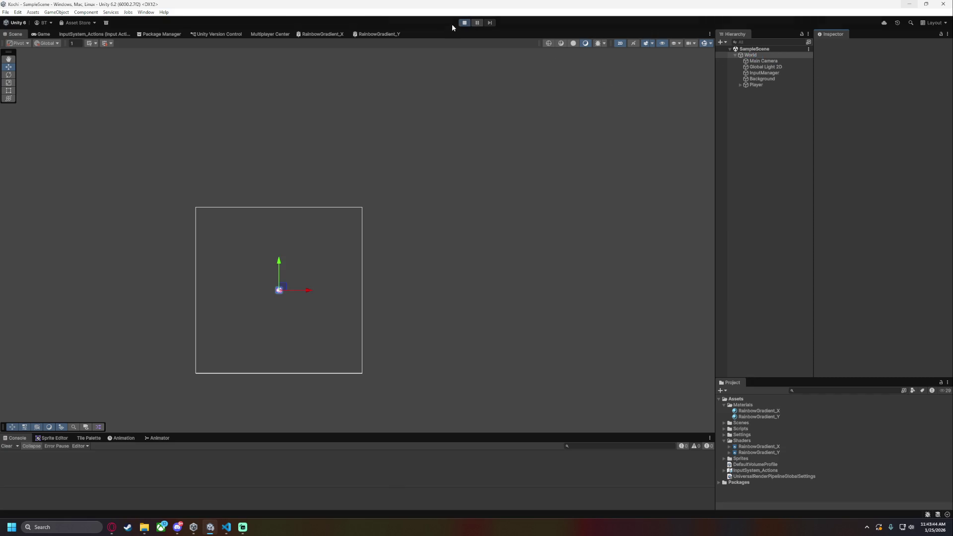
key(Right)
key(Up)
key(Left)
click(464, 23)
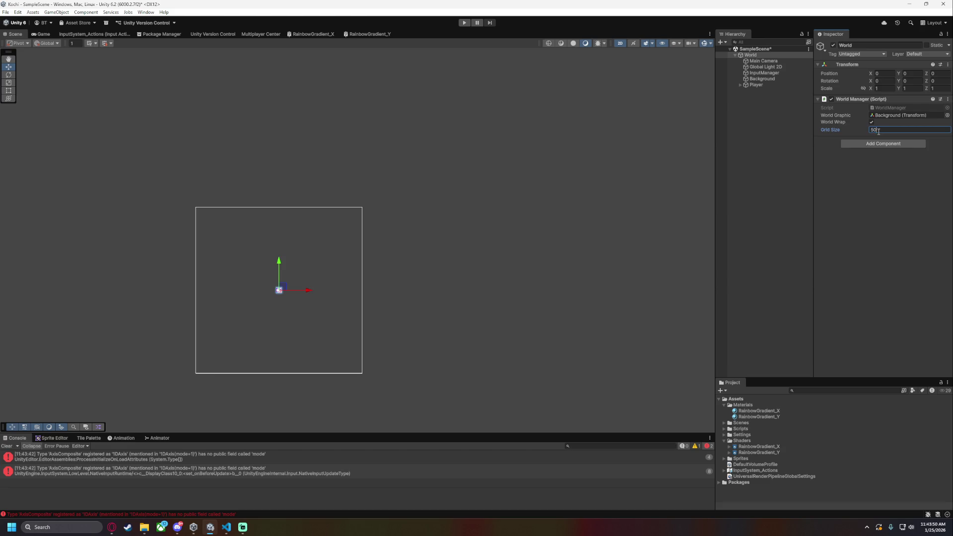
Play again at Grid Size 50, steering the snake to wrap around every edge, then stop
click(466, 22)
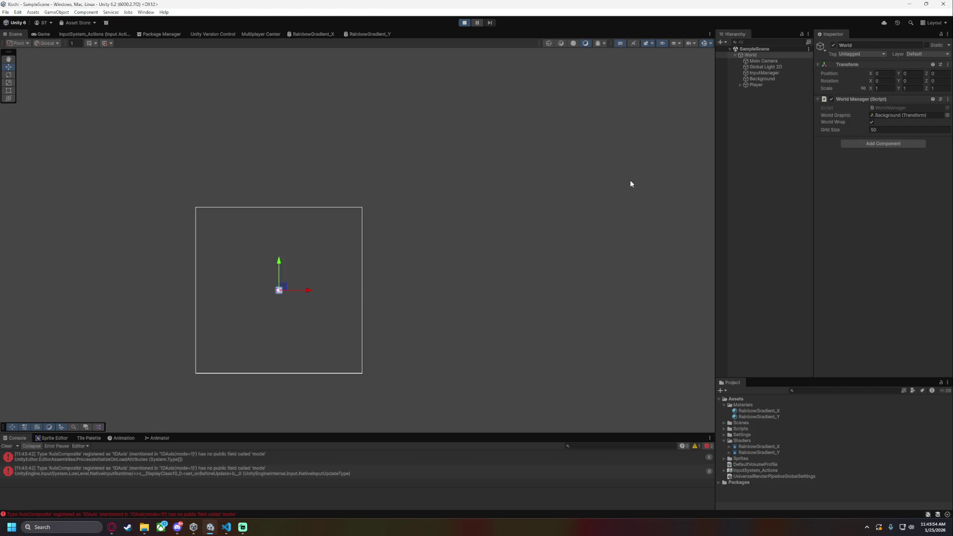
key(Left)
key(Up)
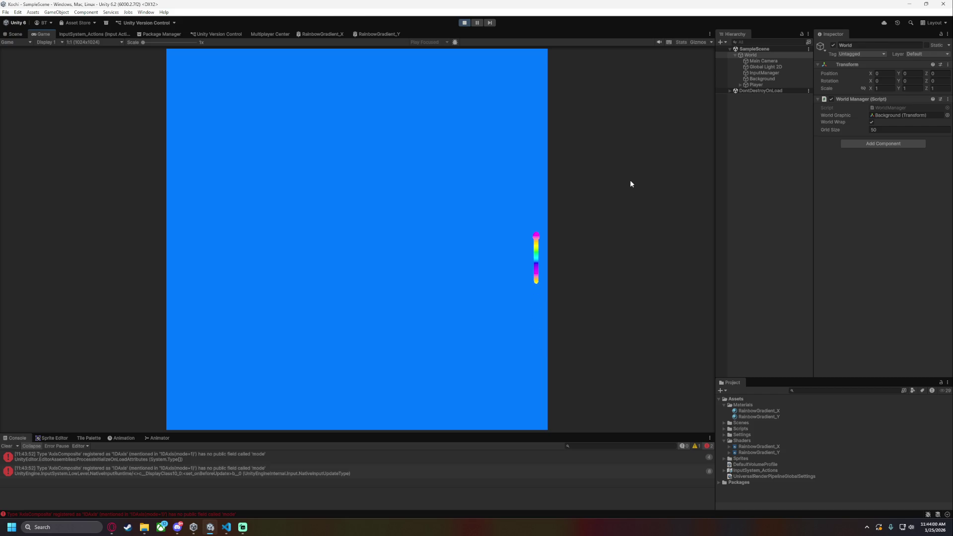
key(Right)
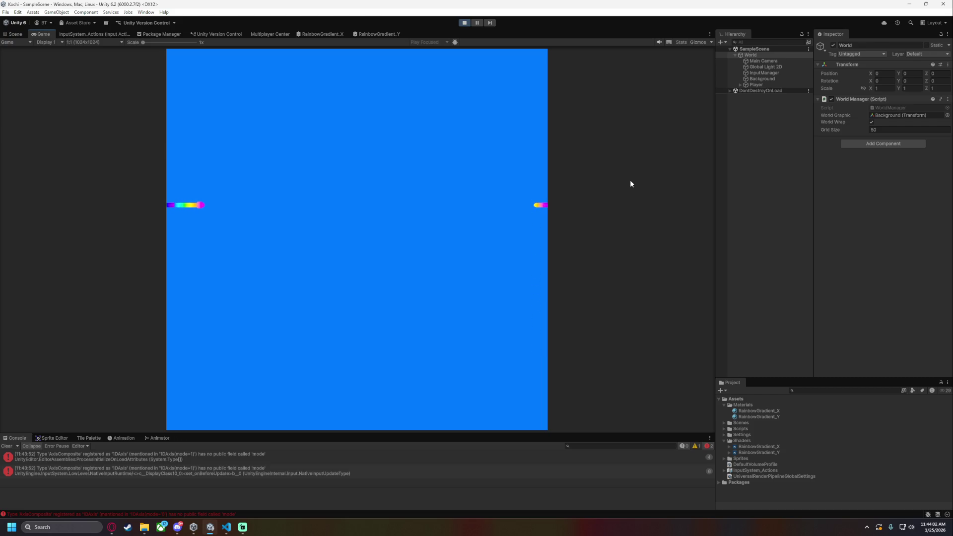
key(Up)
key(Left)
key(Up)
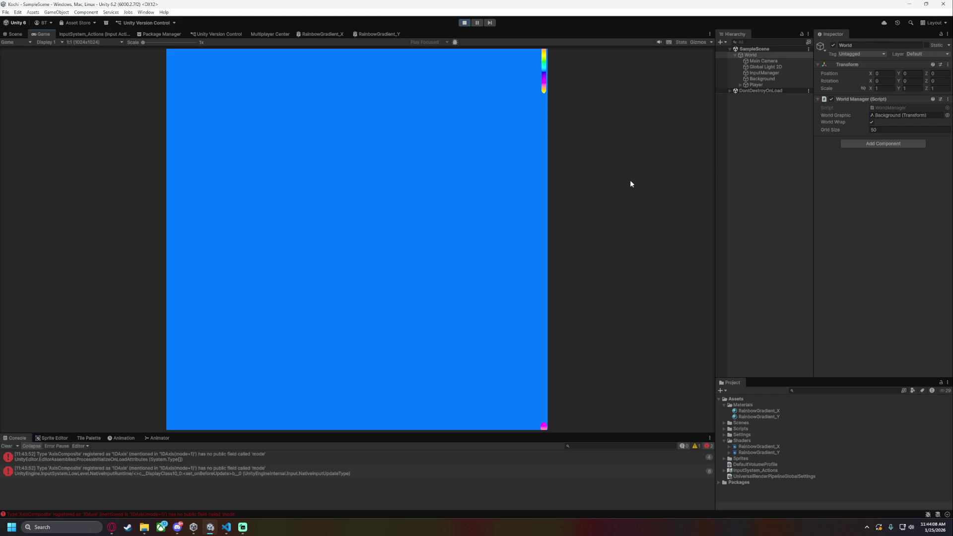
key(Right)
key(Up)
click(465, 22)
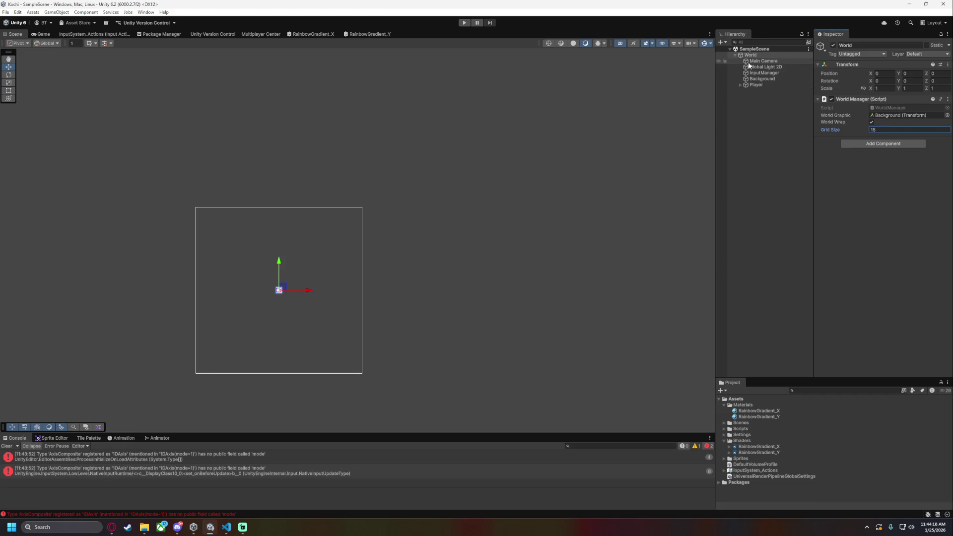
Fold away the World Manager and InputManager Inspector sections and tidy the Project folders
click(819, 100)
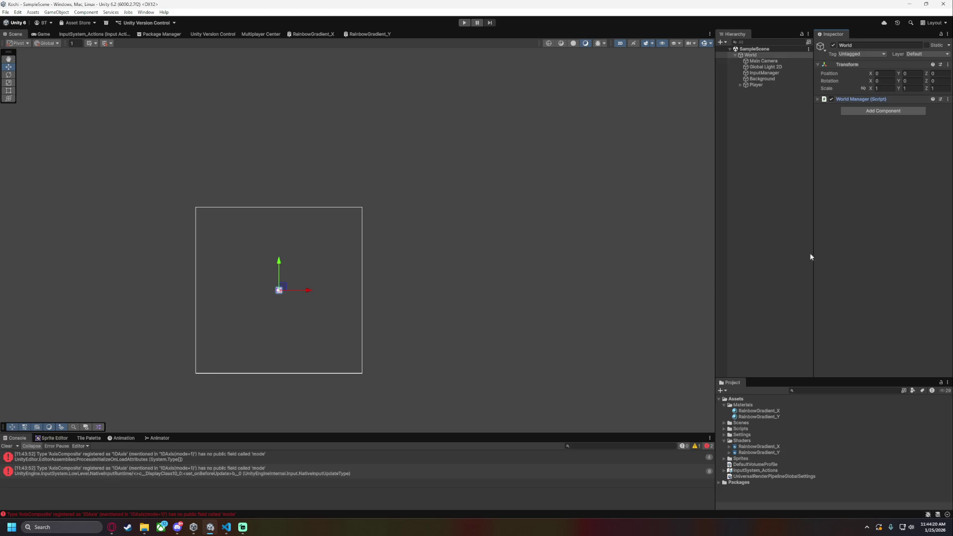
click(724, 405)
click(723, 428)
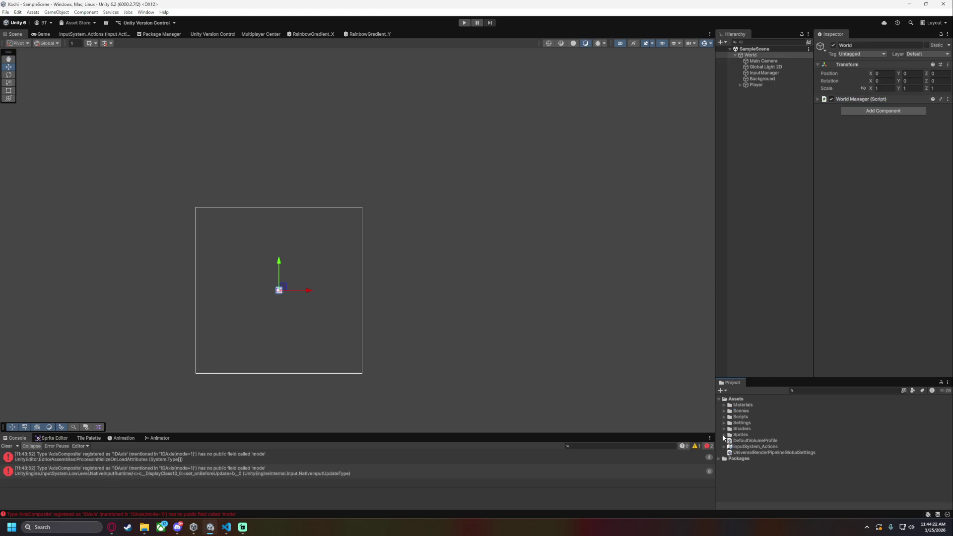
click(724, 428)
click(764, 73)
click(818, 100)
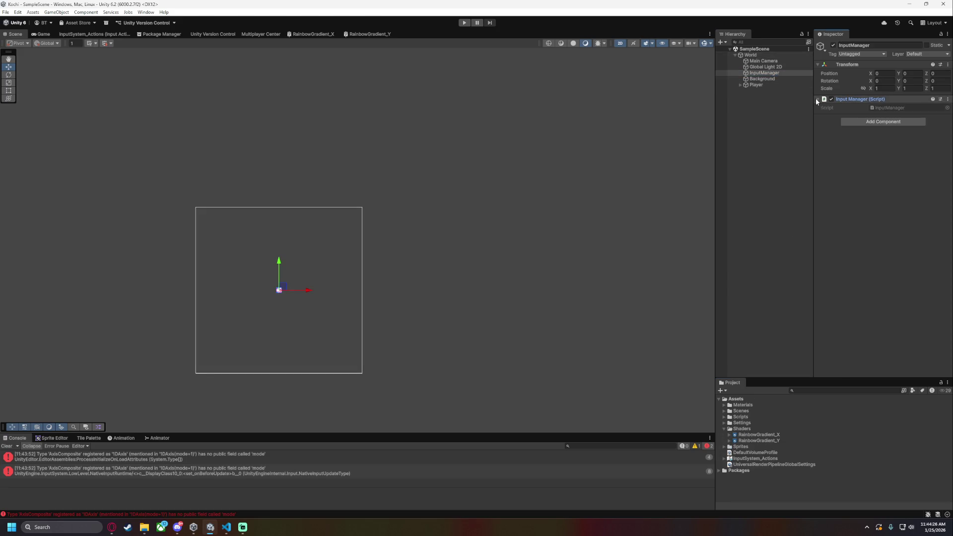
click(817, 100)
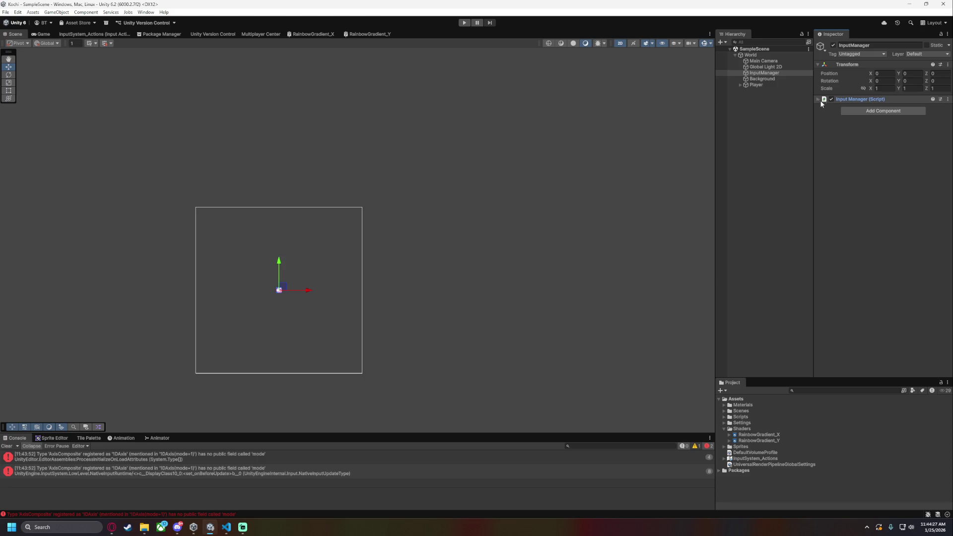
click(823, 66)
Create an empty child under World named GameManager and expand Scripts > Managers
right_click(753, 54)
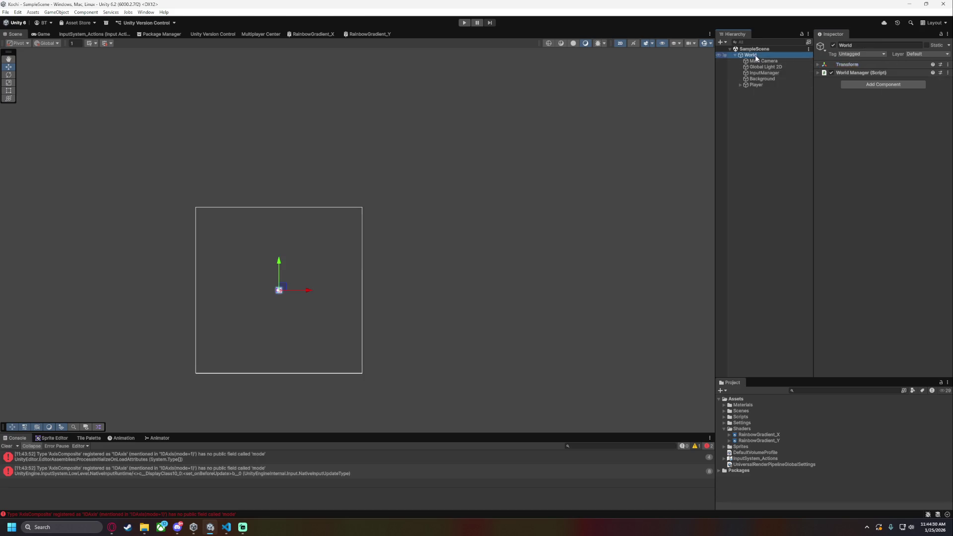
click(804, 192)
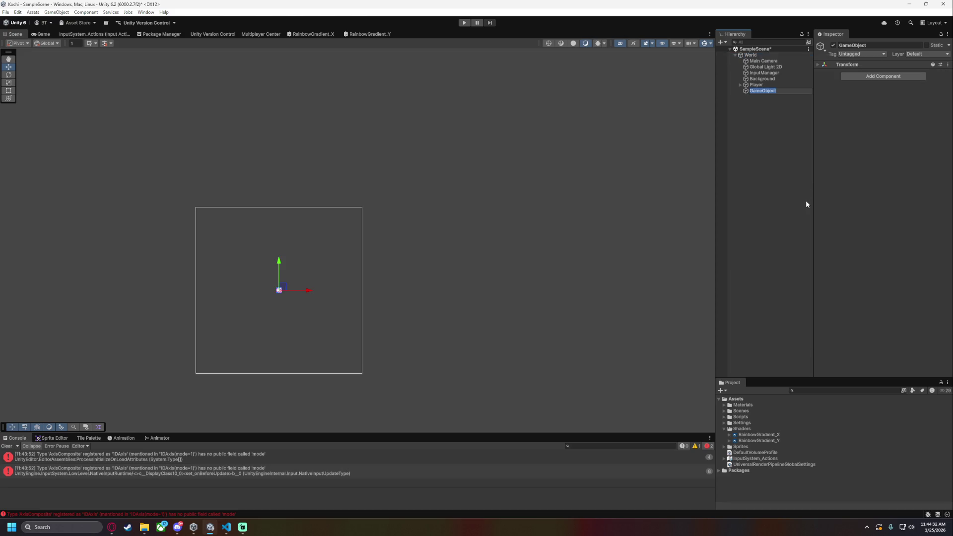
text(GameManager)
key(Return)
click(725, 428)
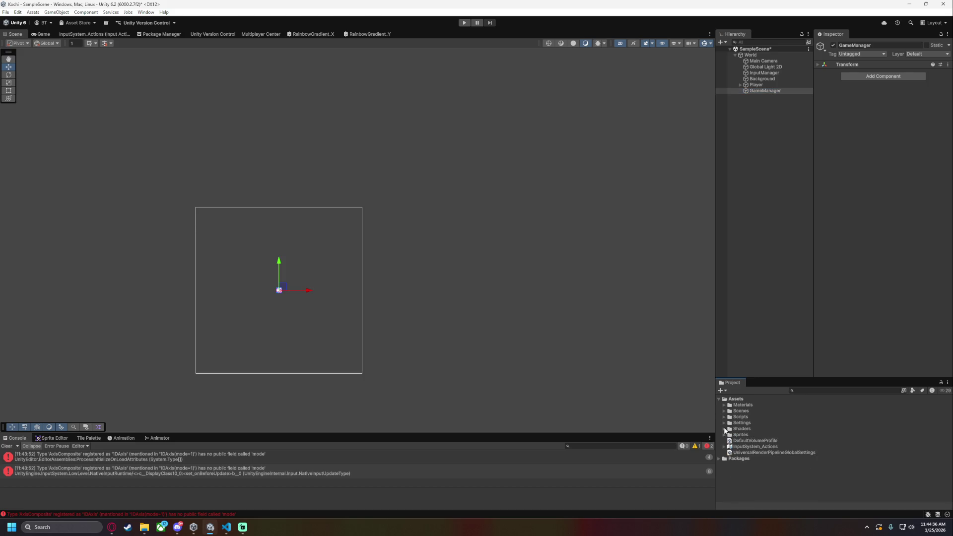
click(723, 417)
click(727, 424)
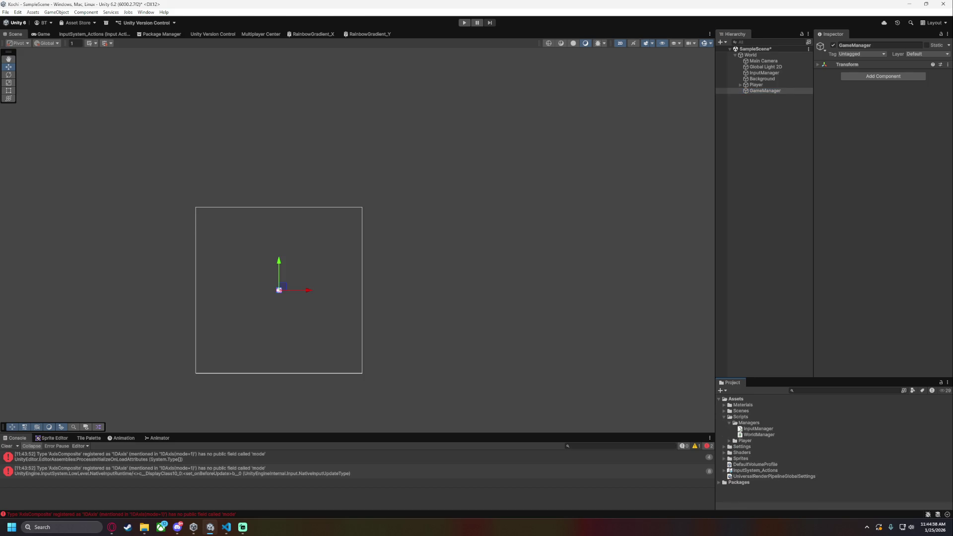
Create a MonoBehaviour script named GameManager in Scripts/Managers and open it in VS Code
right_click(750, 423)
mouse_move(831, 233)
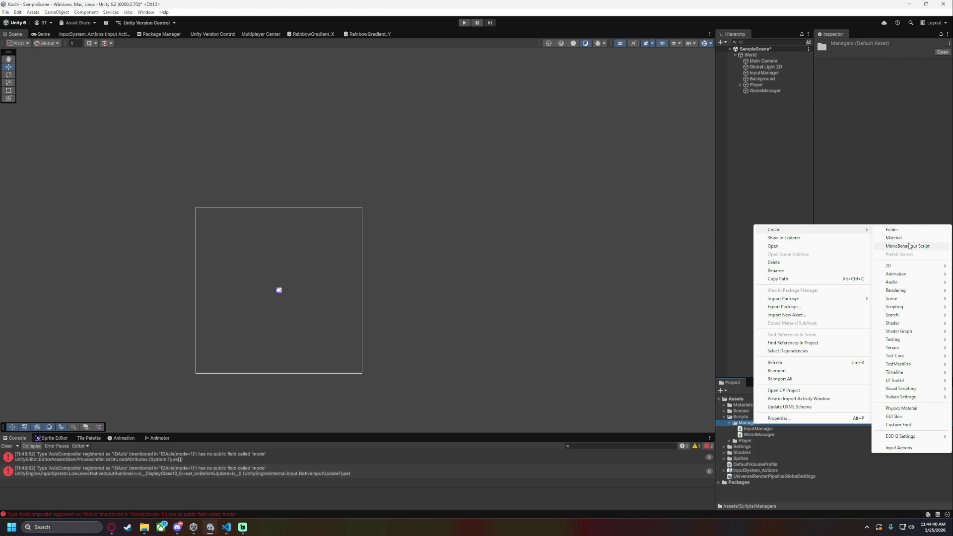
click(910, 245)
text(GameManager)
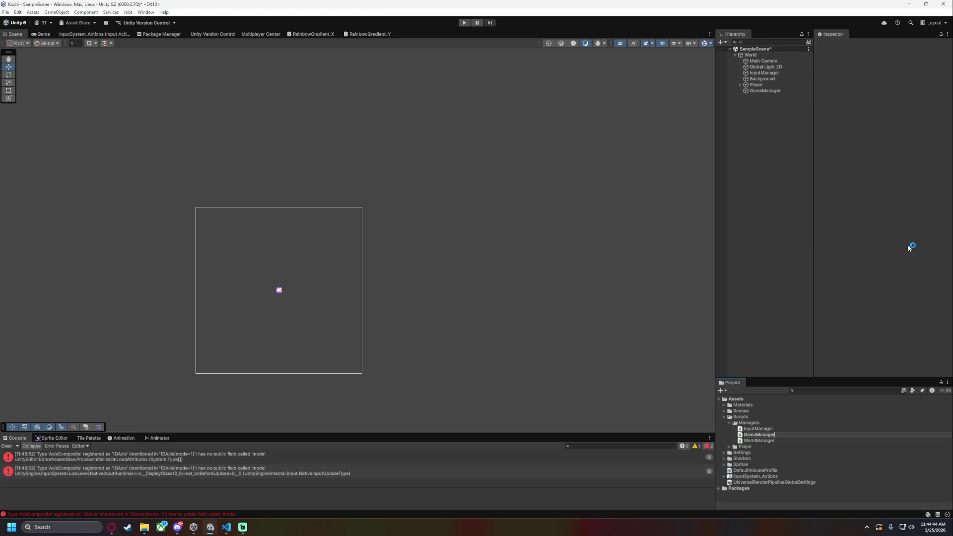
key(Return)
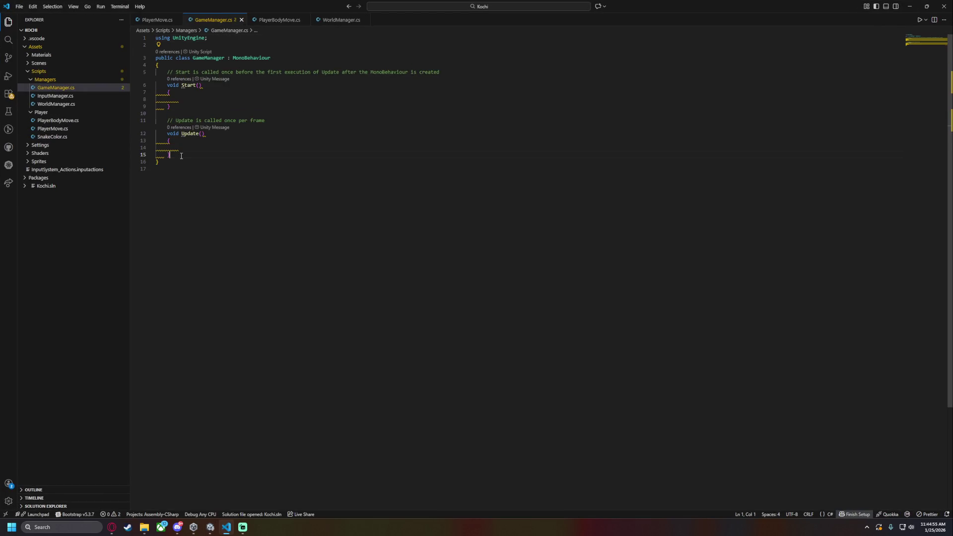
click(203, 66)
Add a 'public GameObject[] foodPrefabs' field to GameManager and save
key(Return)
key(Return)
key(Up)
text(public )
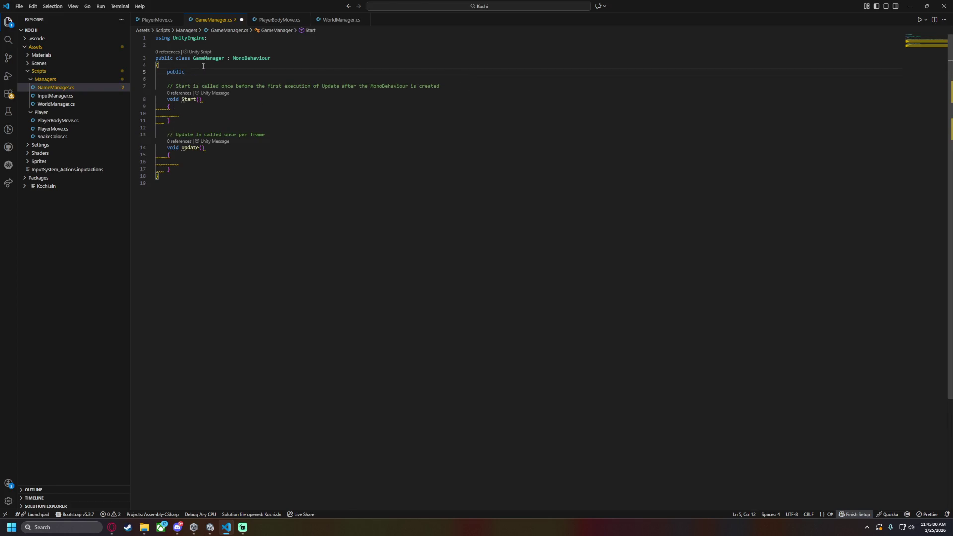
text(GameOb)
key(Tab)
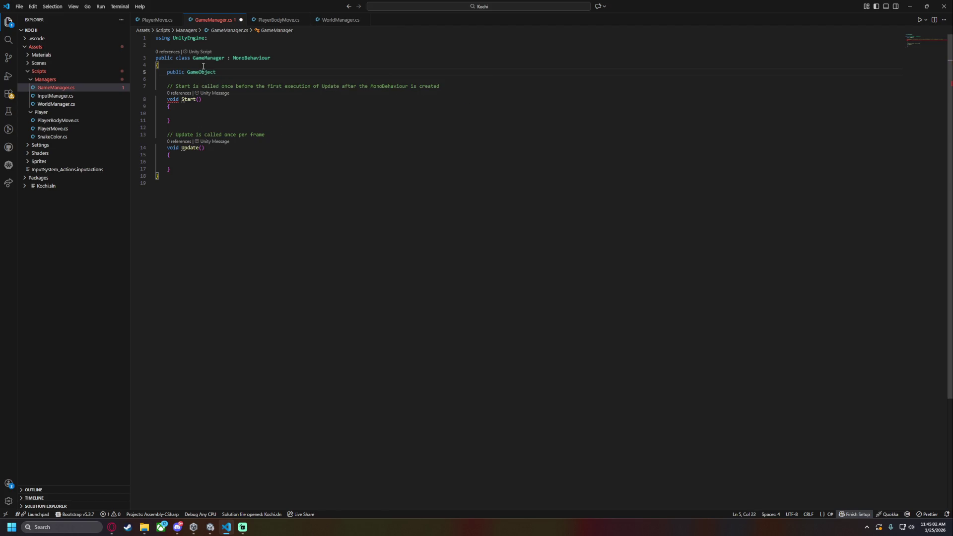
text([] )
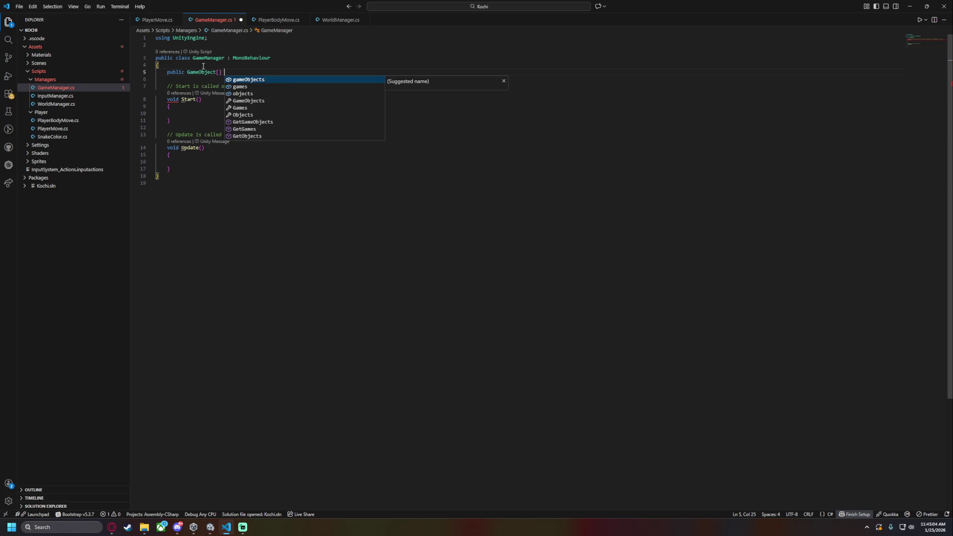
text(f)
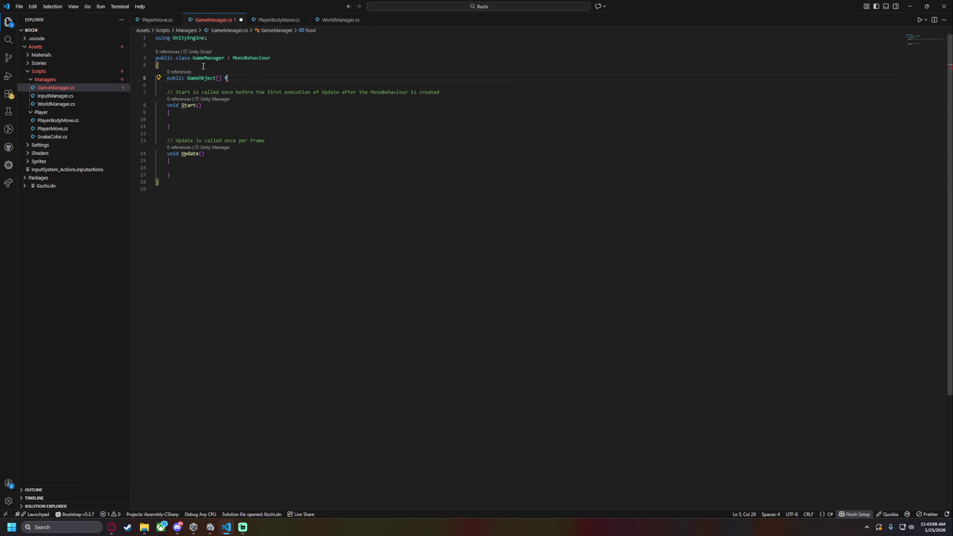
text(oodood)
text(;)
key(ctrl+s)
key(Down)
key(Down)
key(Down)
key(Left)
key(Return)
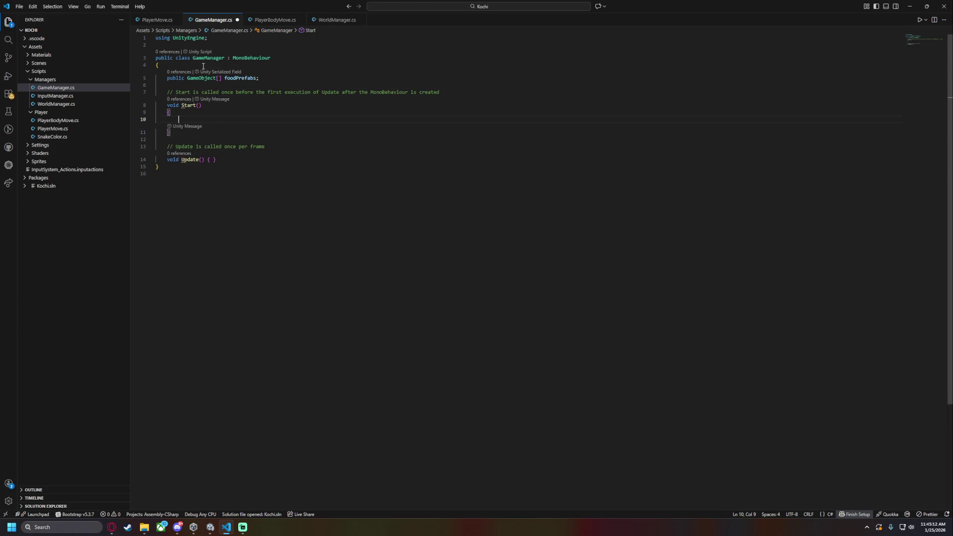
Delete the foodPrefabs field line, save GameManager.cs, and return to Unity
click(262, 74)
triple_click(262, 77)
key(BackSpace)
key(ctrl+s)
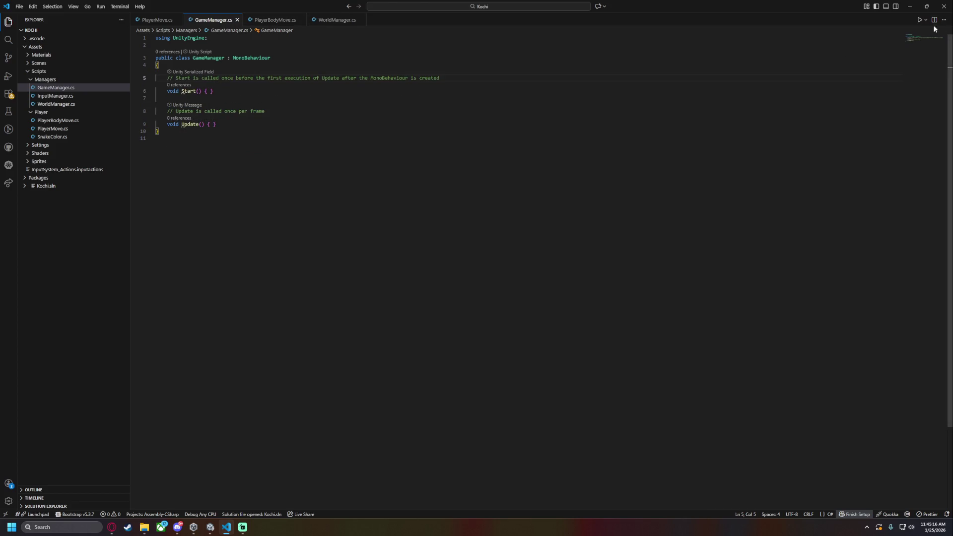
key(alt+Tab)
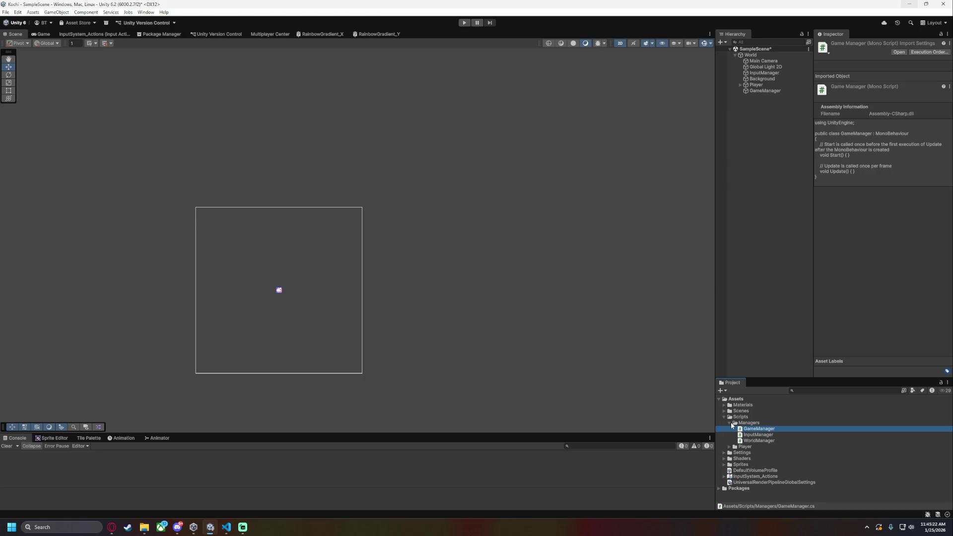
Create a folder named Resources directly under Assets
click(730, 423)
click(724, 417)
click(732, 400)
right_click(731, 400)
mouse_move(771, 204)
click(886, 204)
text(Resources)
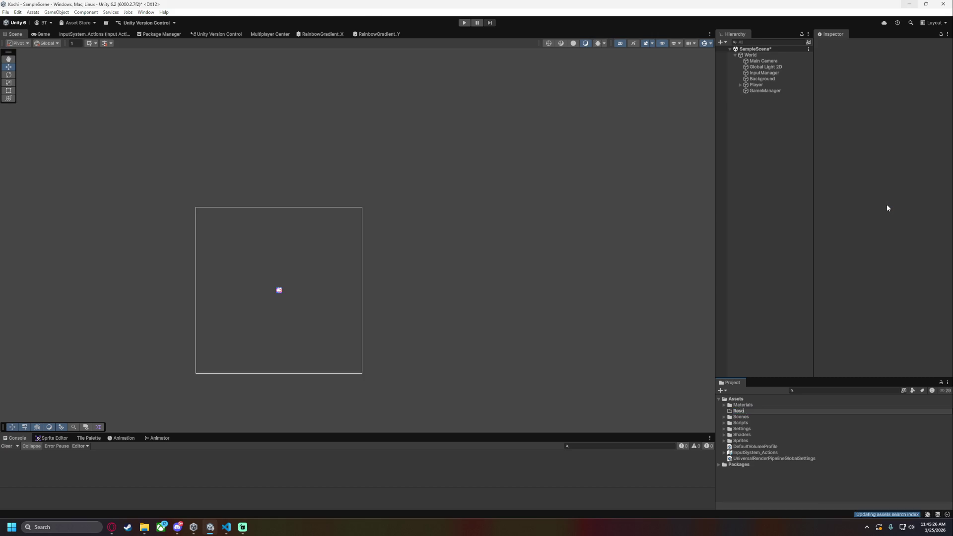
key(Return)
Create a Food subfolder inside Resources
right_click(752, 412)
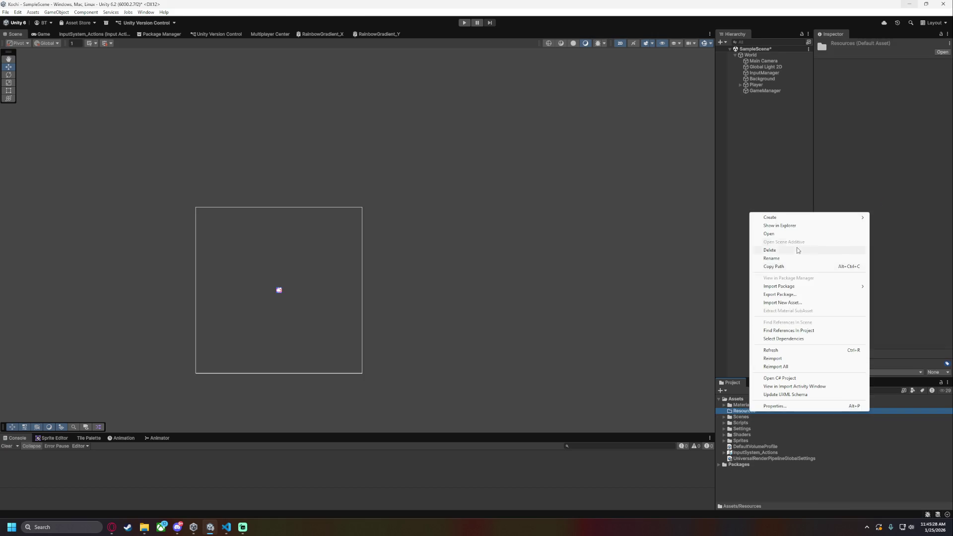
mouse_move(779, 218)
click(896, 221)
text(Food)
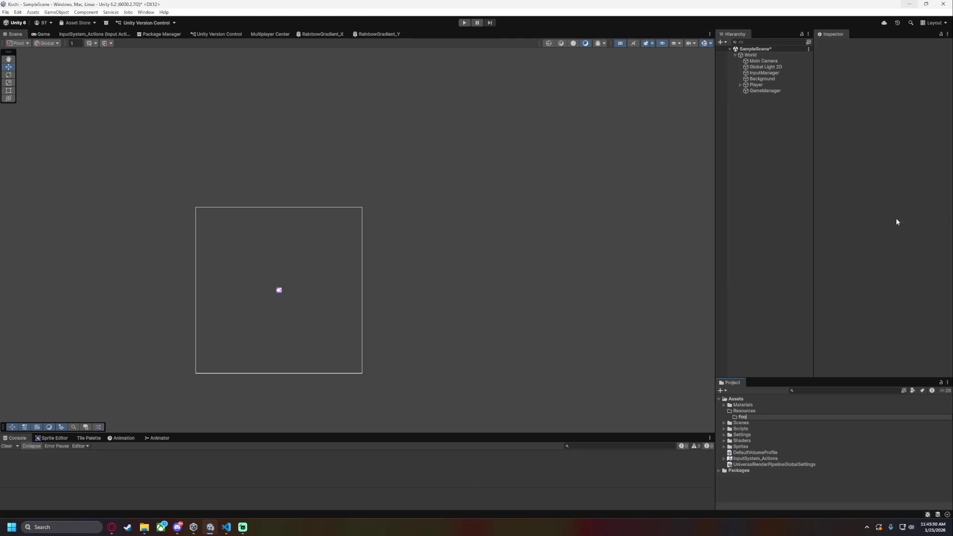
key(Return)
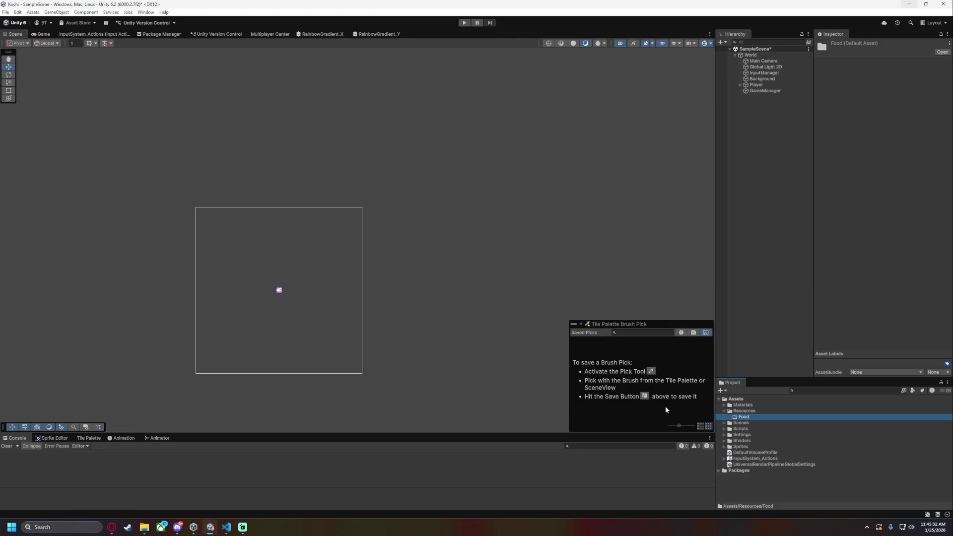
click(697, 320)
Switch the Brush Pick overlay to a compact Horizontal layout
drag(608, 328, 591, 322)
click(565, 320)
right_click(597, 323)
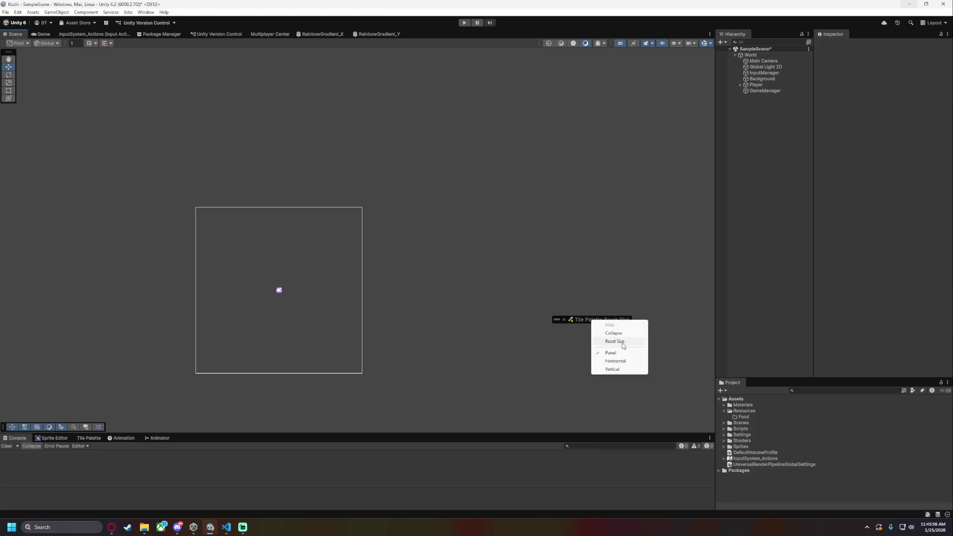
click(566, 322)
click(565, 319)
right_click(607, 322)
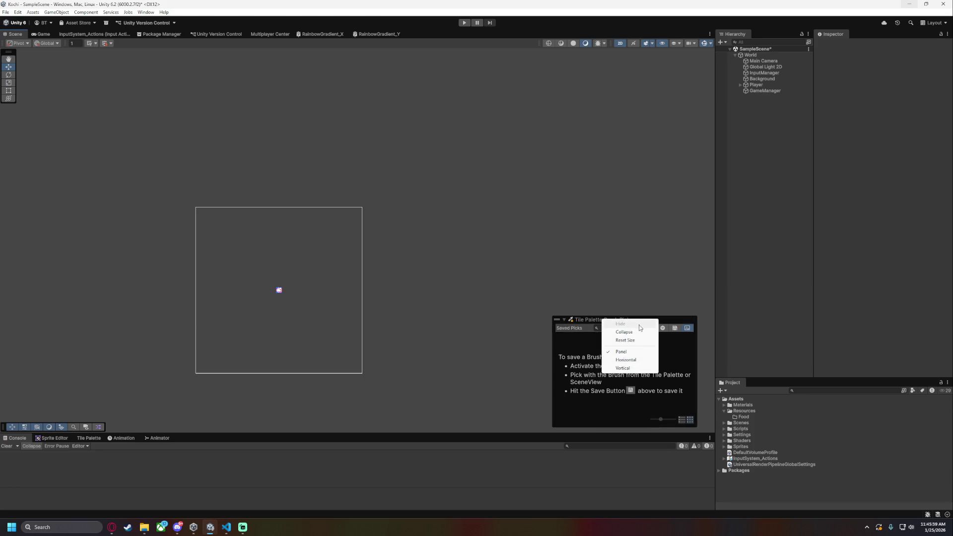
click(626, 359)
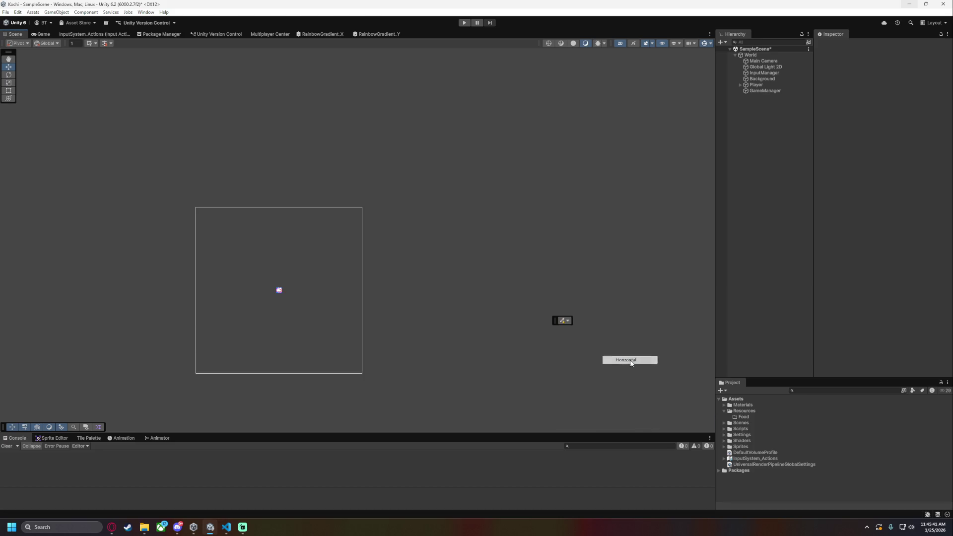
Look through the Scene view context menu and gizmo visibility settings, then close them
right_click(558, 321)
right_click(624, 299)
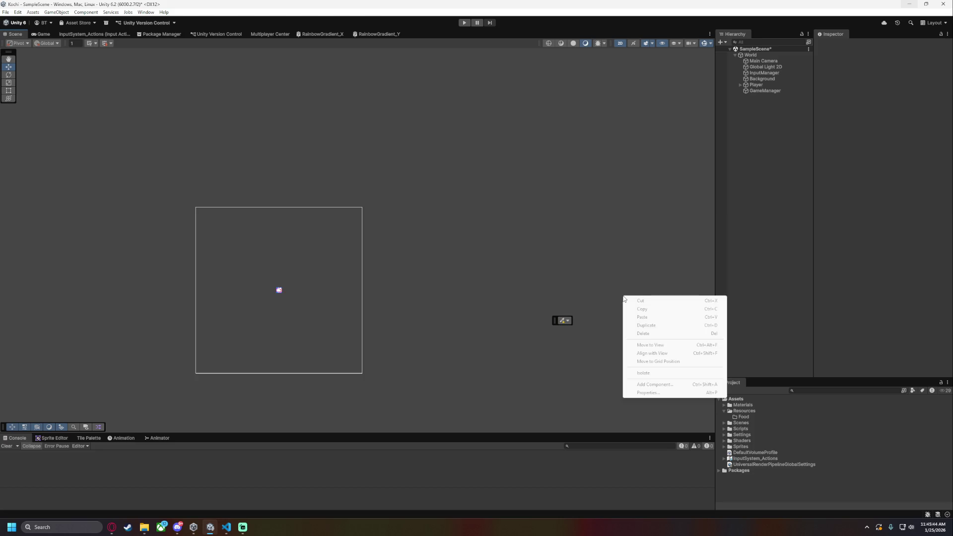
click(592, 273)
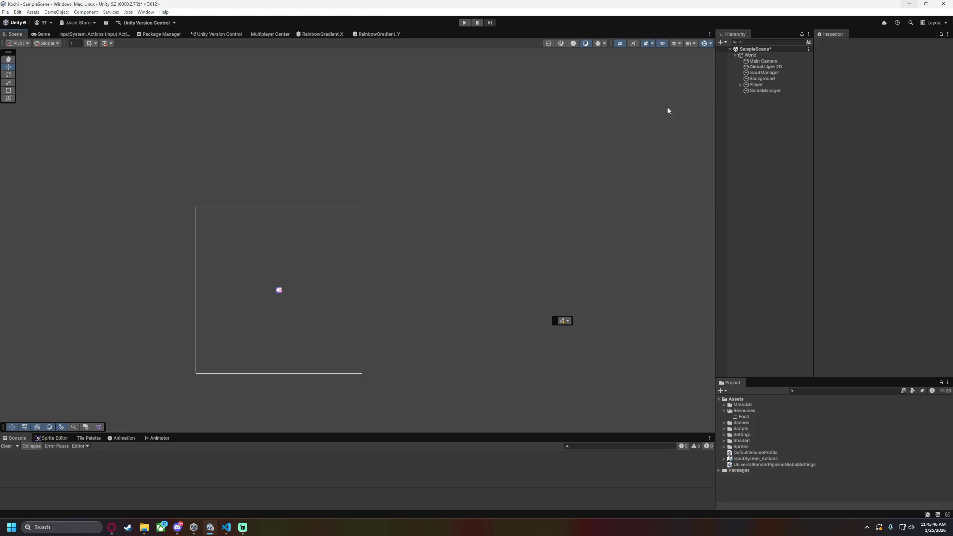
click(710, 44)
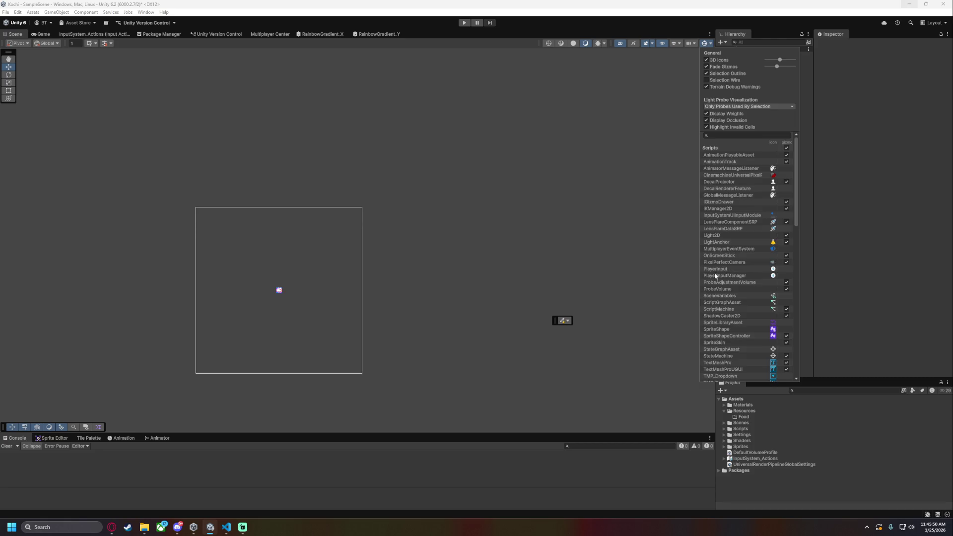
scroll(720, 273, down, 10)
drag(796, 252, 797, 320)
click(621, 238)
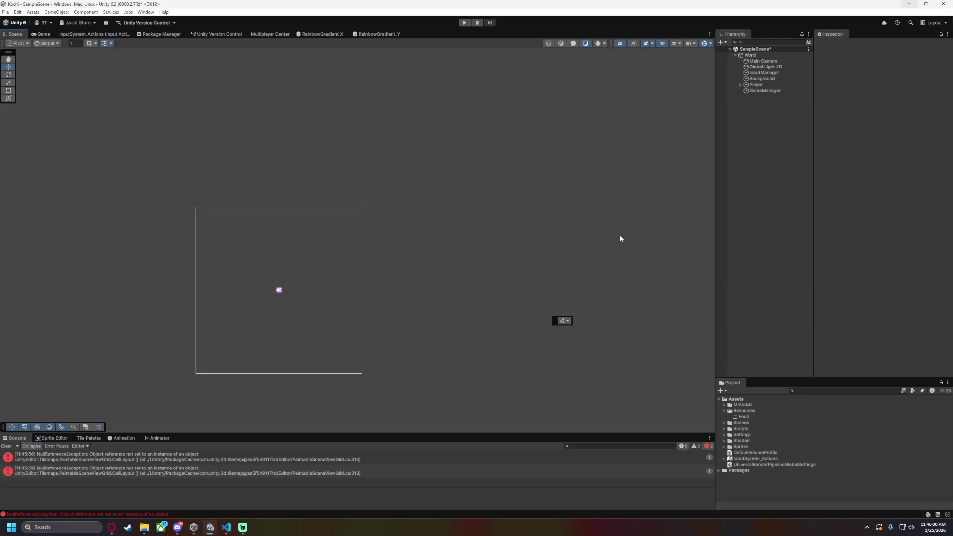
Dock the Brush Pick bar in the Scene view corner, save the scene, and resize the Console
mouse_move(556, 321)
mouse_down()
mouse_move(612, 386)
mouse_move(700, 430)
mouse_up()
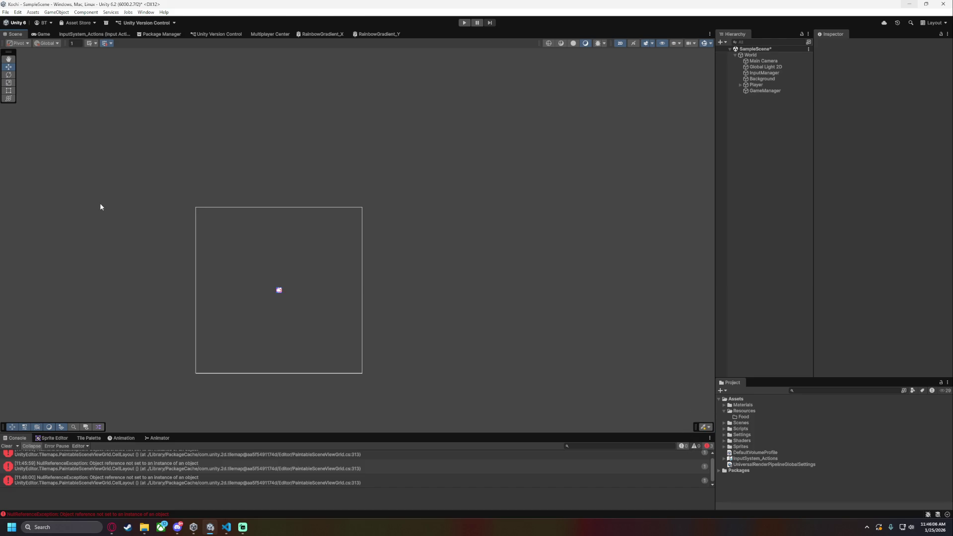
key(ctrl+s)
click(934, 23)
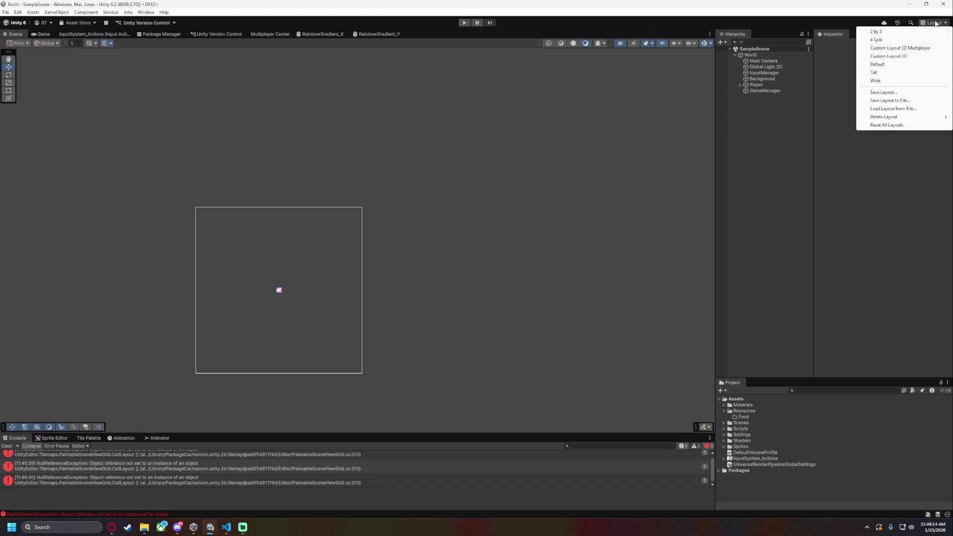
click(828, 457)
mouse_move(688, 432)
mouse_down()
mouse_move(683, 393)
mouse_move(682, 459)
mouse_up()
click(743, 417)
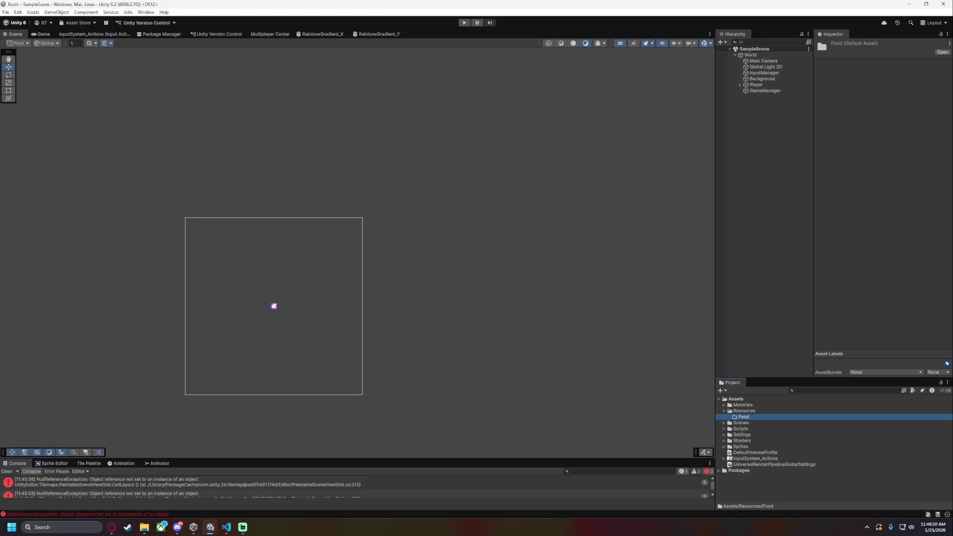
Save Purple_Skittle, Bread, Egg and the other food images as PNGs in the Art folder
key(alt+Tab)
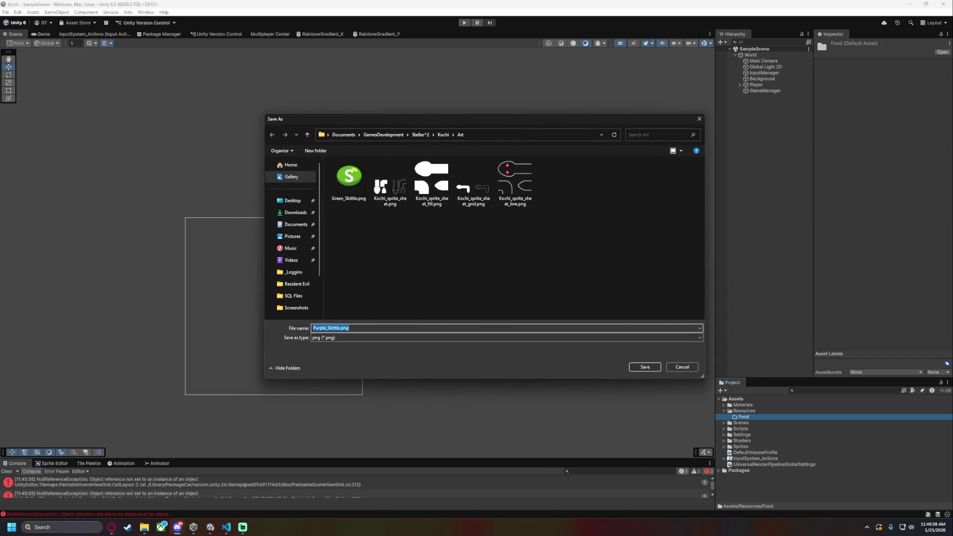
click(638, 368)
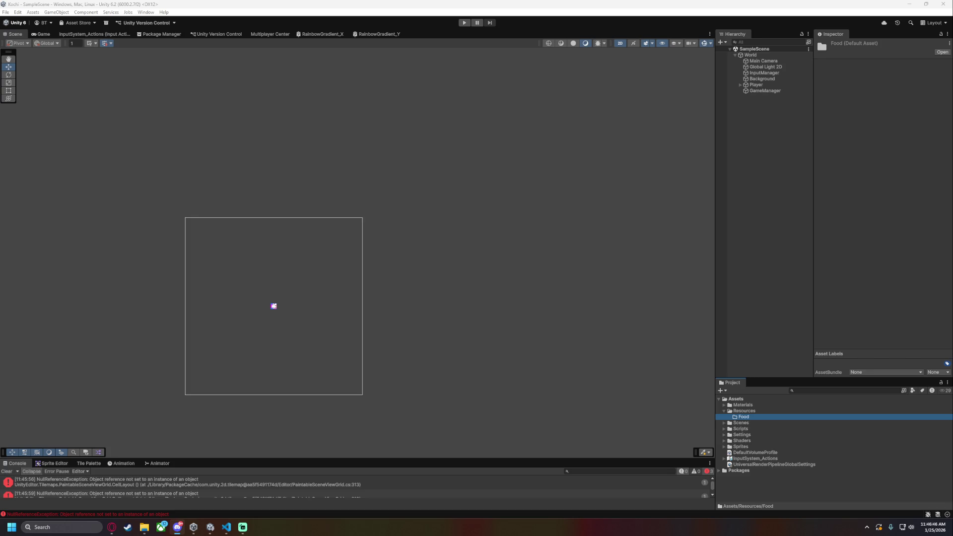
click(644, 369)
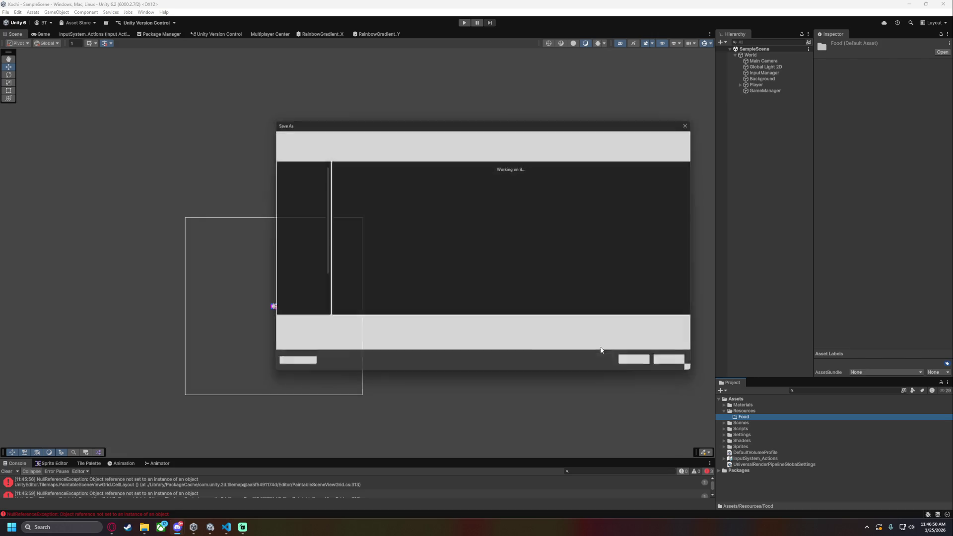
click(644, 368)
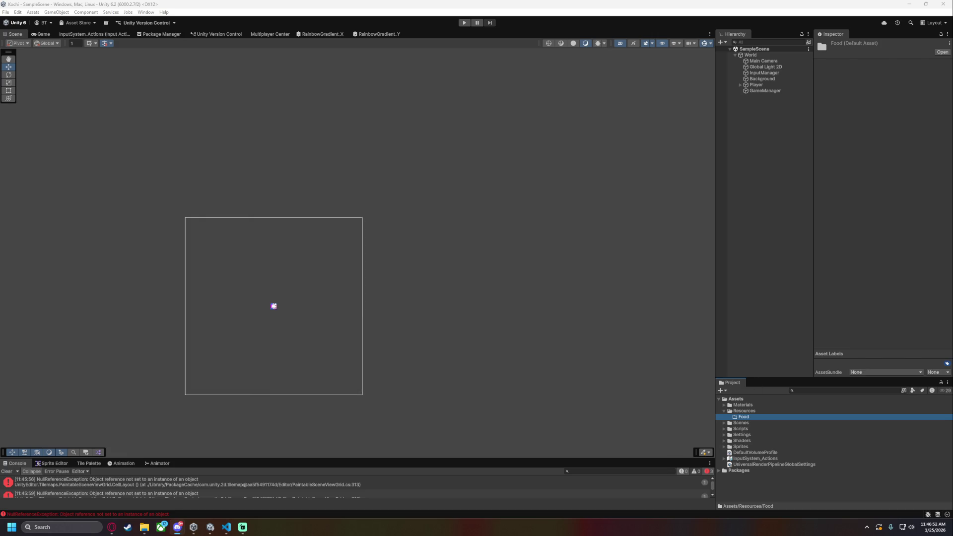
click(644, 369)
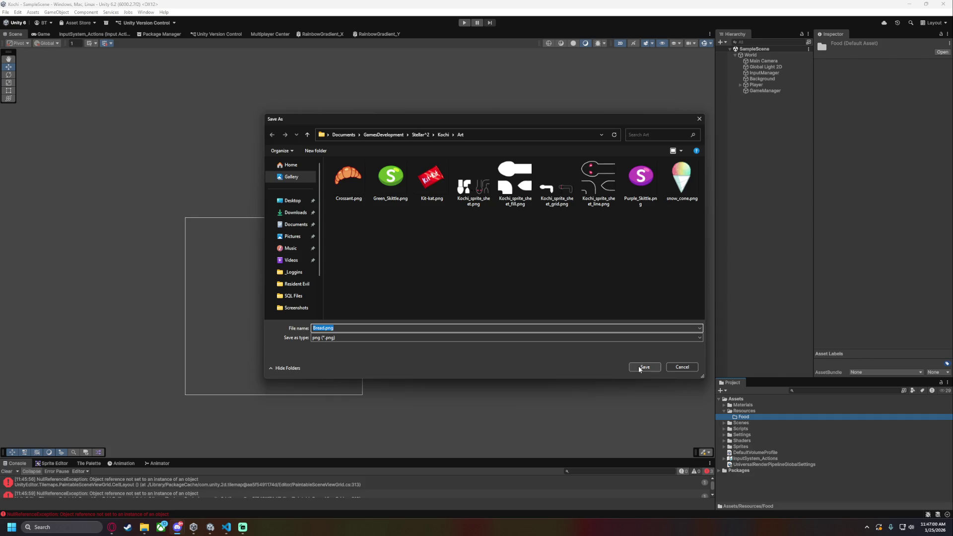
click(638, 367)
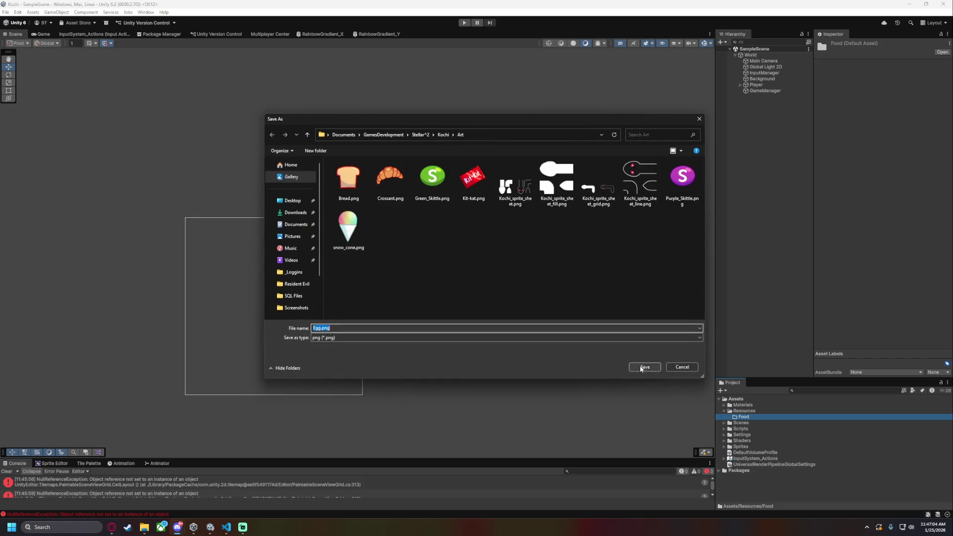
click(639, 366)
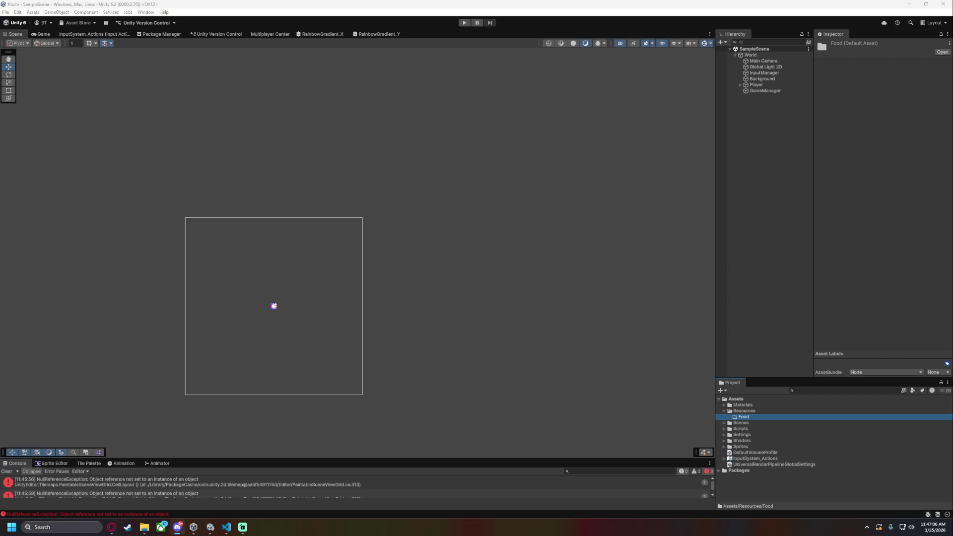
click(639, 367)
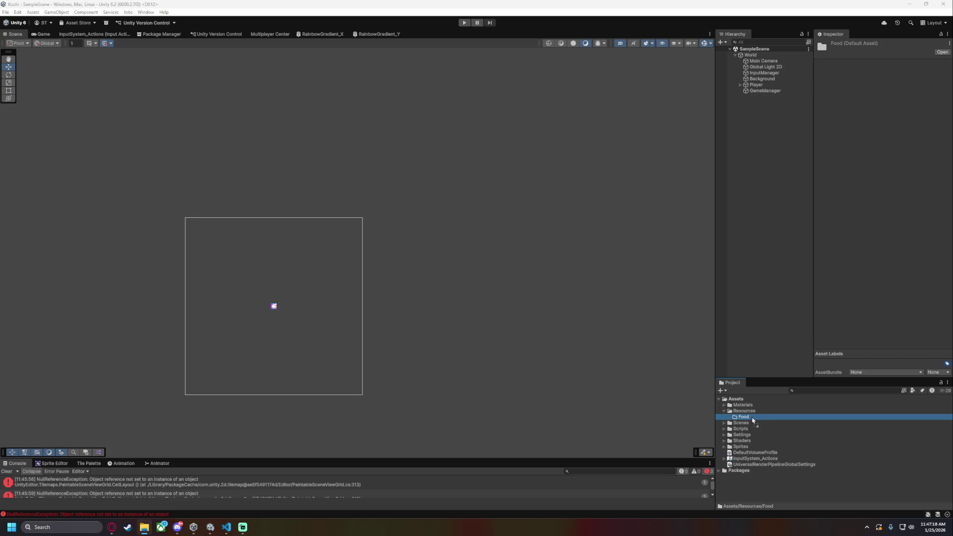
Set all eight Food sprites to Single sprite mode and save the pending import change
click(729, 418)
click(752, 423)
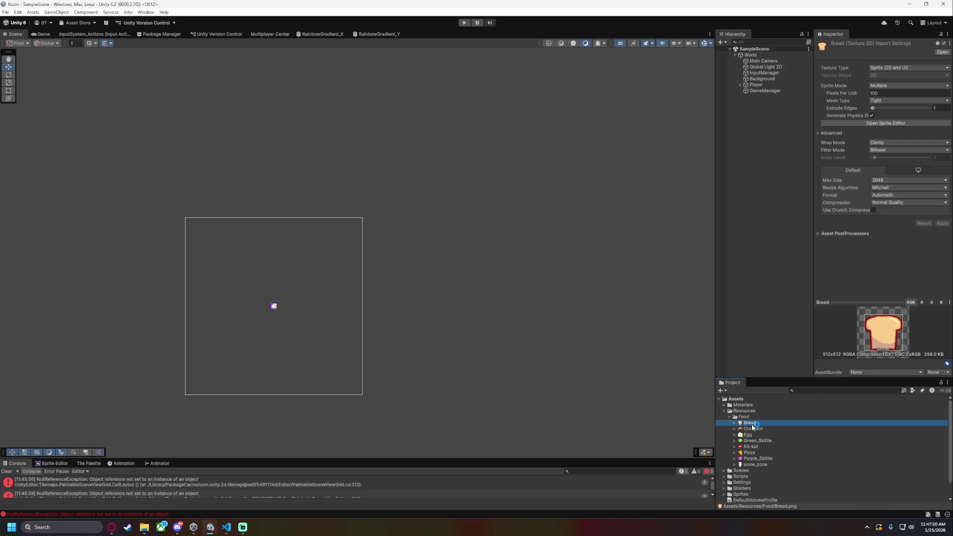
shift+click(750, 466)
click(909, 86)
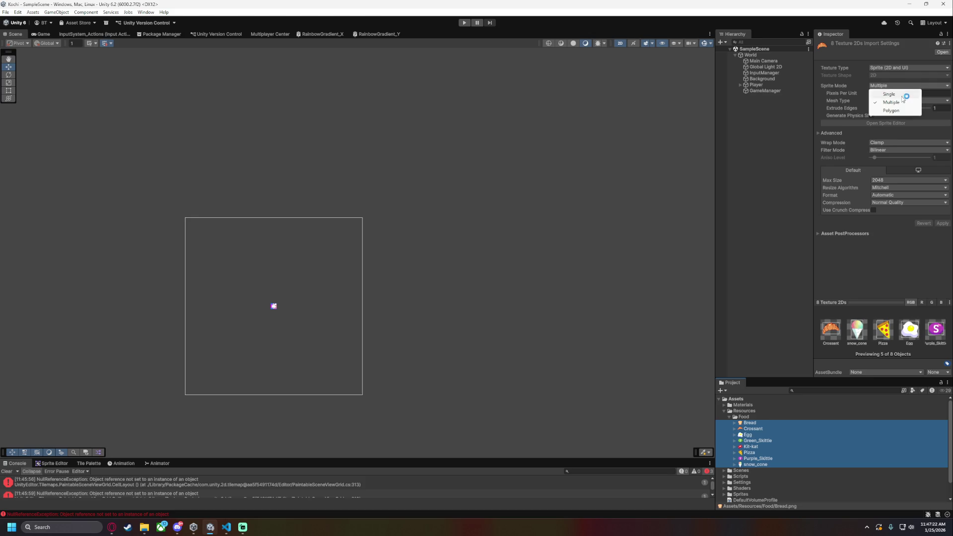
click(905, 94)
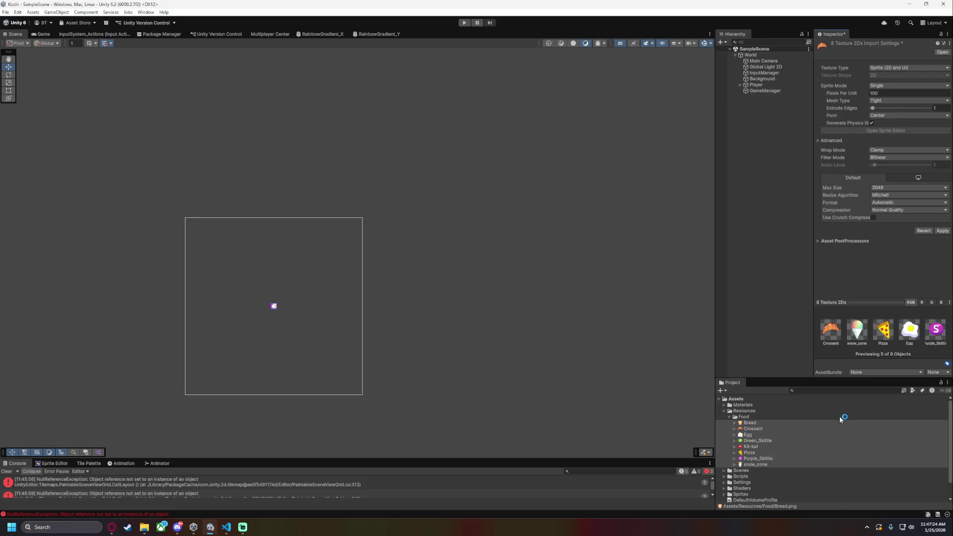
click(757, 423)
click(463, 277)
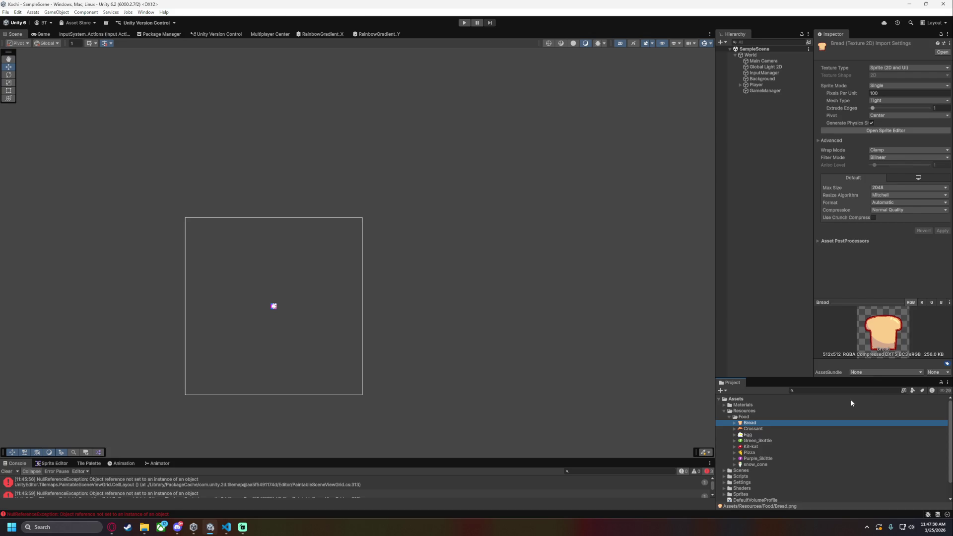
Give the eight Food sprites Point filter mode and Compression None, and apply
shift+click(755, 465)
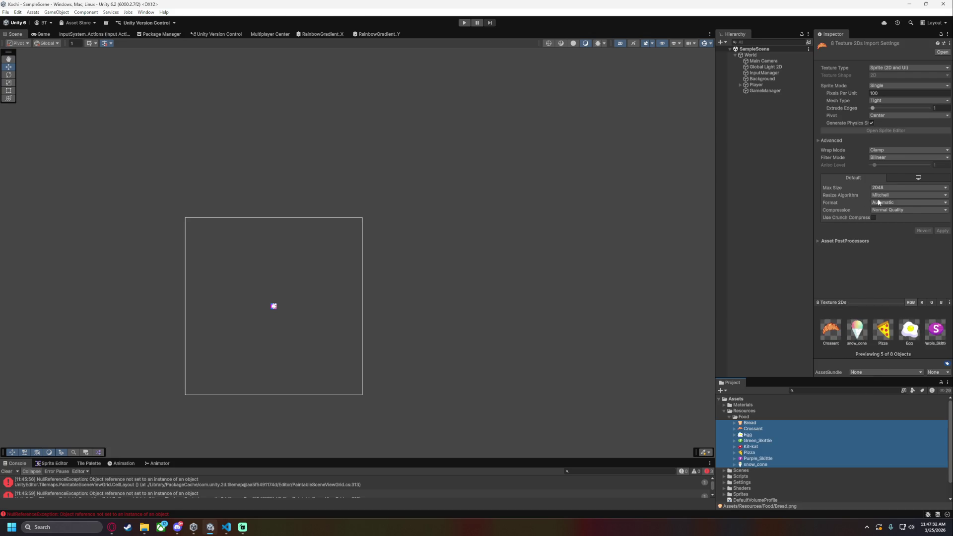
click(888, 156)
click(891, 165)
click(894, 210)
click(895, 218)
click(942, 224)
click(893, 188)
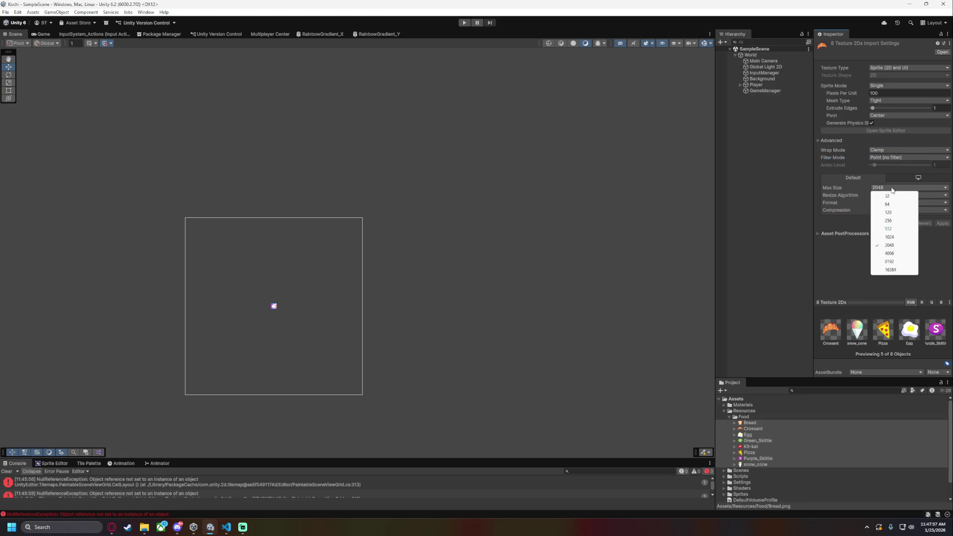
click(842, 277)
Set Pixels Per Unit to 512 and Max Size to 512 on all eight sprites, and apply
click(760, 428)
click(760, 423)
click(760, 429)
click(760, 423)
shift+click(755, 465)
click(878, 94)
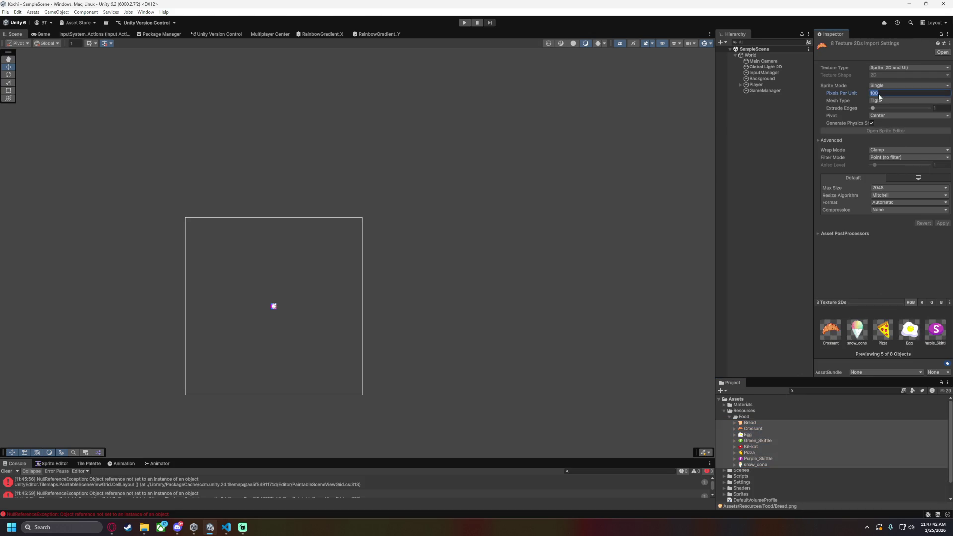
text(512)
click(889, 188)
click(883, 222)
click(942, 224)
click(753, 281)
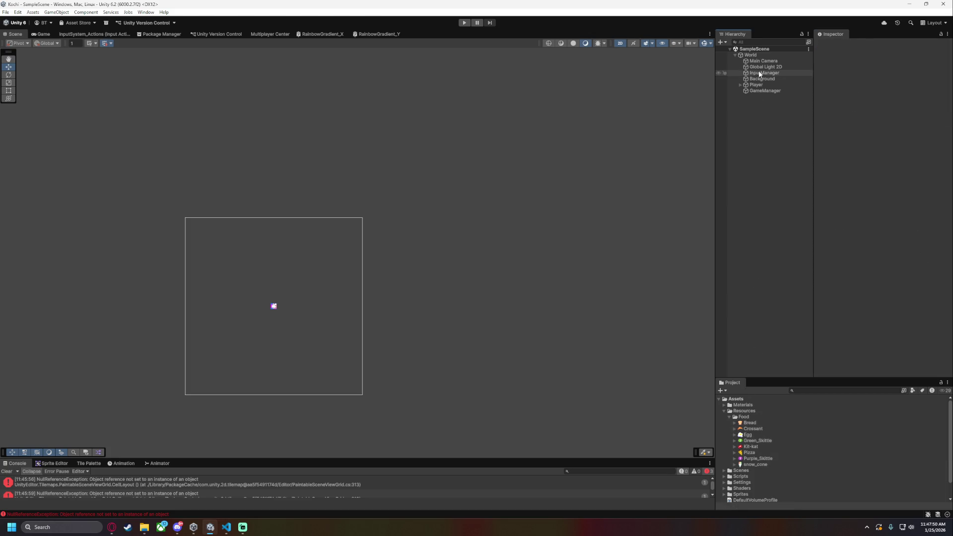
Create an empty child object named Food under World
right_click(754, 99)
key(Escape)
click(749, 55)
right_click(758, 53)
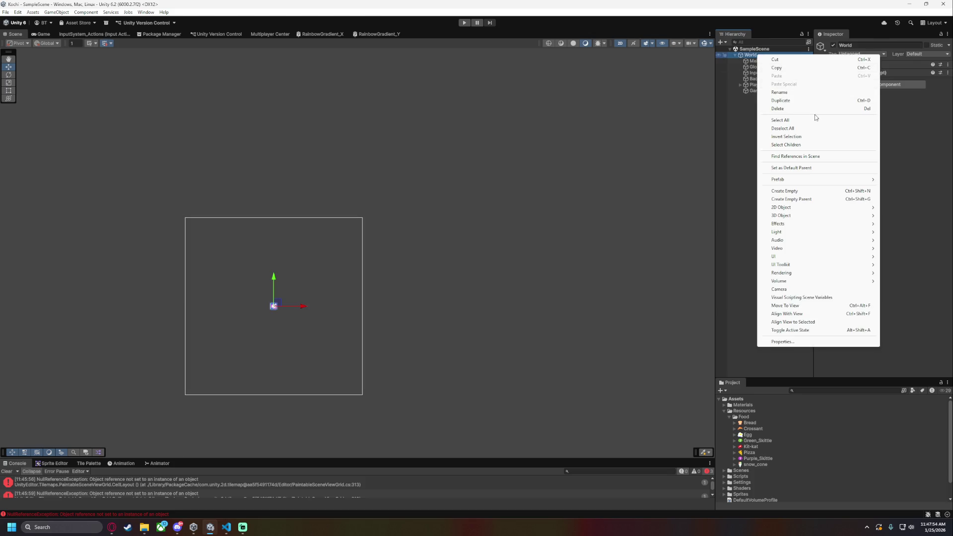
click(797, 190)
text(Food)
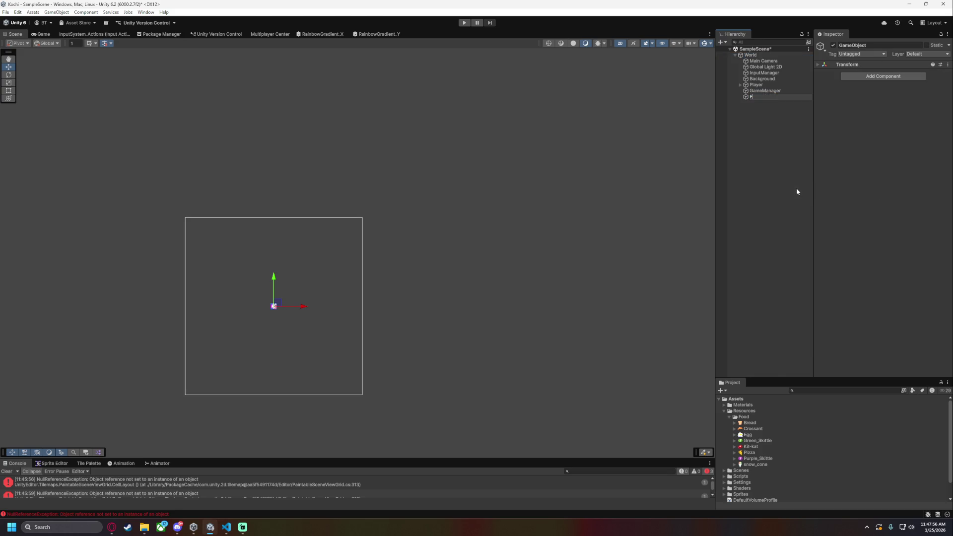
key(Return)
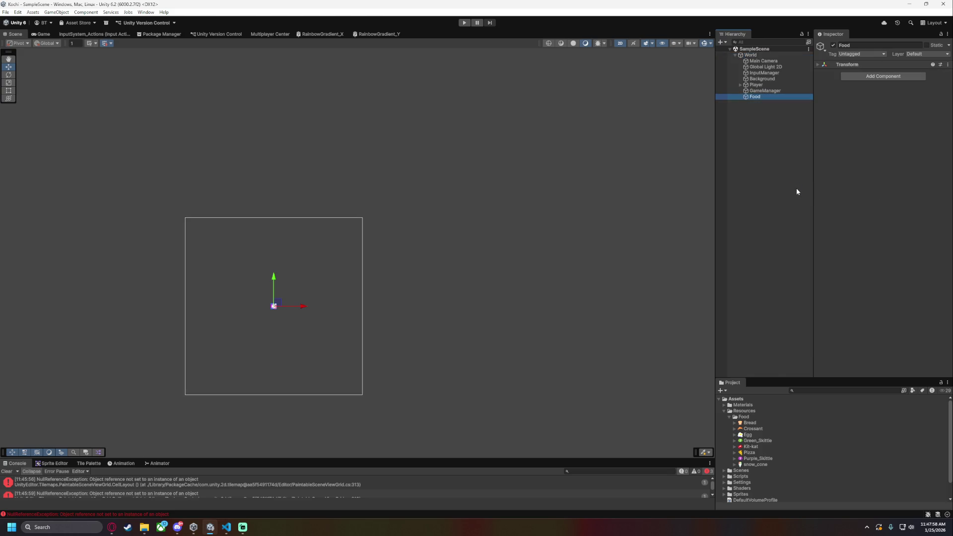
Attach GameManager.cs from Scripts/Managers to the GameManager object, then switch to VS Code
click(772, 86)
click(772, 92)
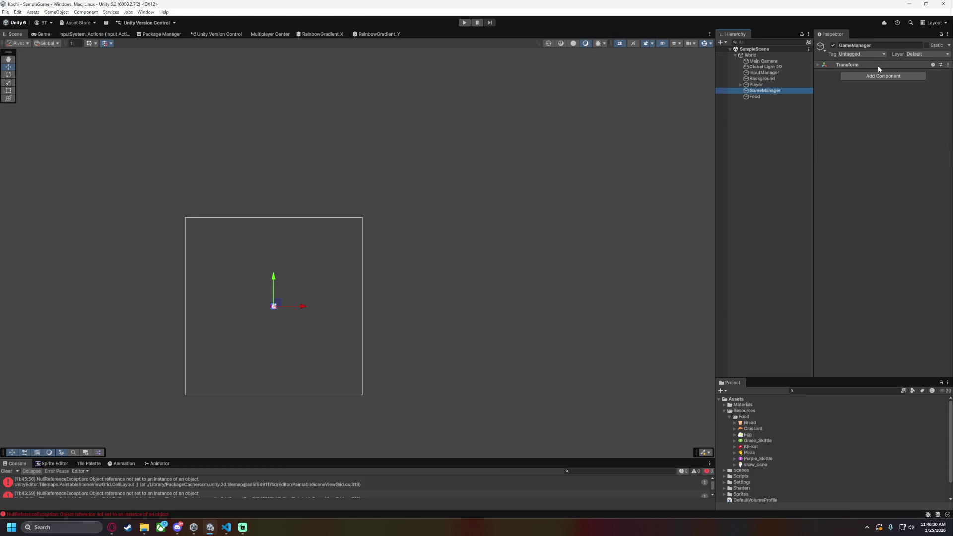
click(728, 417)
click(721, 412)
click(723, 412)
click(724, 423)
click(729, 429)
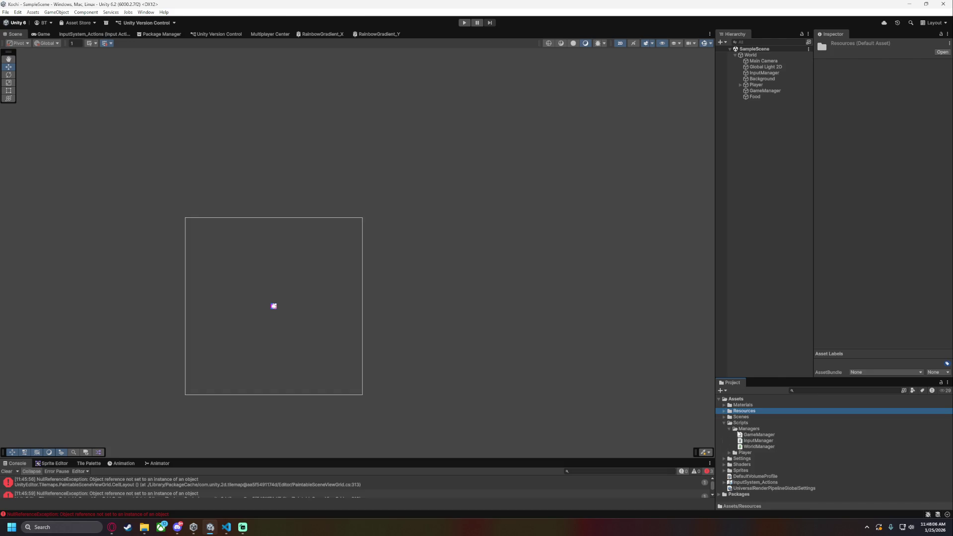
click(765, 440)
click(764, 435)
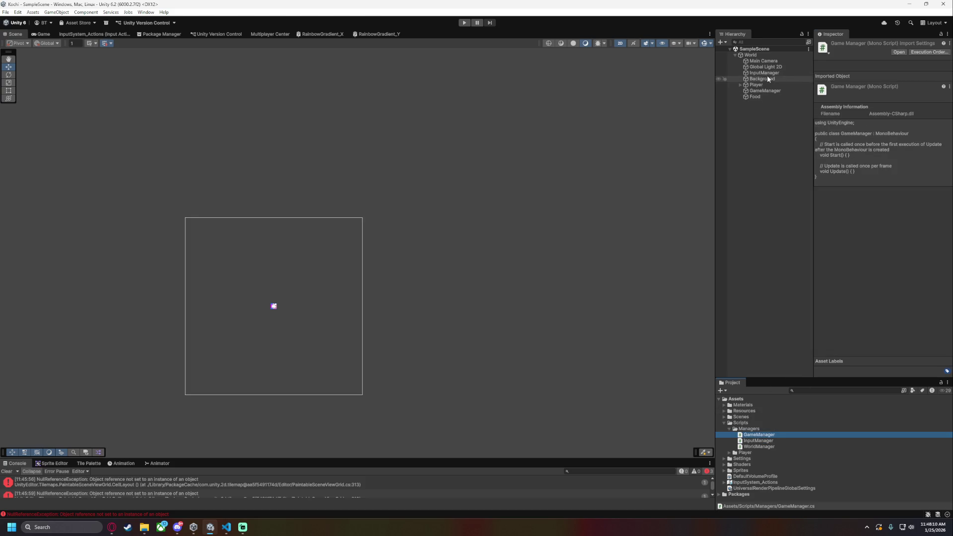
click(765, 91)
drag(754, 435, 872, 244)
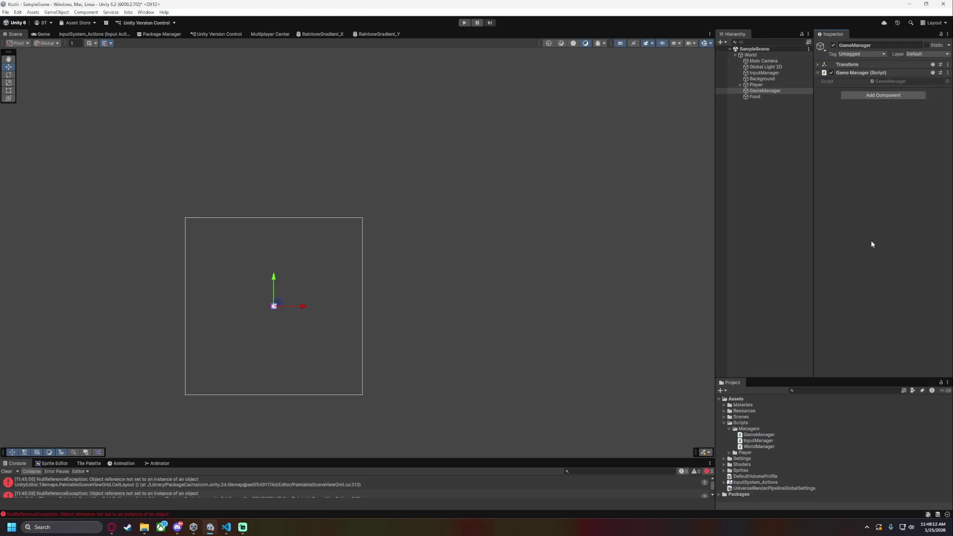
click(227, 527)
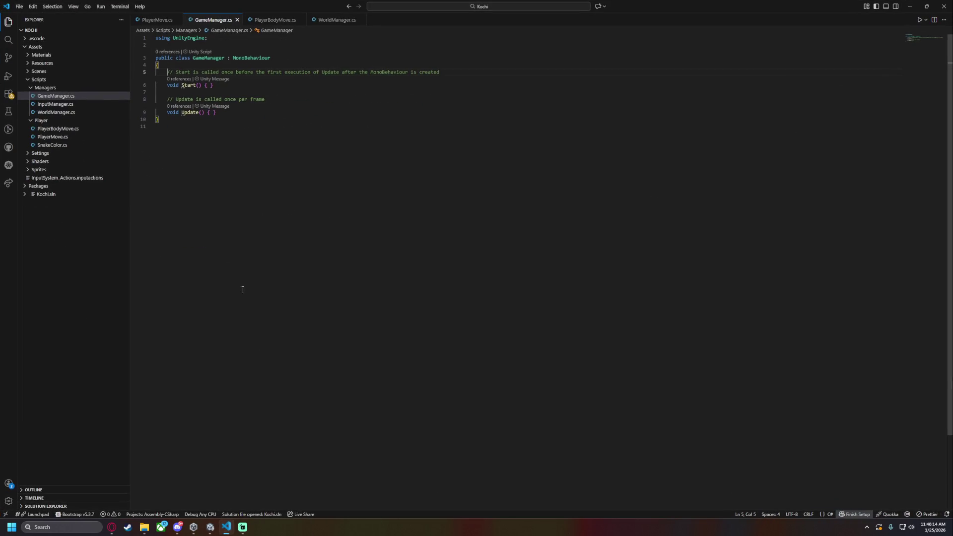
Declare a private GameObject[] food field at the top of the GameManager class
key(Return)
key(Return)
key(Up)
key(Up)
text(public Gameo)
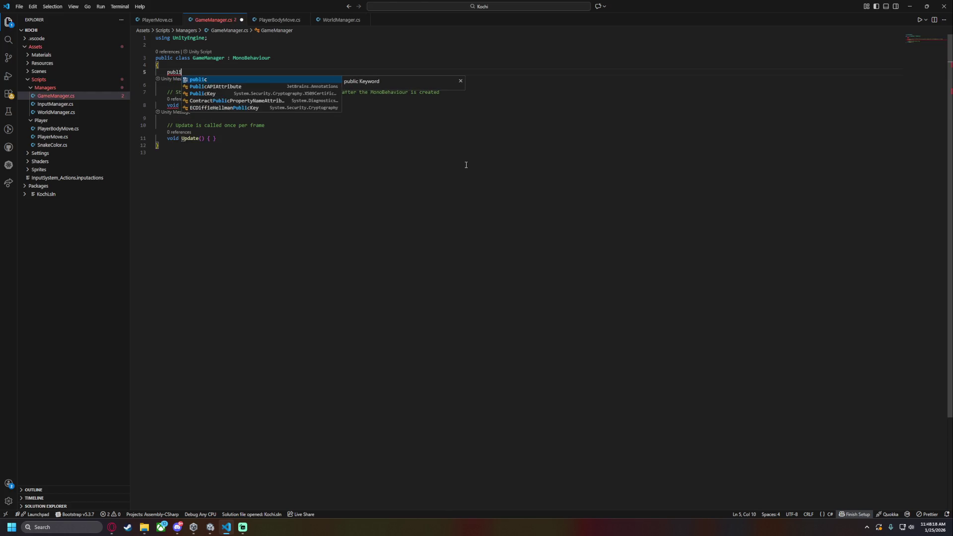
key(Tab)
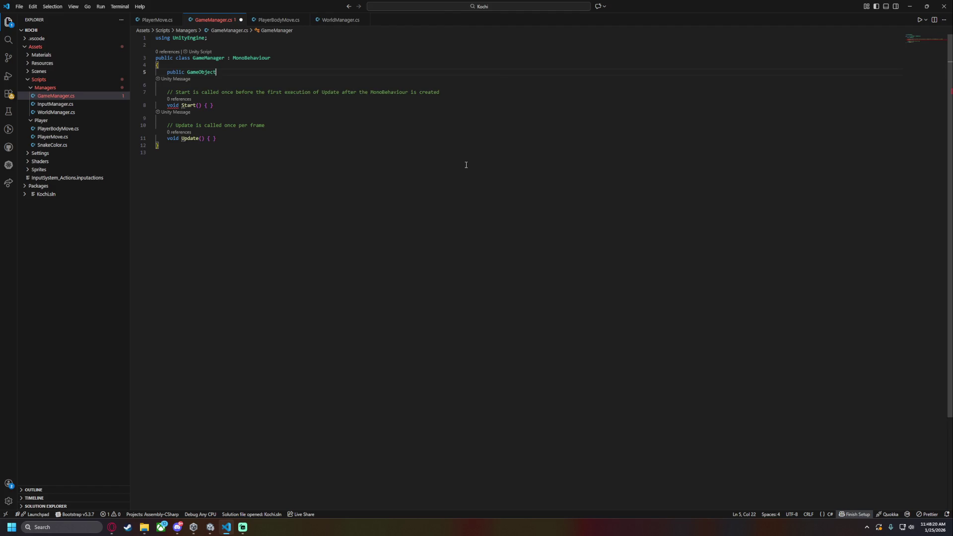
text( food)
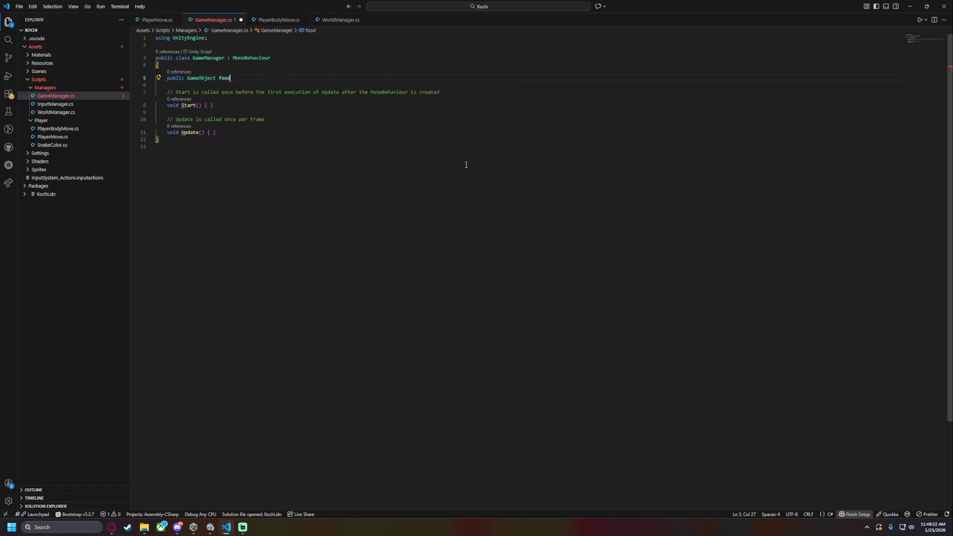
text([])
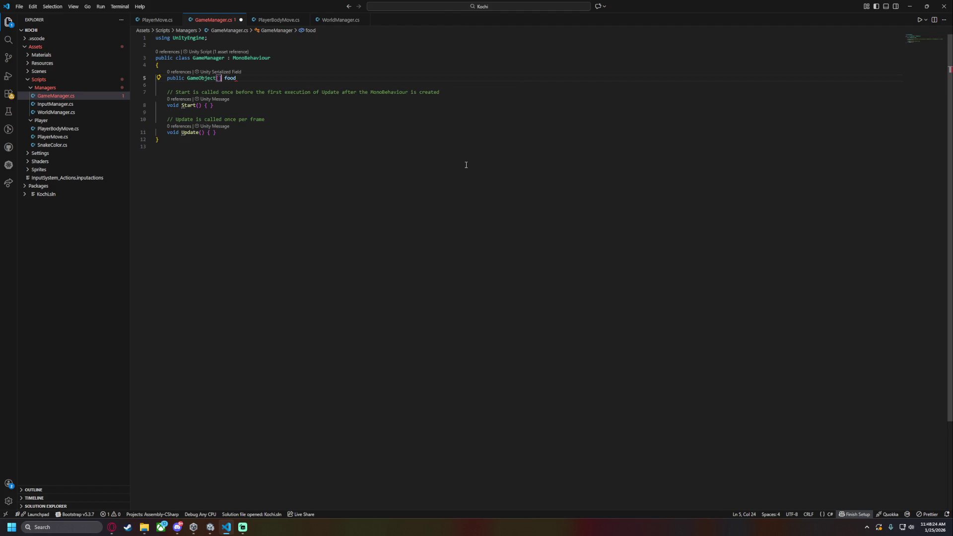
text(;)
key(Left)
key(shift+Left)
key(shift+Left)
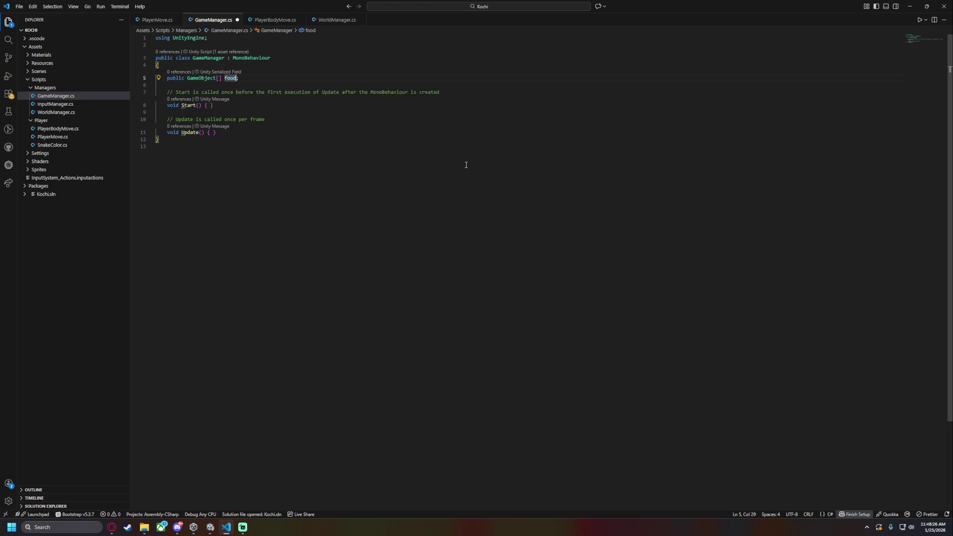
key(Escape)
key(Left)
key(shift+Left)
key(shift+Left)
key(shift+Left)
text(ivate)
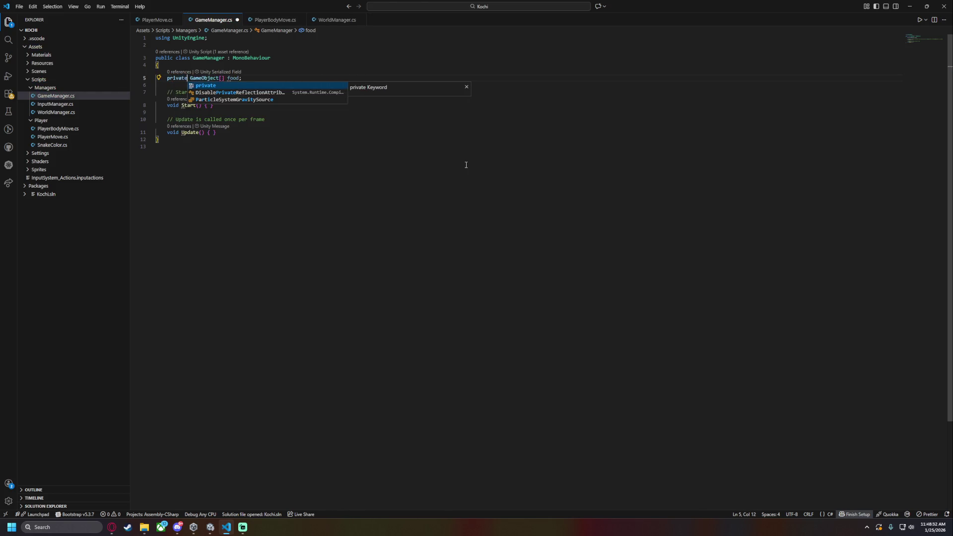
Add 'public Transform foodContainer;' above the food array and save
click(244, 62)
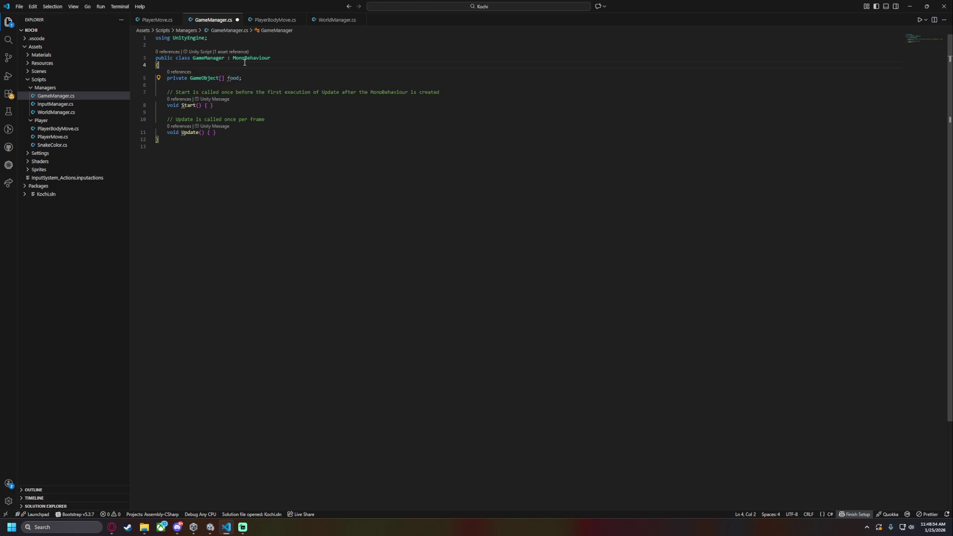
key(Return)
key(Return)
key(Up)
text(pub)
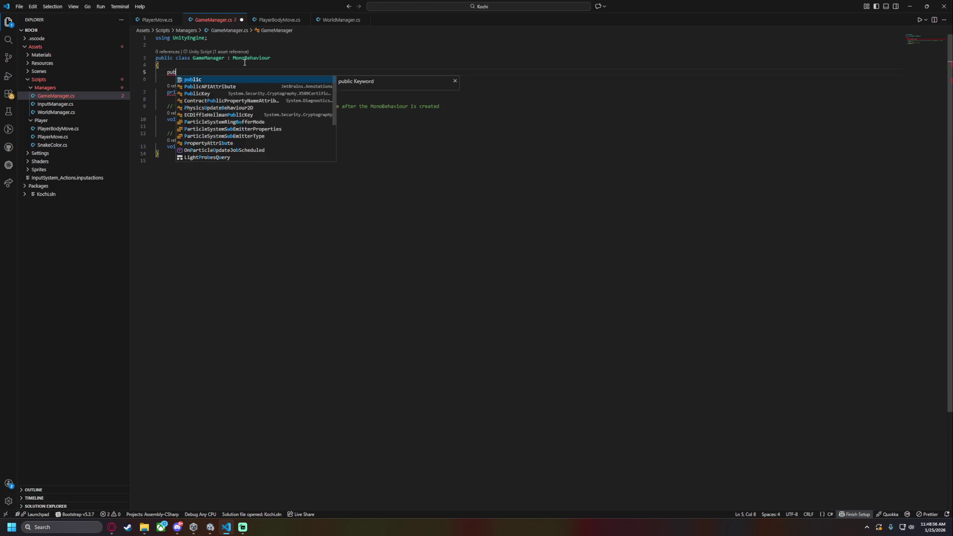
text(lic T)
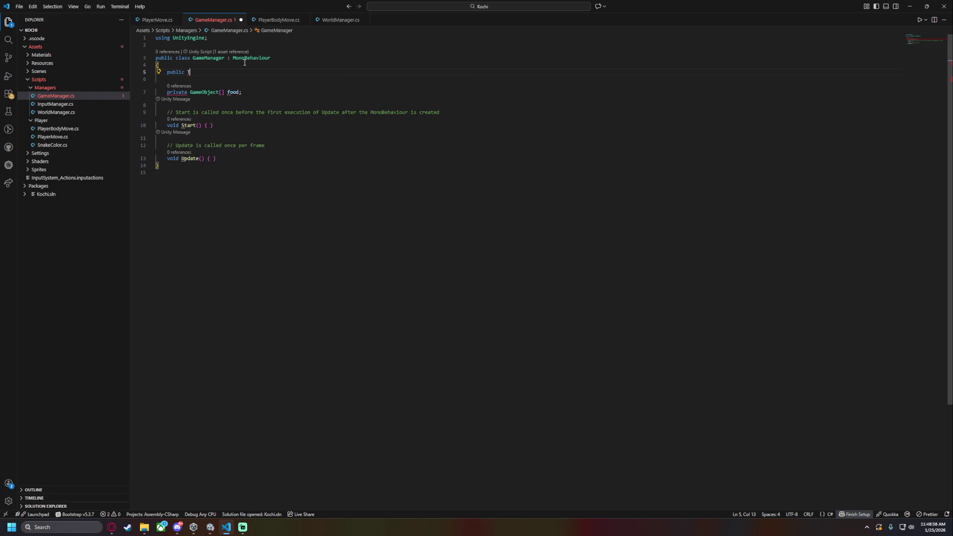
text(ransform food)
text(Container;)
key(ctrl+s)
Delete the Start and Update methods and save the script
key(Down)
click(213, 133)
click(215, 154)
shift+click(258, 102)
key(BackSpace)
key(BackSpace)
key(Delete)
key(ctrl+s)
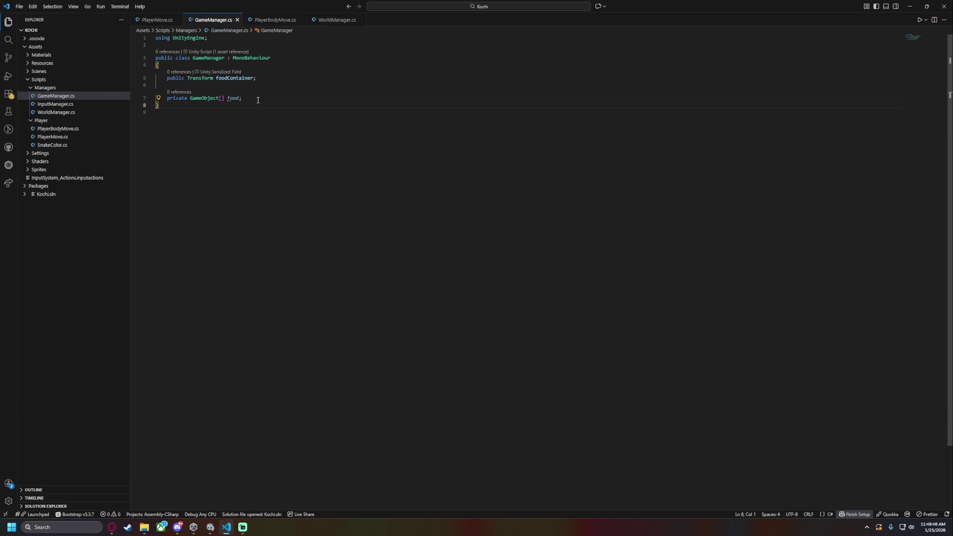
key(Return)
key(Return)
Insert an empty Update method using the 'upda' completion
text(upda)
key(Return)
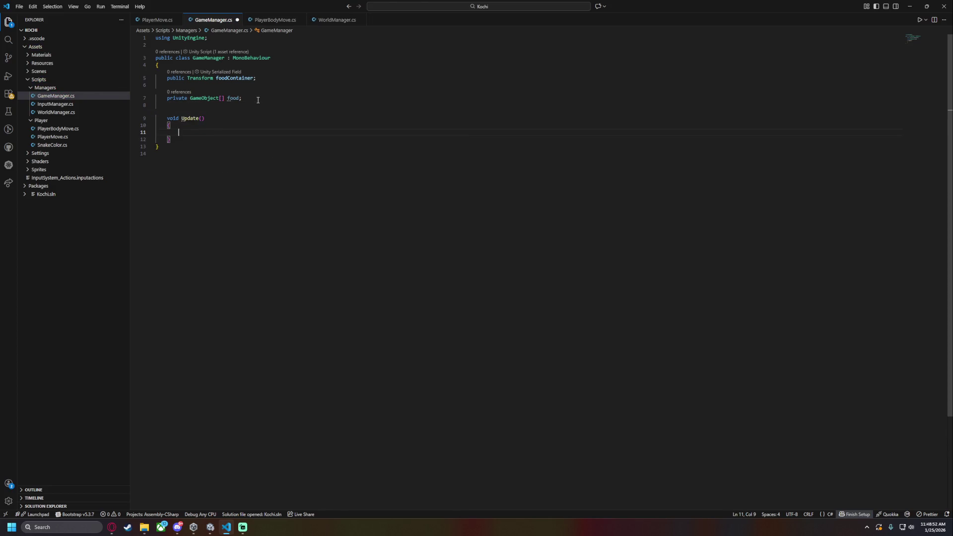
key(Return)
key(Return)
Add an empty void SpawnRandomFood() method below Update
text(v)
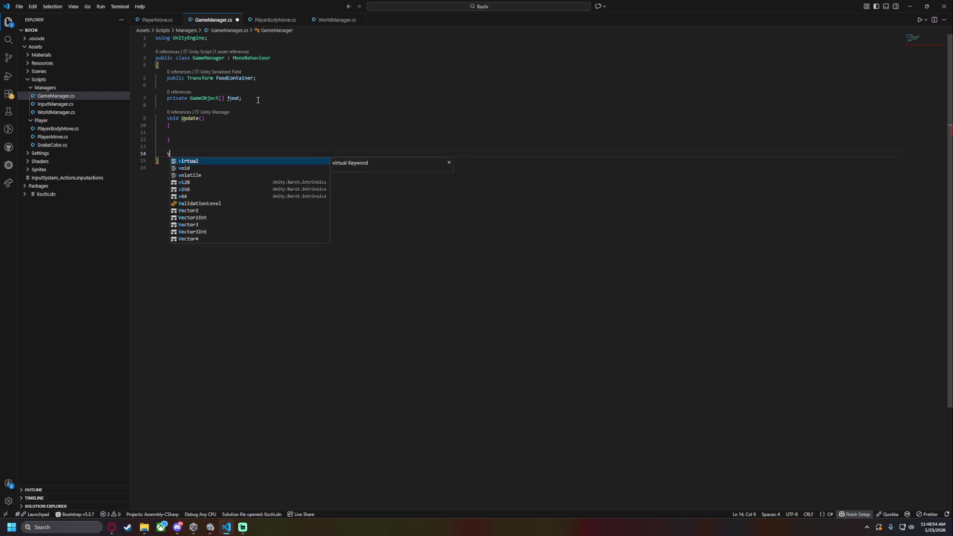
text(oid SpawnFood())
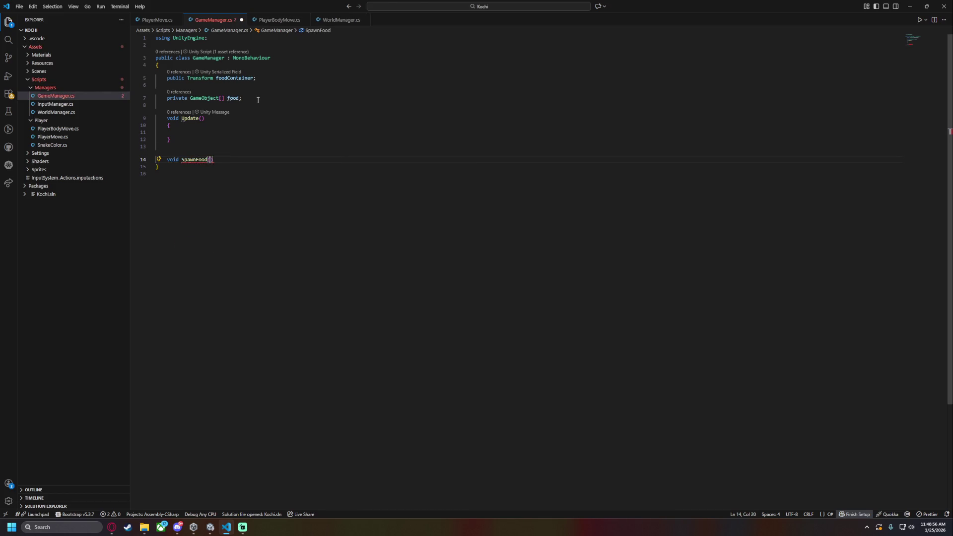
key(Return)
text({)
key(Return)
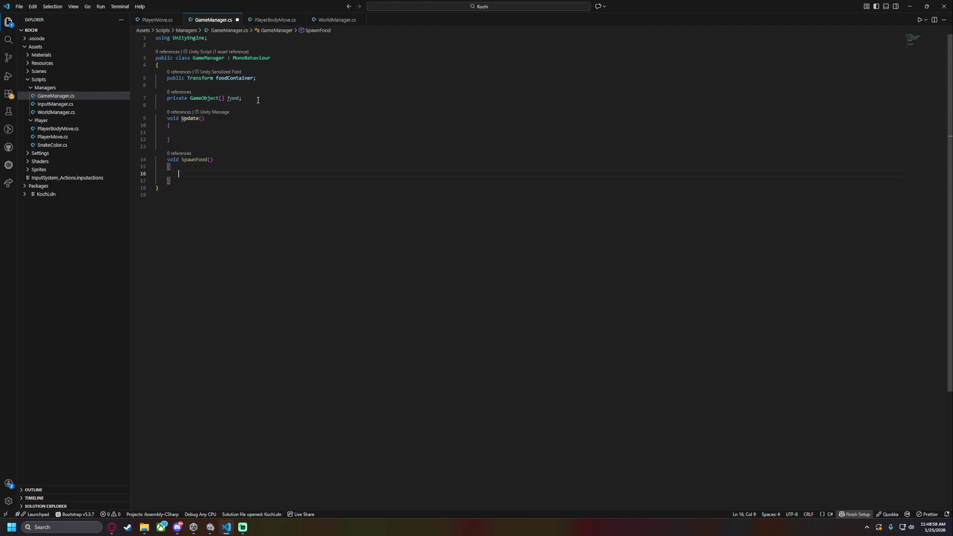
key(BackSpace)
key(BackSpace)
key(BackSpace)
click(194, 159)
text(Random)
key(Down)
key(Down)
key(Tab)
key(Tab)
key(alt+Tab)
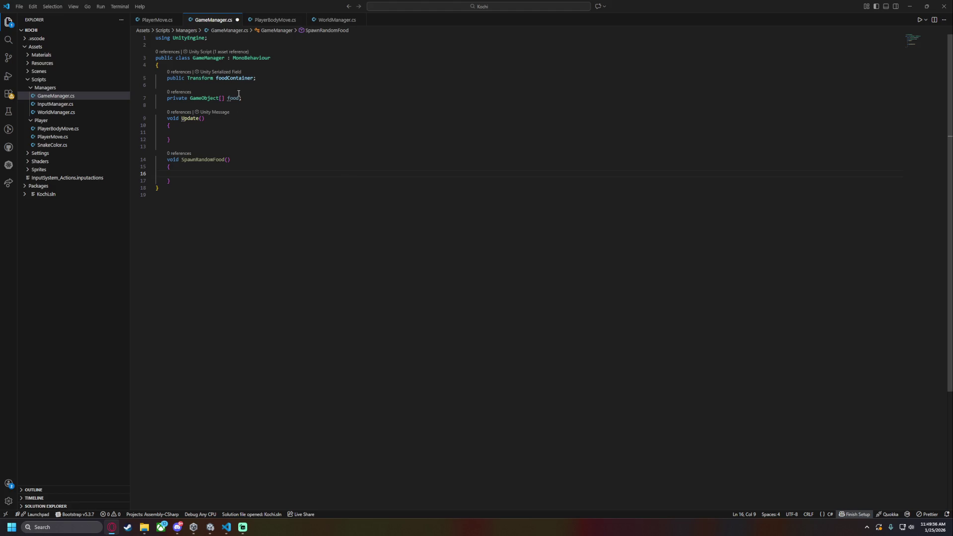
Add a private GameObject[] foodSprites field below foodContainer and save
click(277, 83)
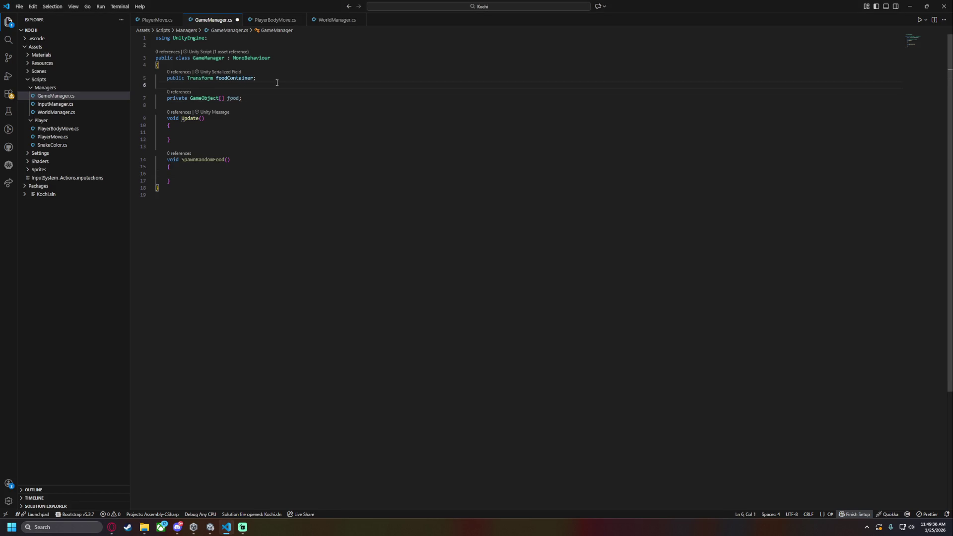
key(Return)
text(private GameObject[] food)
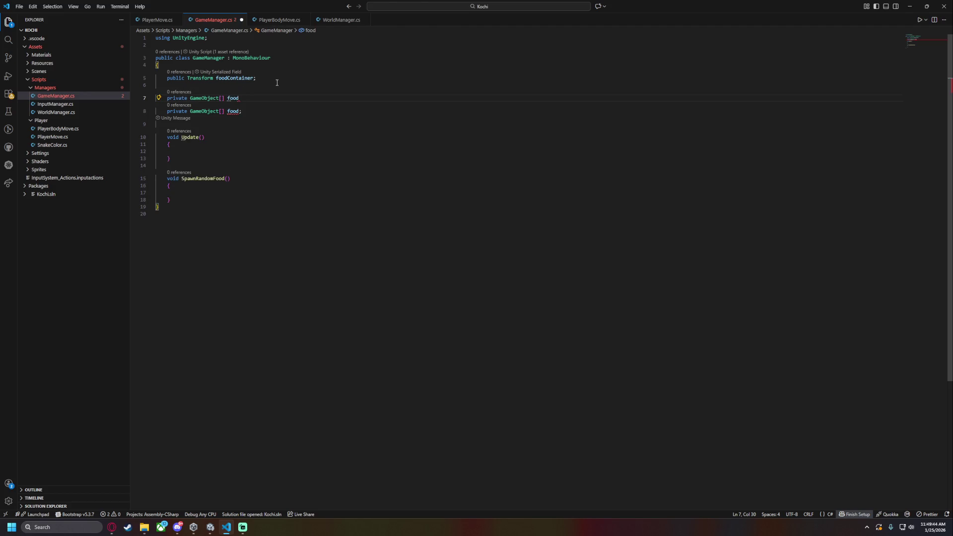
text(Prefabs;)
key(ctrl+s)
key(Left)
key(shift+Left)
key(shift+Left)
key(shift+Left)
text(S)
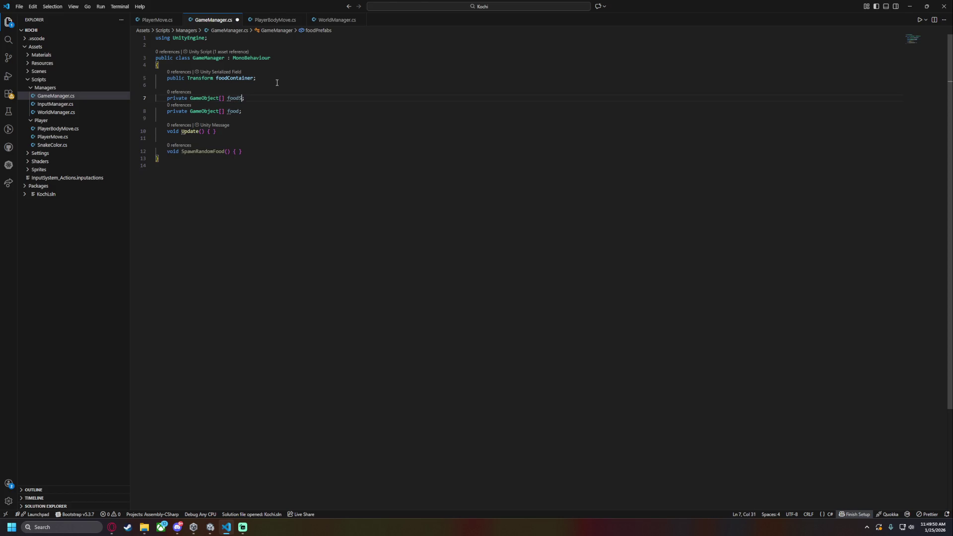
Add and save a temporary 'public GameObject foodPrefab;' line, then delete it
key(Up)
key(Up)
key(Return)
text(public GameObject )
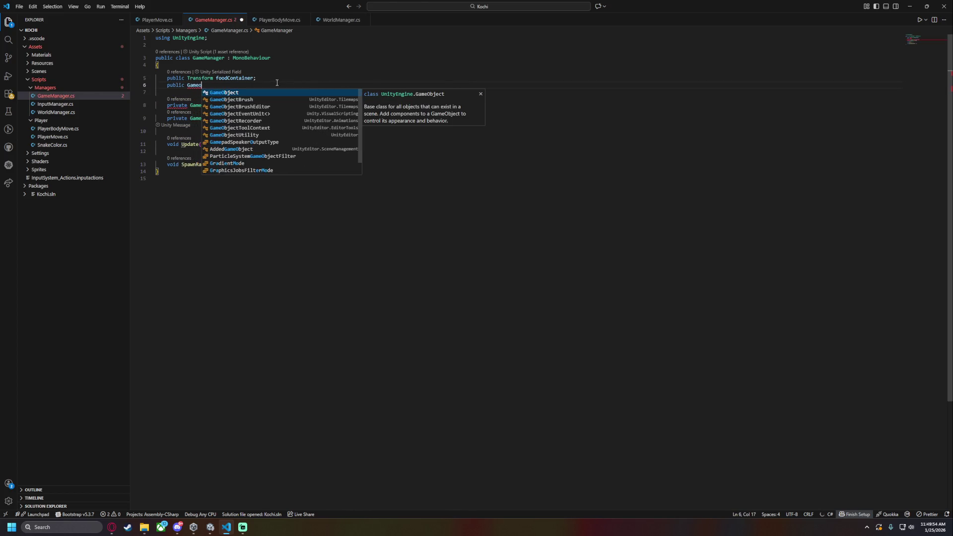
text(foodPrefab;)
key(ctrl+s)
key(shift+Home)
key(shift+Home)
key(shift+Left)
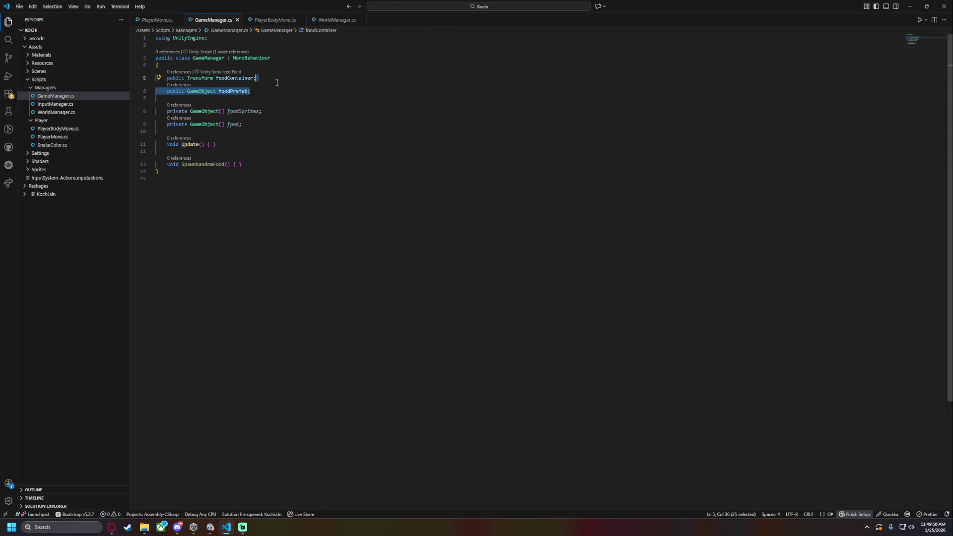
key(BackSpace)
key(Down)
key(Down)
key(Down)
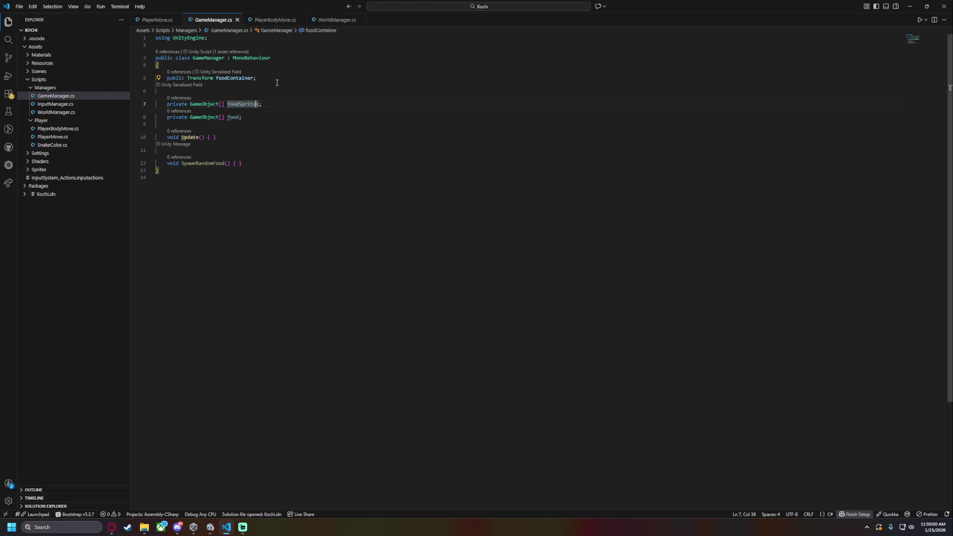
Try splitting the SpawnRandomFood braces onto separate lines, then undo it
key(Up)
key(Left)
key(Return)
key(ctrl+z)
click(249, 117)
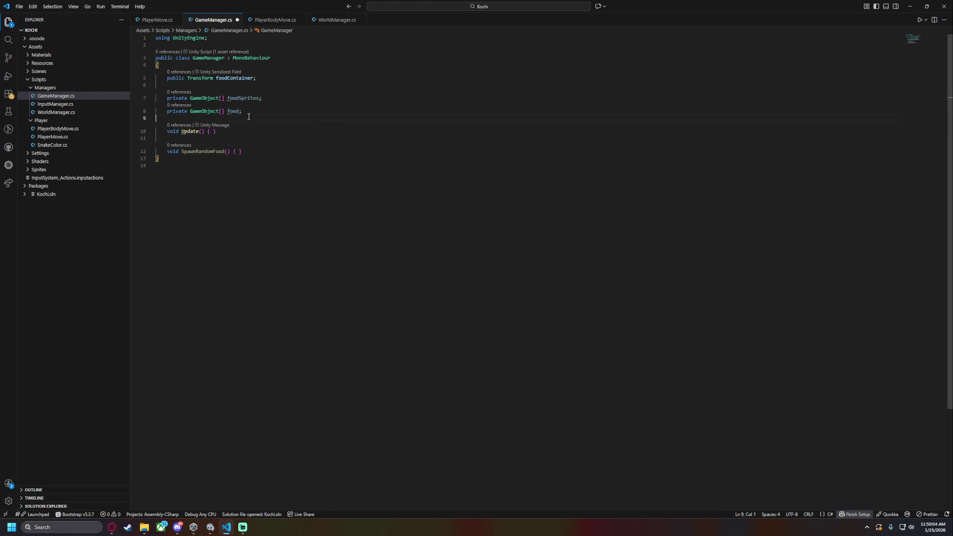
Add an empty Awake method using the 'awa' completion
key(Return)
text(awak)
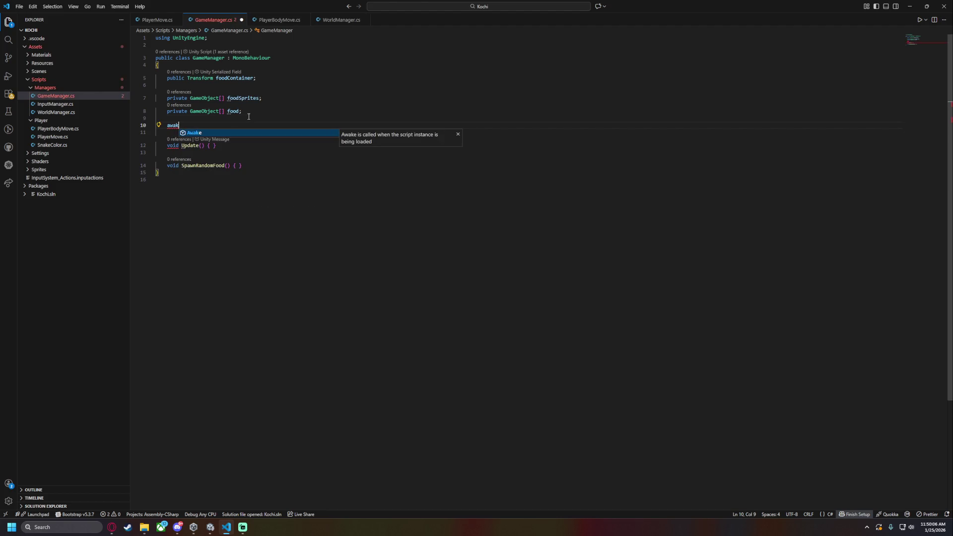
key(Return)
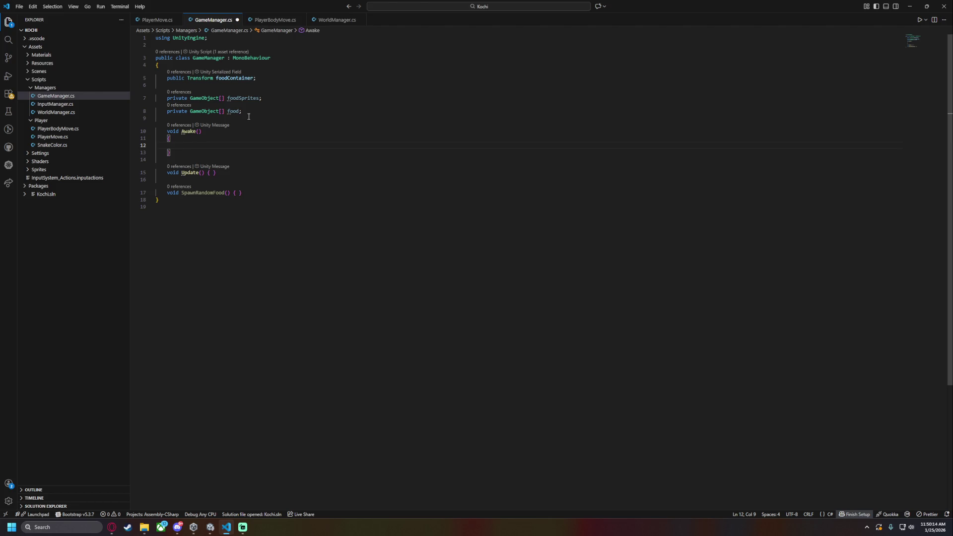
text(Resources.Lo)
key(ctrl+BackSpace)
key(ctrl+BackSpace)
key(ctrl+BackSpace)
In Awake, write foodSprites = Resources.LoadAll<Sprite>("Foods"); and save
text(foodS)
key(Tab)
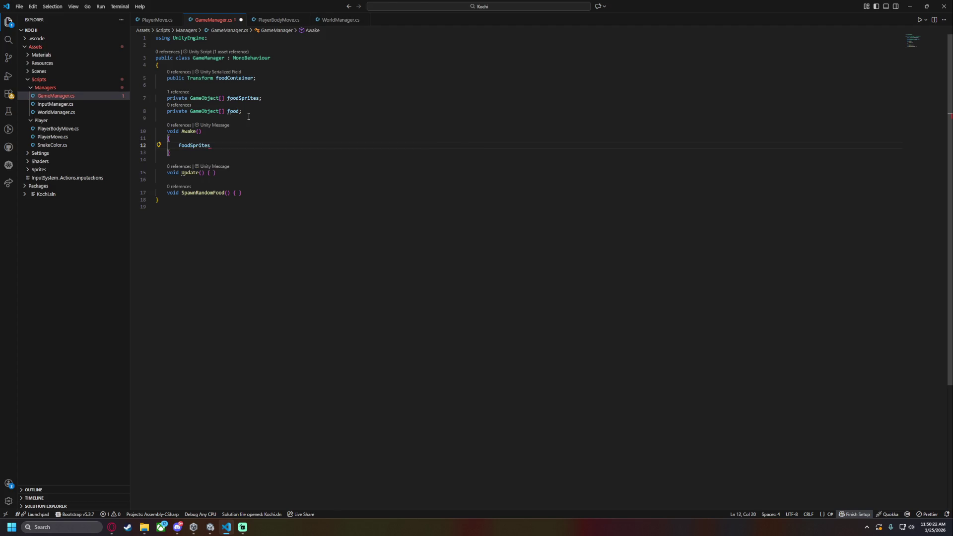
text( = resoures)
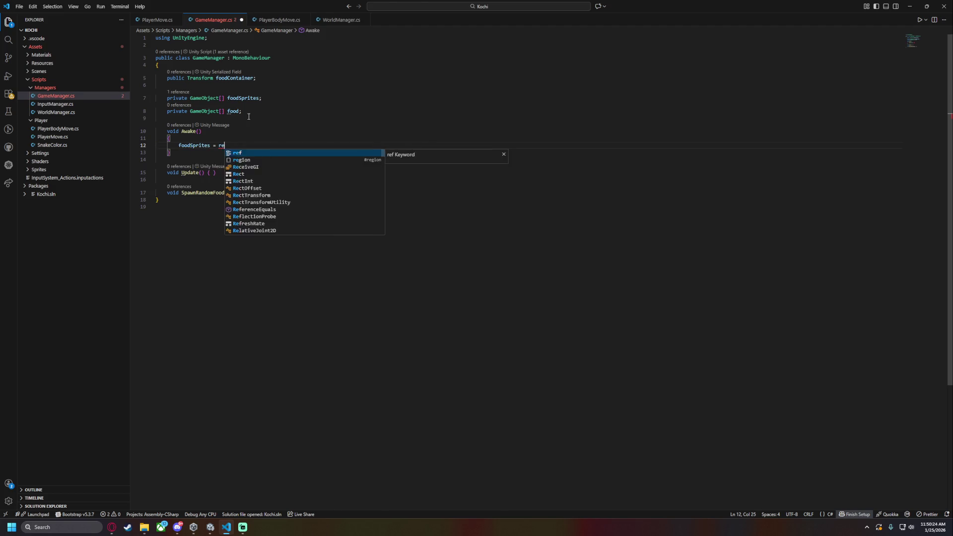
key(BackSpace)
key(BackSpace)
text(ces)
key(Tab)
text(.LoadA)
key(Tab)
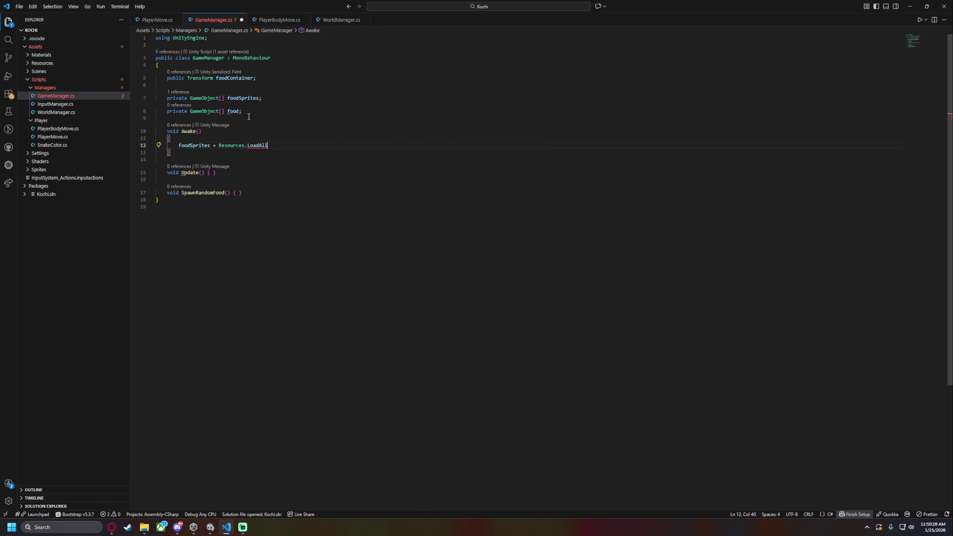
text(<Sprite)
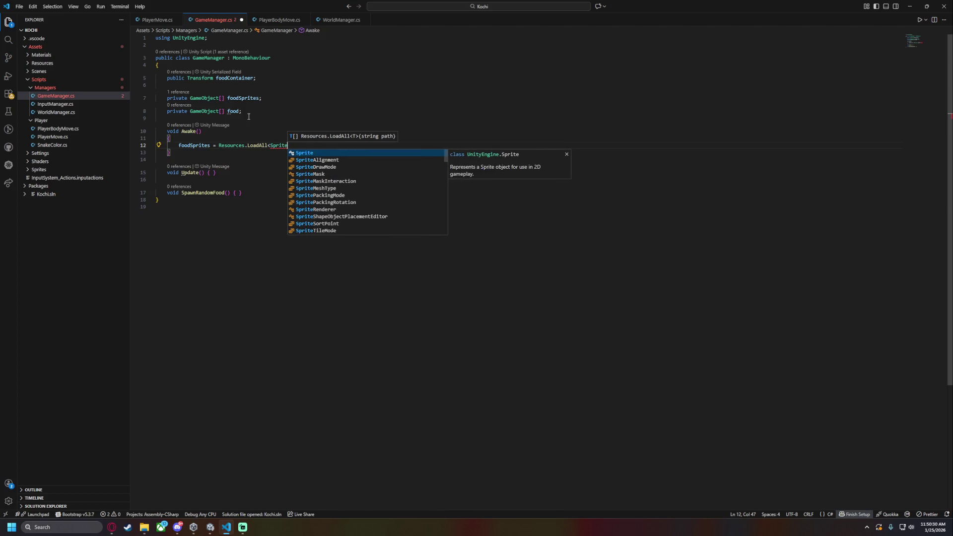
text(>()
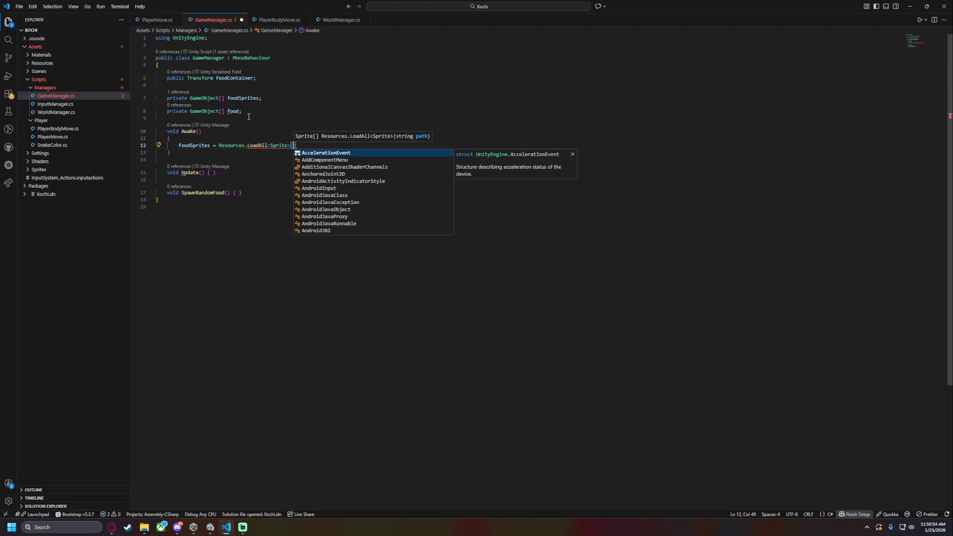
text("Foods");)
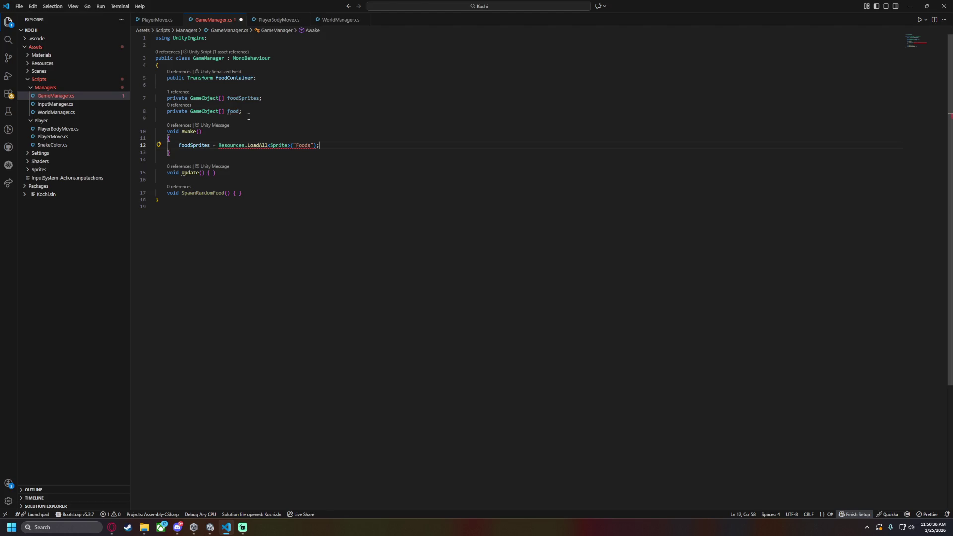
key(ctrl+s)
Change the foodSprites field type from GameObject[] to Sprite[] and save
double_click(203, 98)
text(Sprite)
key(ctrl+s)
click(325, 80)
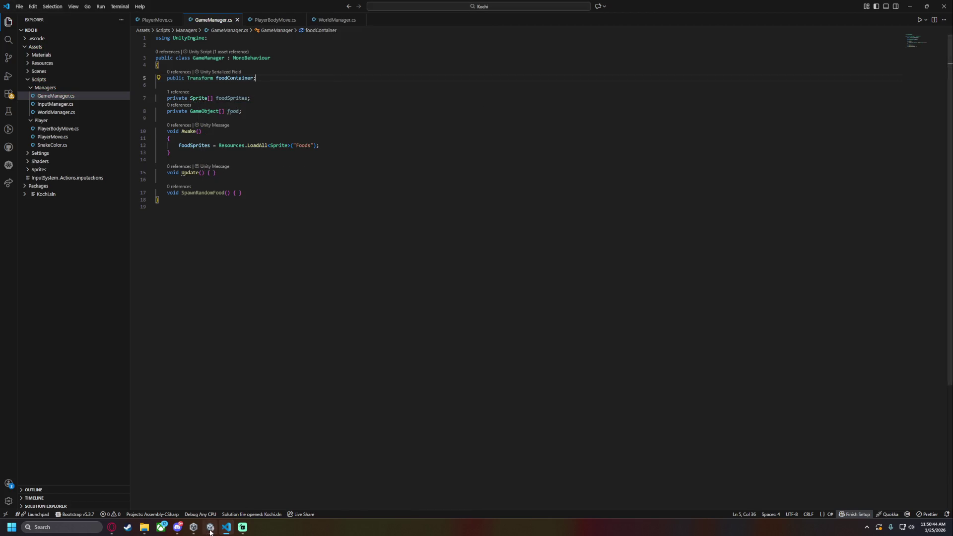
In Unity, expand Assets > Resources to find the Food folder, then return to VS Code
click(211, 527)
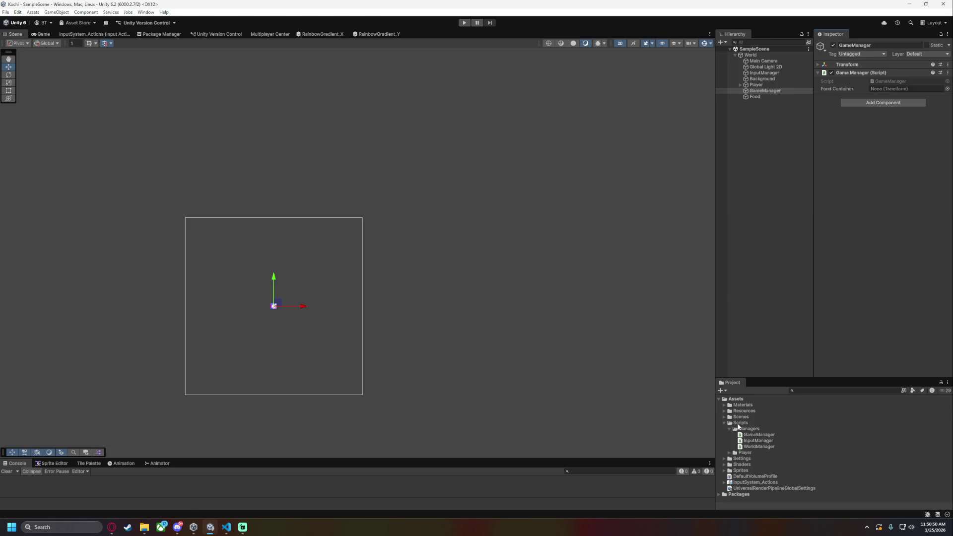
click(723, 411)
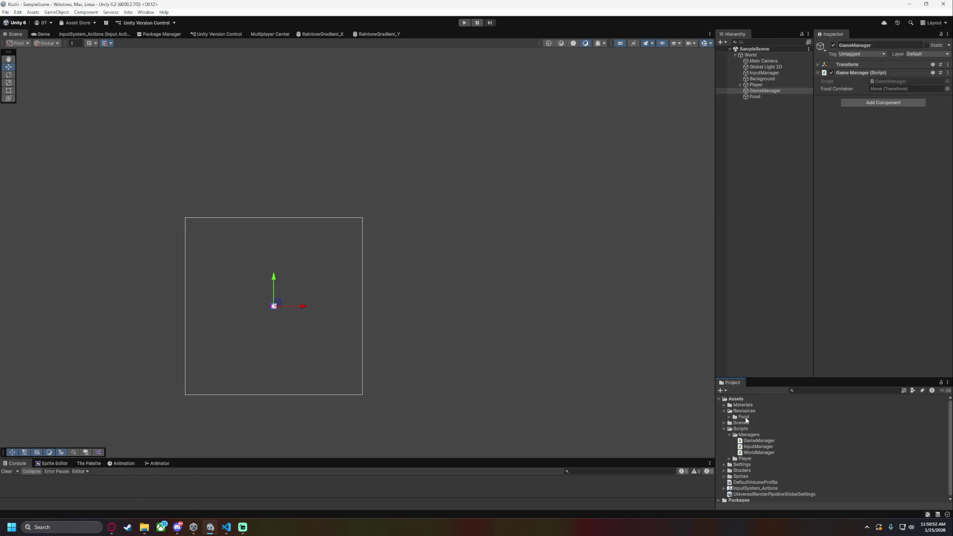
click(916, 5)
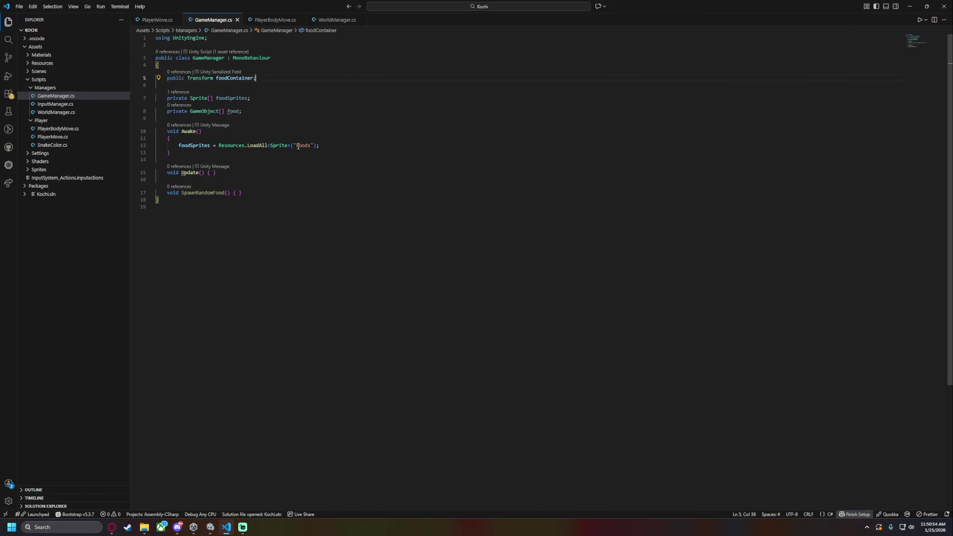
Change foodSprites from private to public in GameManager.cs, then switch back to Unity
key(ctrl+d)
text(public)
key(Escape)
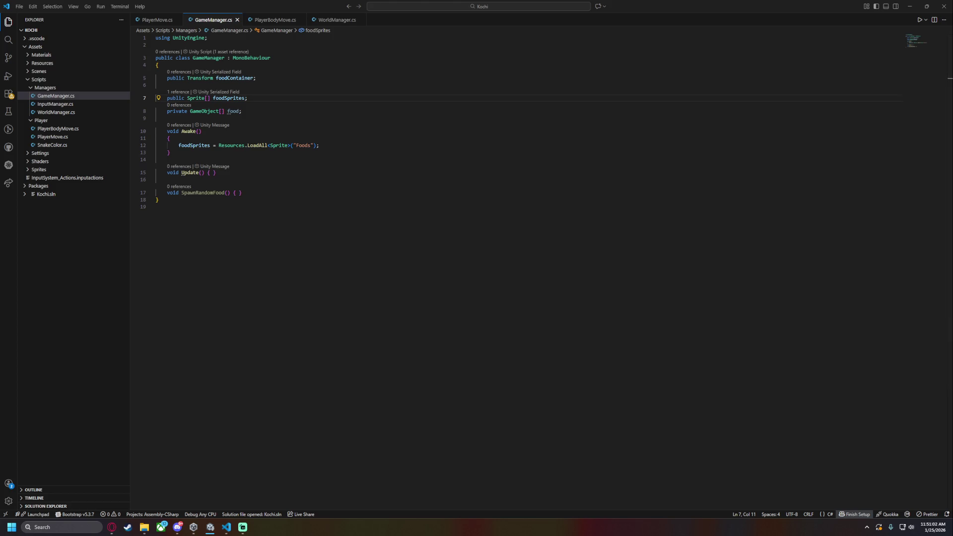
key(alt+Tab)
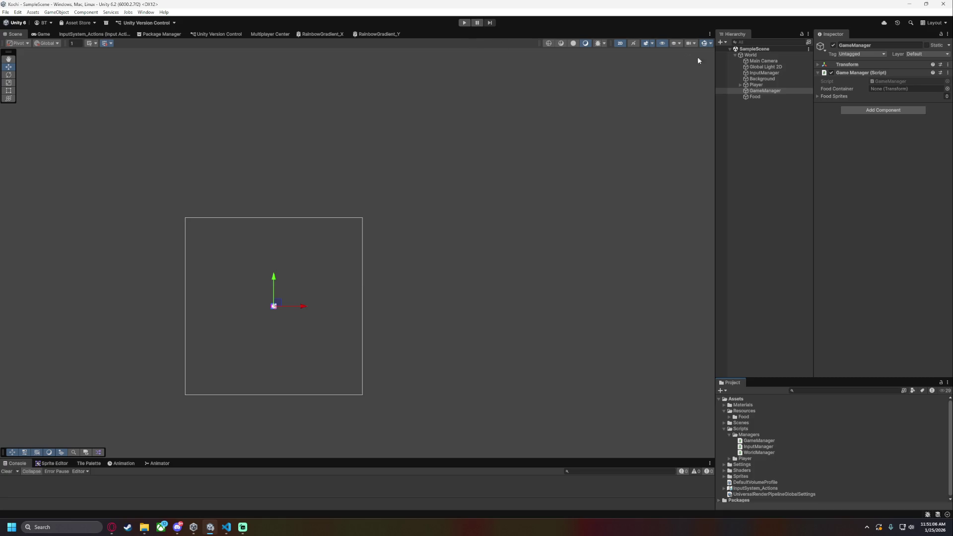
Expand Food Sprites, run and stop the game to find the list still empty
click(834, 97)
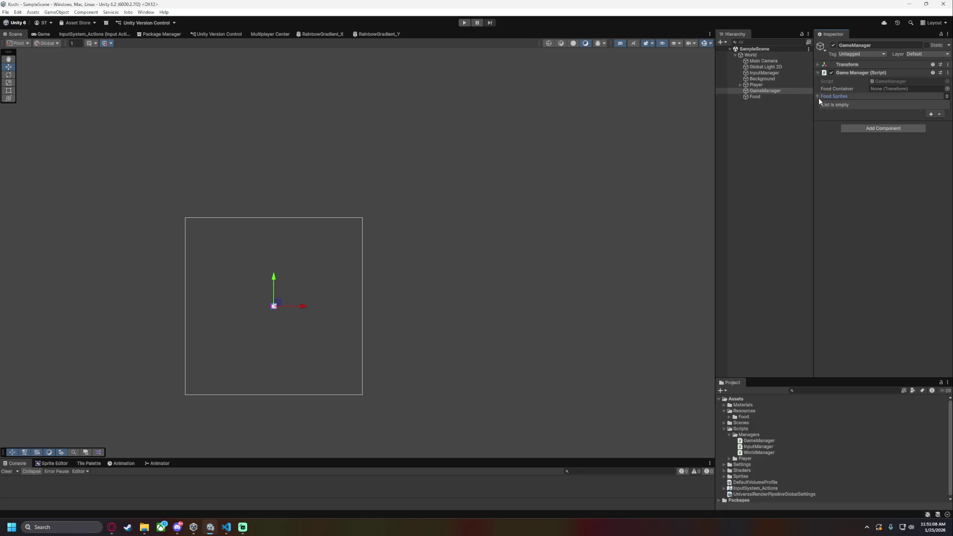
click(464, 23)
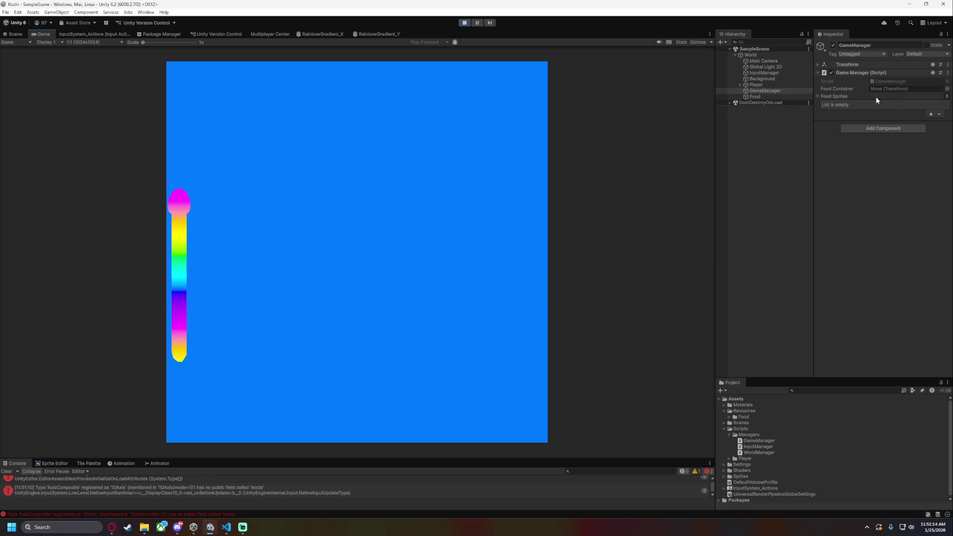
click(466, 23)
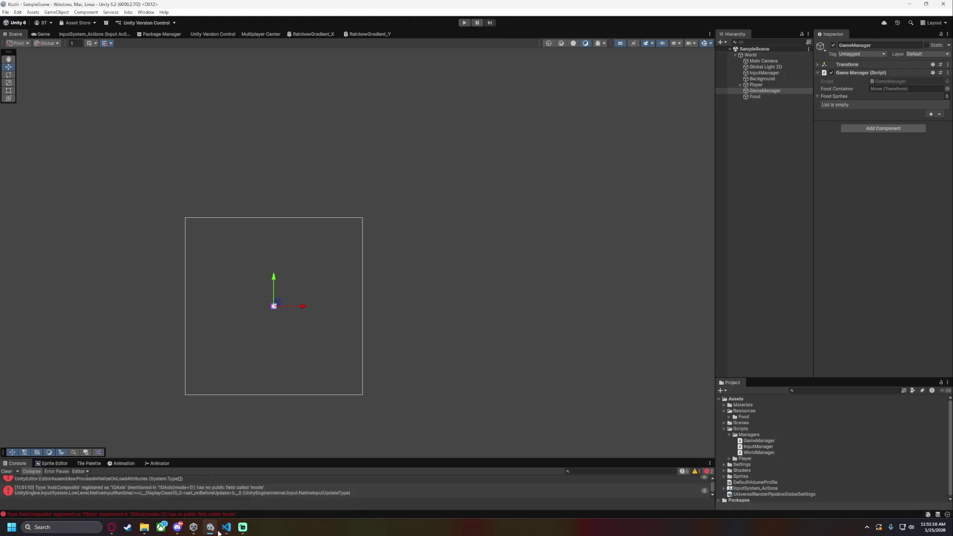
click(224, 529)
Delete and then restore the Sprite type argument in the LoadAll line
double_click(279, 145)
key(BackSpace)
key(BackSpace)
key(ctrl+z)
click(391, 172)
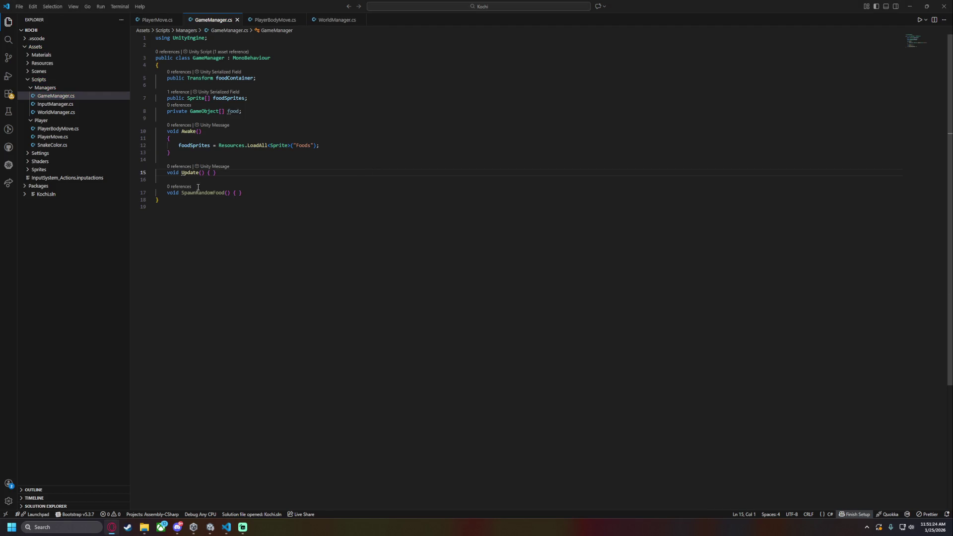
Try swapping LoadAll's <Sprite> argument for an 'as Sprite' cast, then undo it and save
click(291, 146)
drag(268, 145, 290, 145)
key(BackSpace)
text(as Sprite)
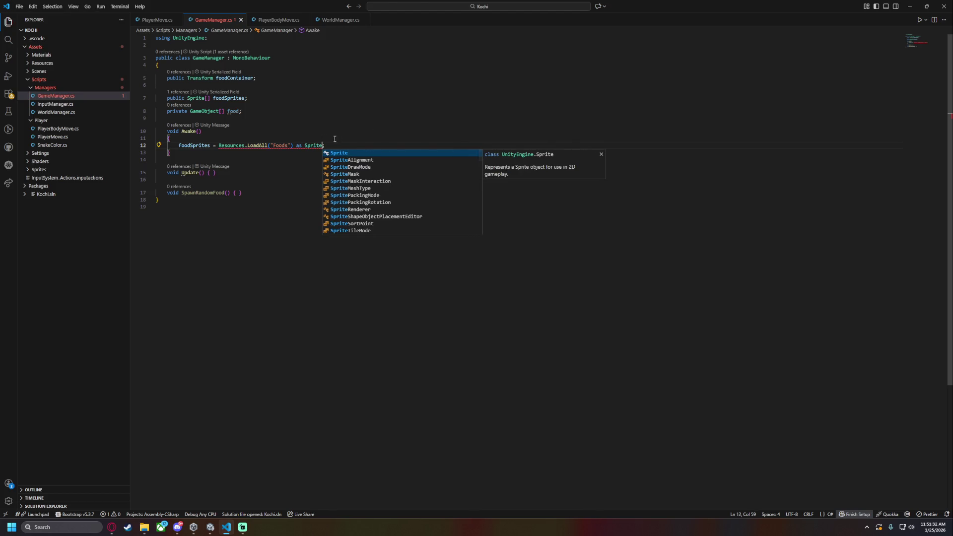
key(ctrl+z)
key(ctrl+z)
click(364, 152)
key(ctrl+s)
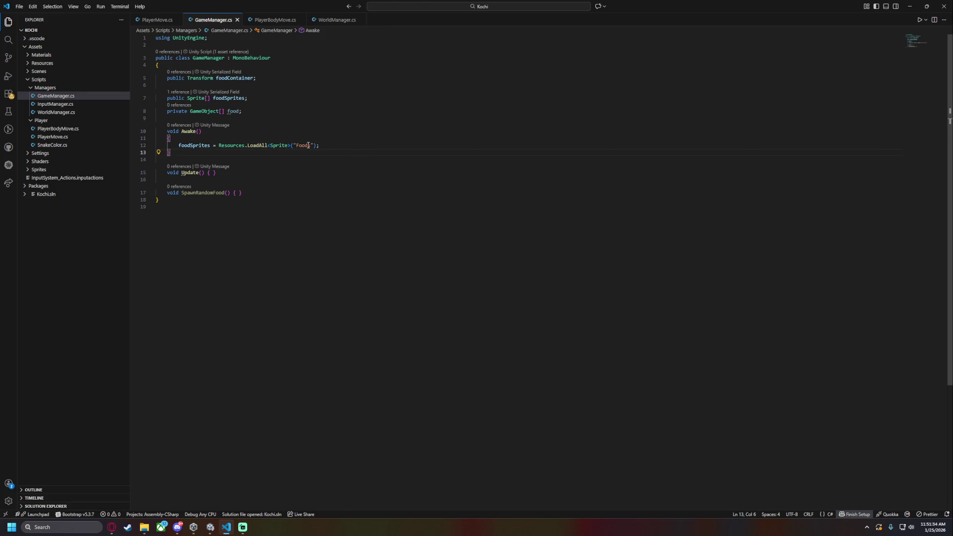
Prefix the Foods path with a slash and save the script
click(296, 145)
text(/)
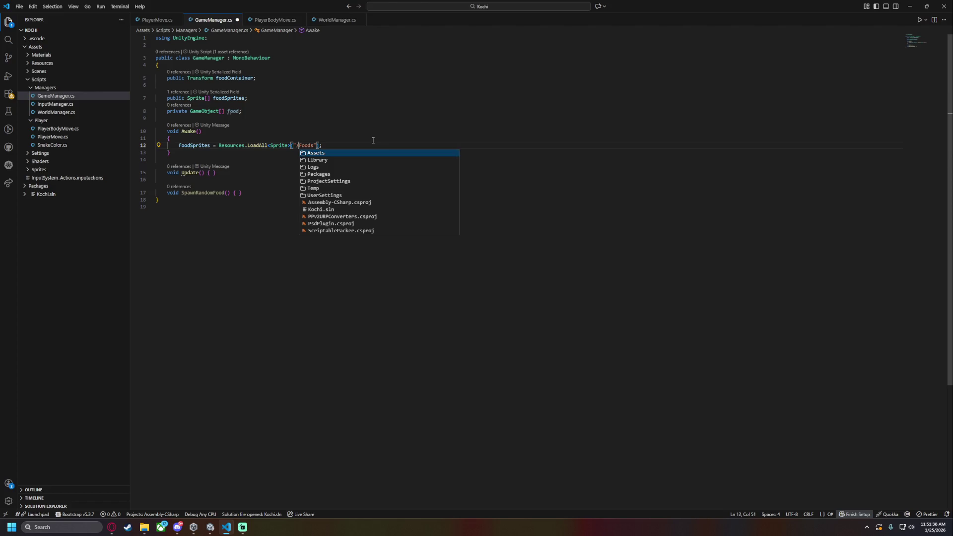
key(ctrl+s)
click(389, 141)
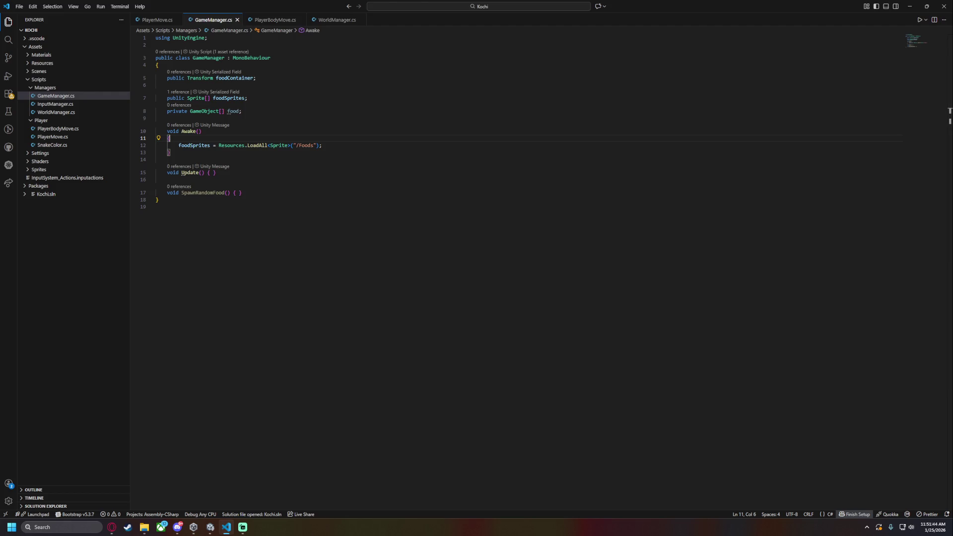
key(alt+Tab)
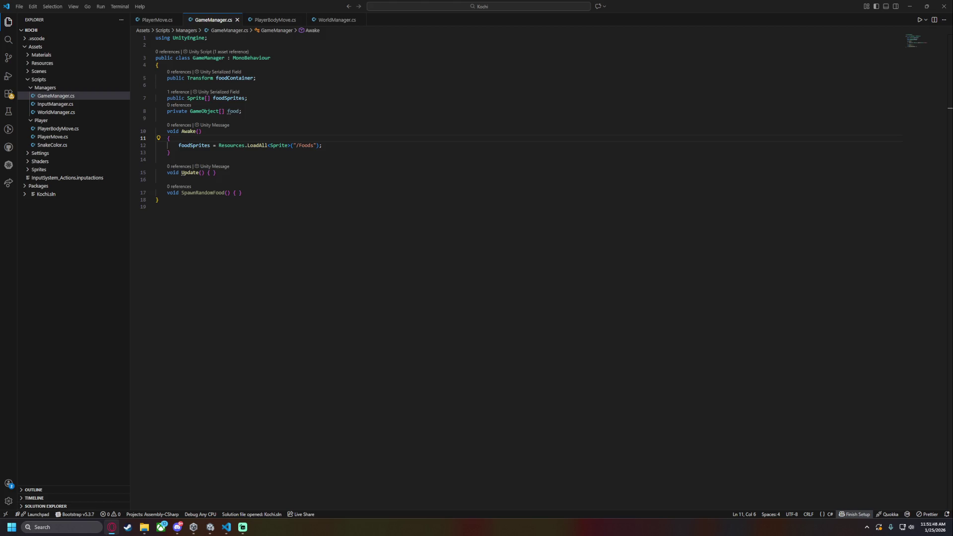
click(281, 144)
Drop the Sprite type argument and the slash, and add typeof(Sprite) as LoadAll's second argument
double_click(280, 145)
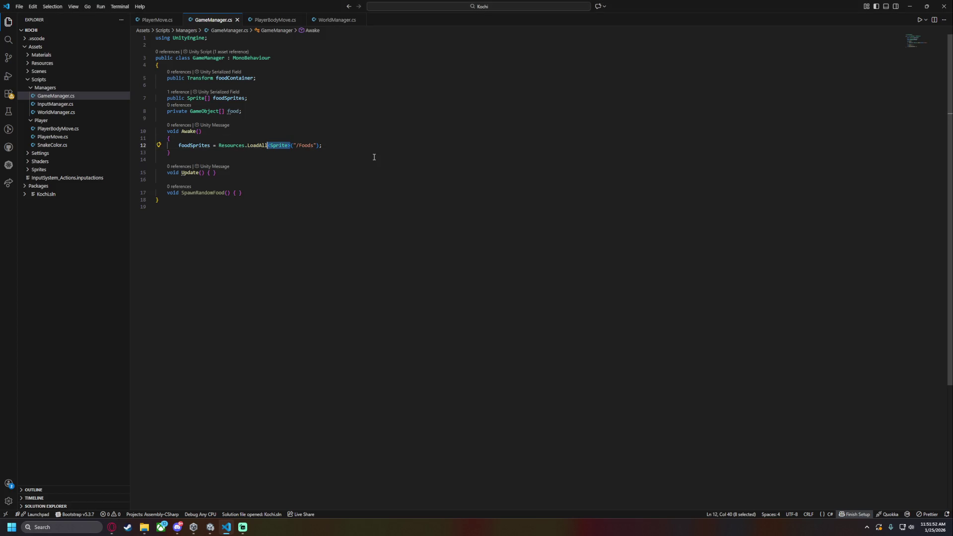
key(BackSpace)
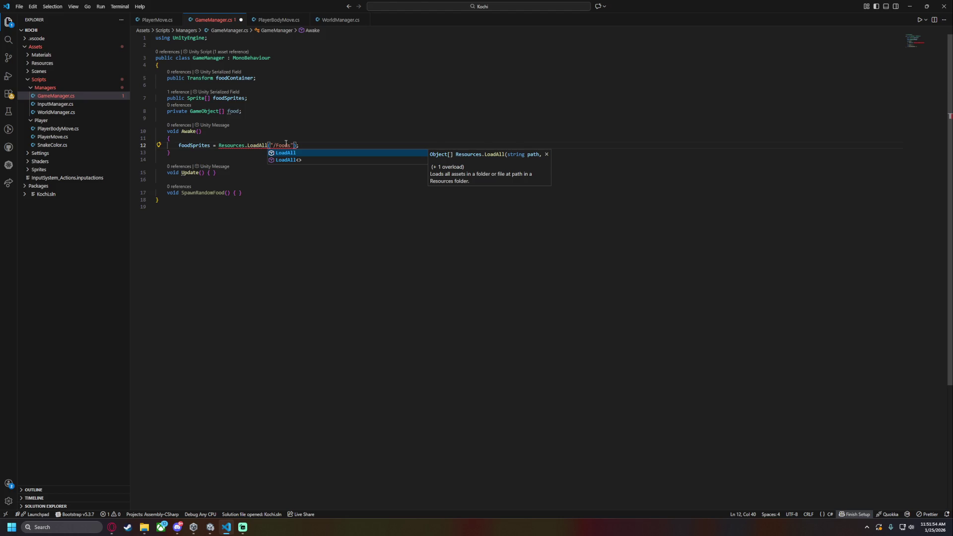
click(276, 145)
key(BackSpace)
key(Right)
key(Right)
key(Right)
key(ctrl+space)
key(Escape)
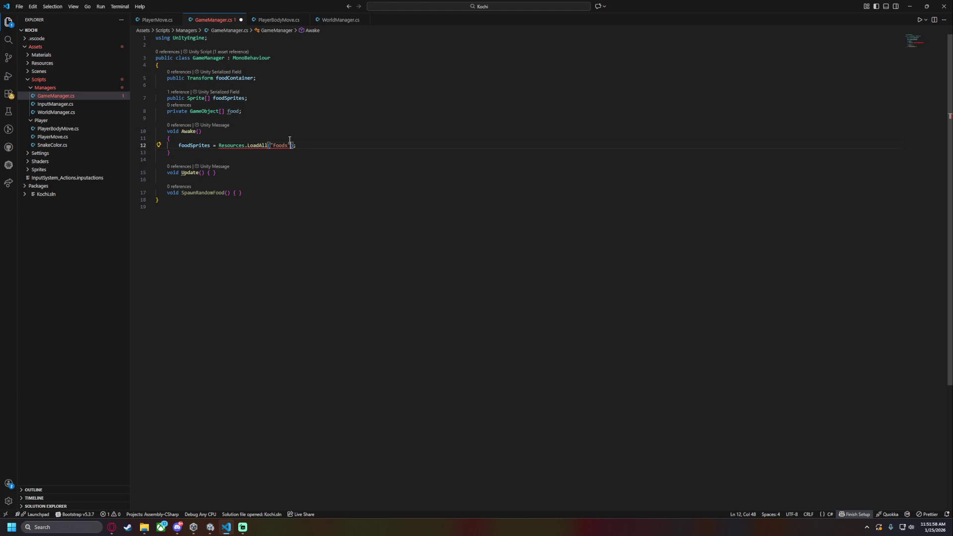
key(ctrl+space)
key(Escape)
text(, type)
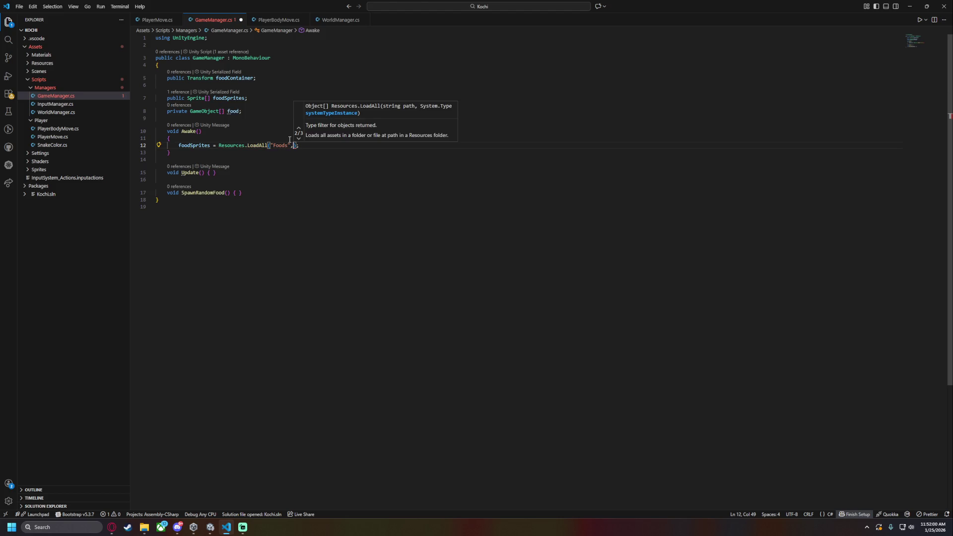
text(of(Sprite)
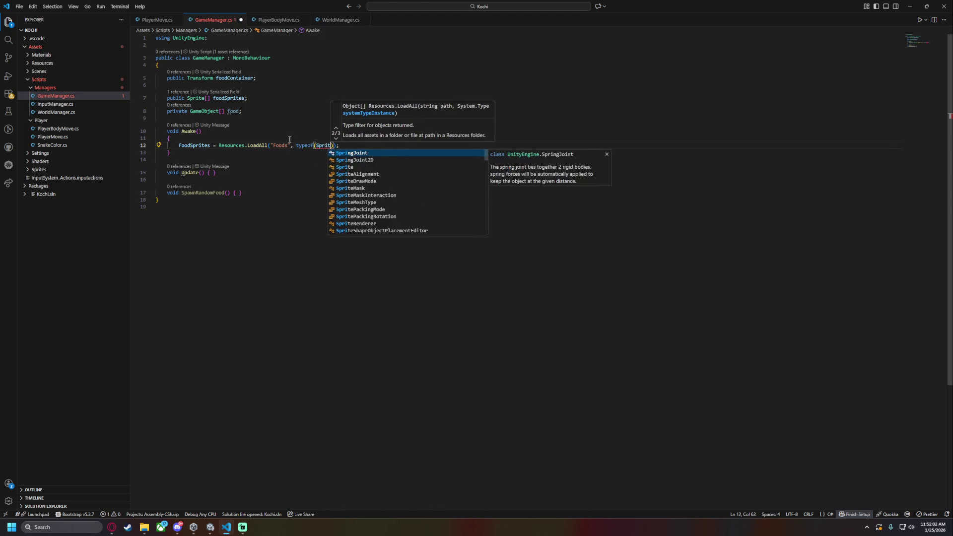
key(ctrl+s)
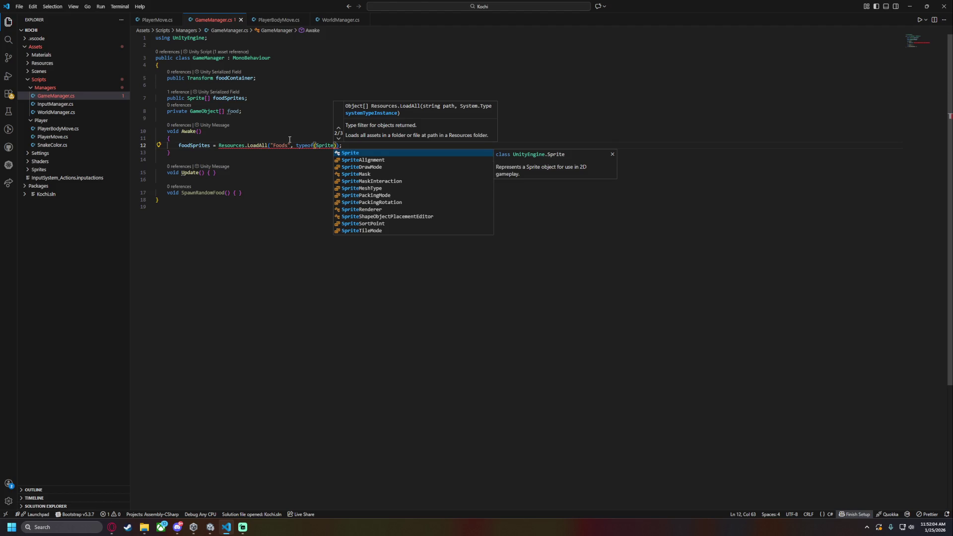
mouse_move(304, 142)
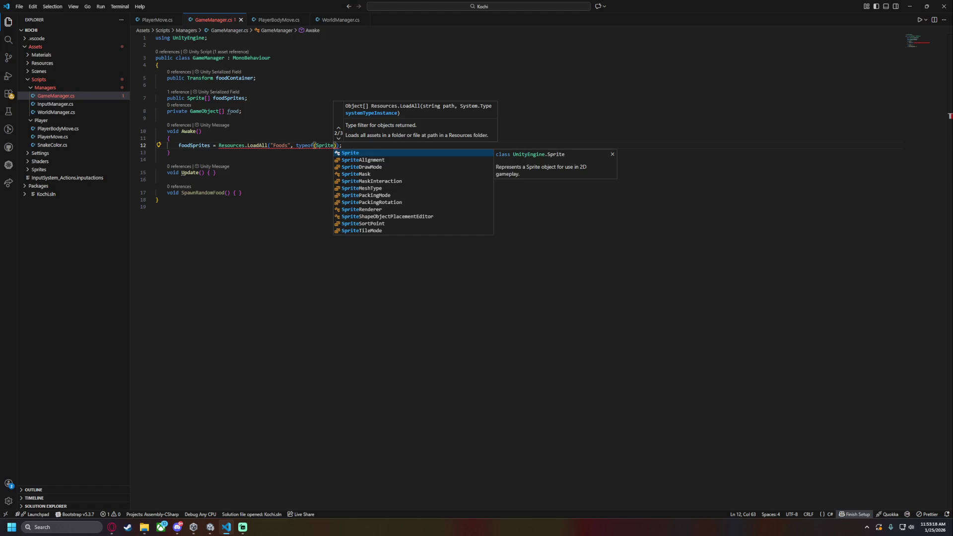
Append .Cast<Sprite>().ToArray() to the LoadAll("Foods", typeof(Sprite)) line, save, and go back to Unity
key(Escape)
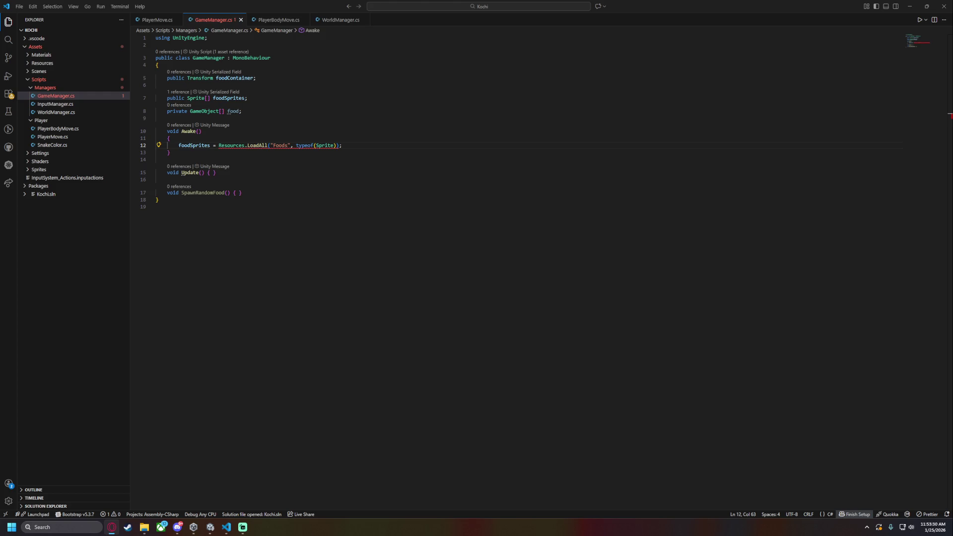
click(339, 148)
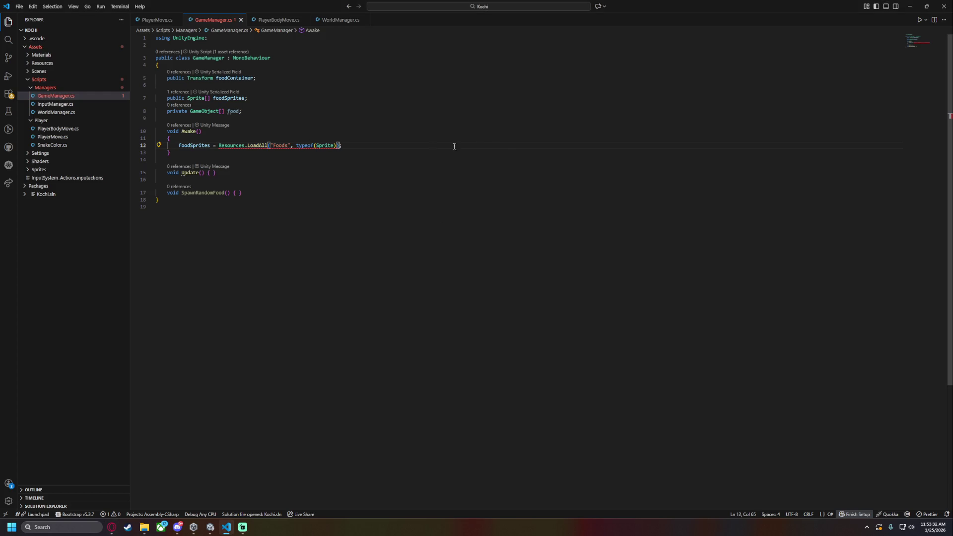
text(.Cas)
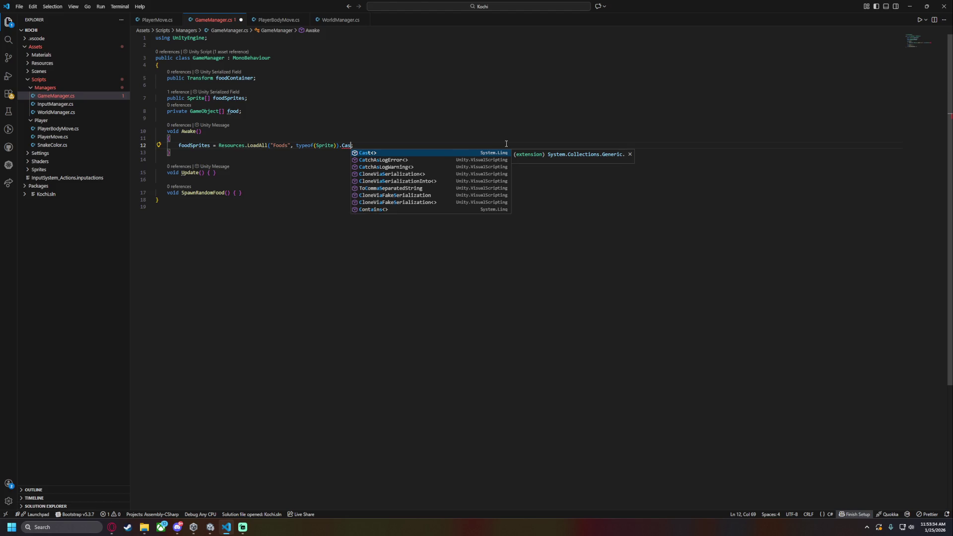
key(Tab)
text(<Sprite)
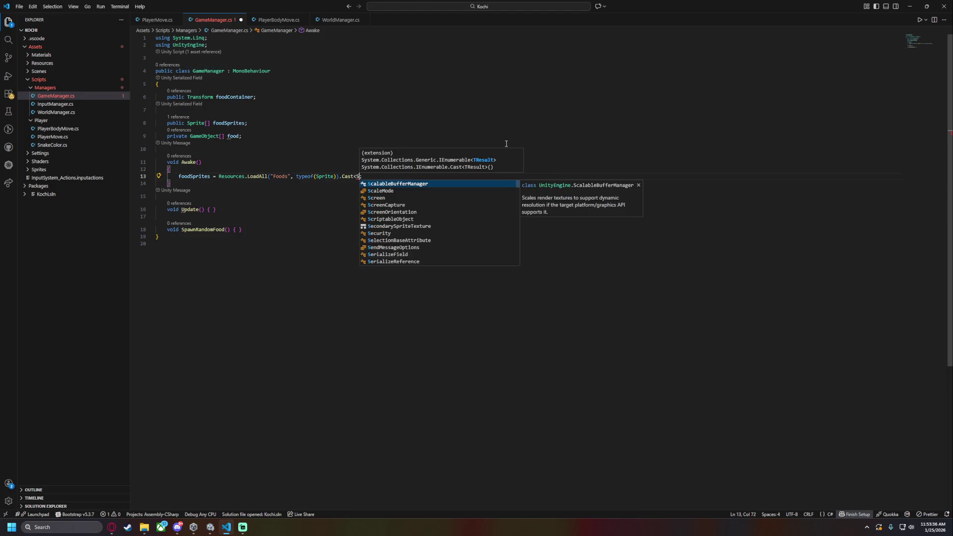
text(>)
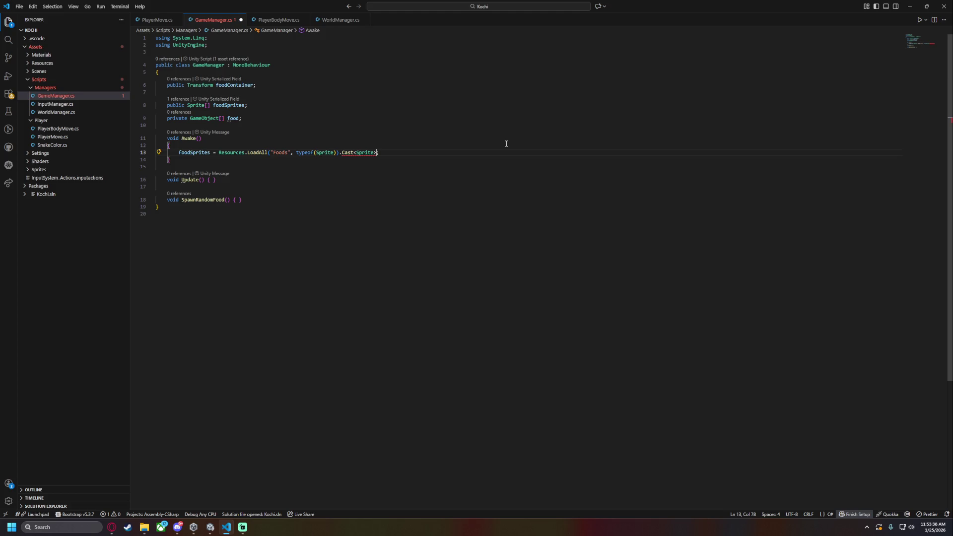
text(().To)
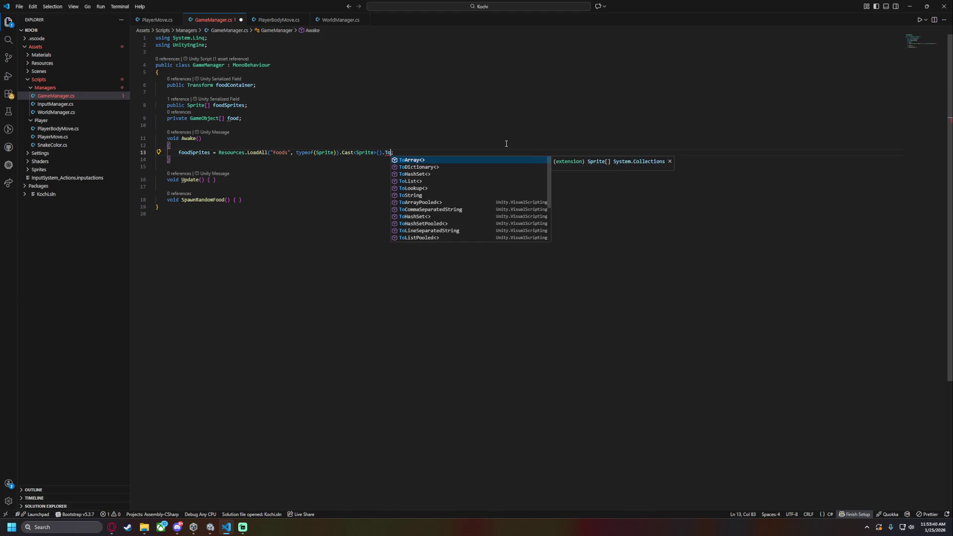
key(Tab)
text(())
key(ctrl+s)
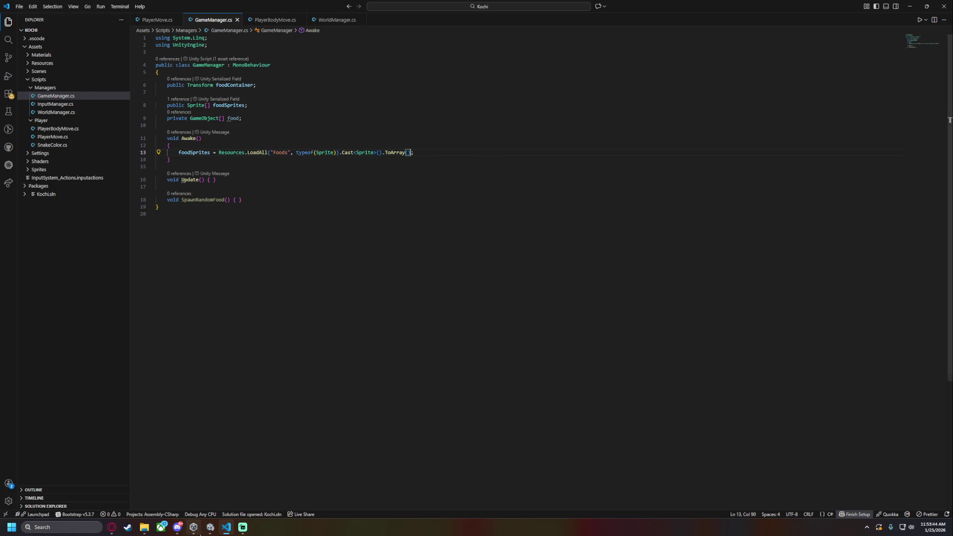
click(210, 527)
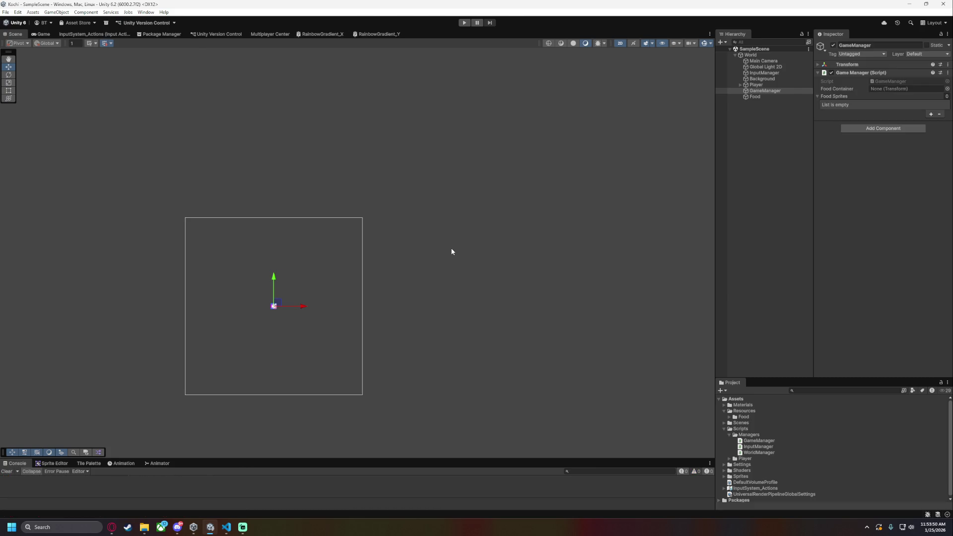
click(464, 22)
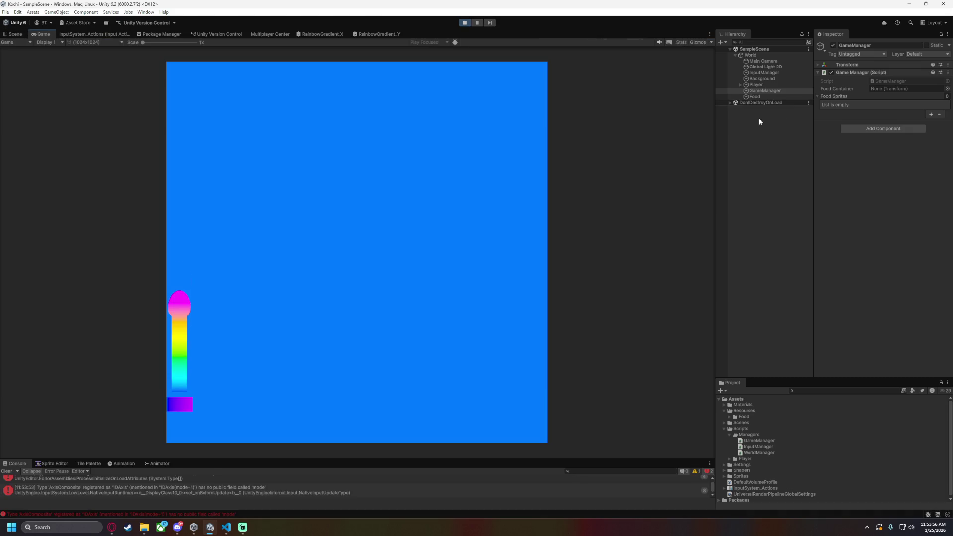
click(727, 104)
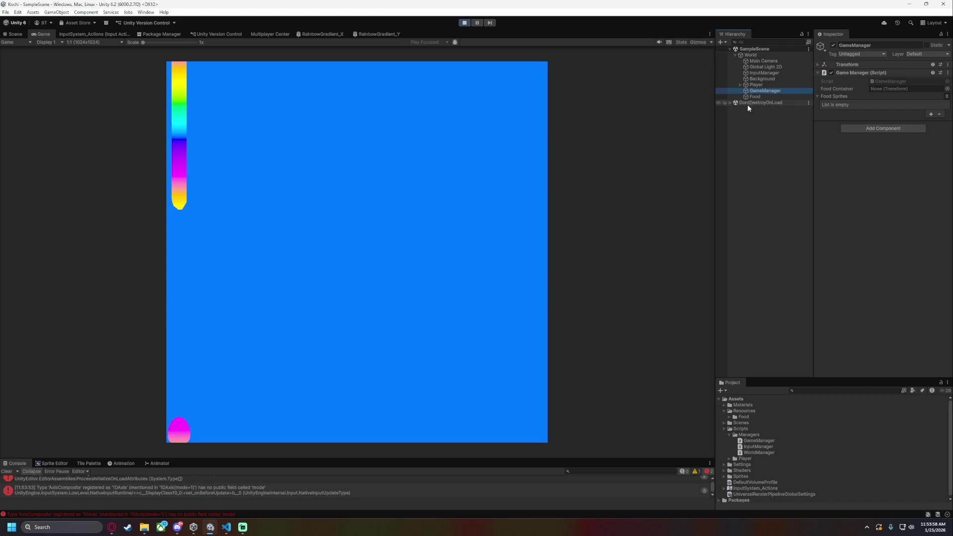
click(465, 23)
key(alt+Tab)
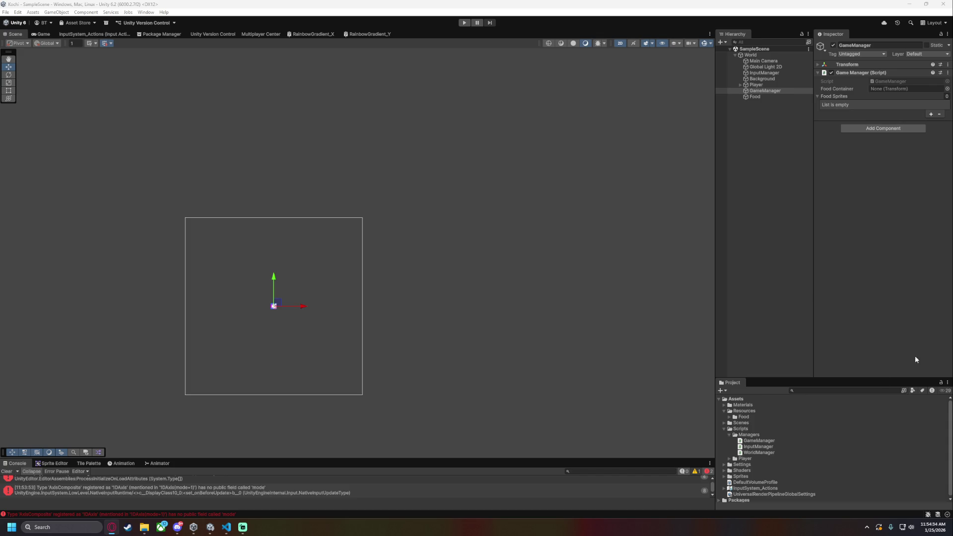
Expand Resources/Food and select all eight sprites from Bread to snow_cone, then return to VS Code
click(729, 417)
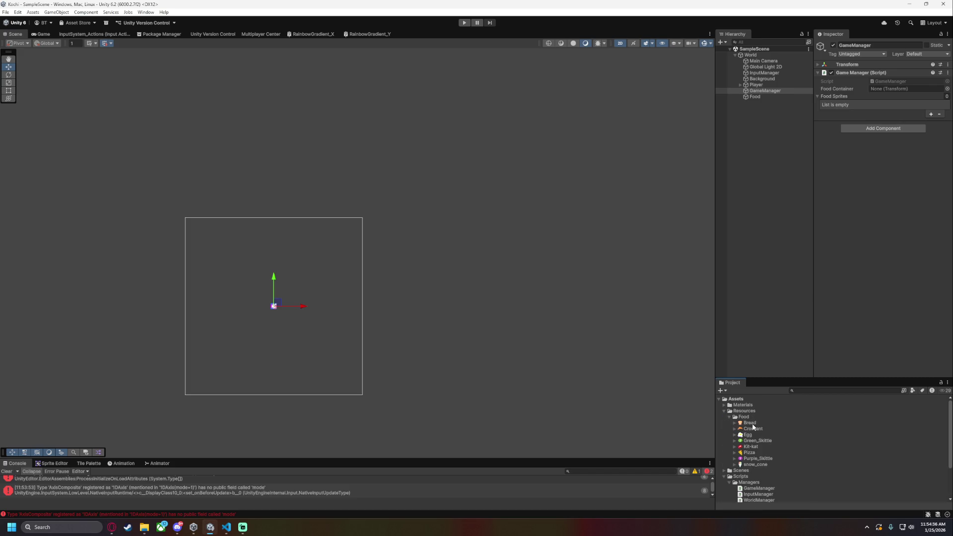
click(752, 423)
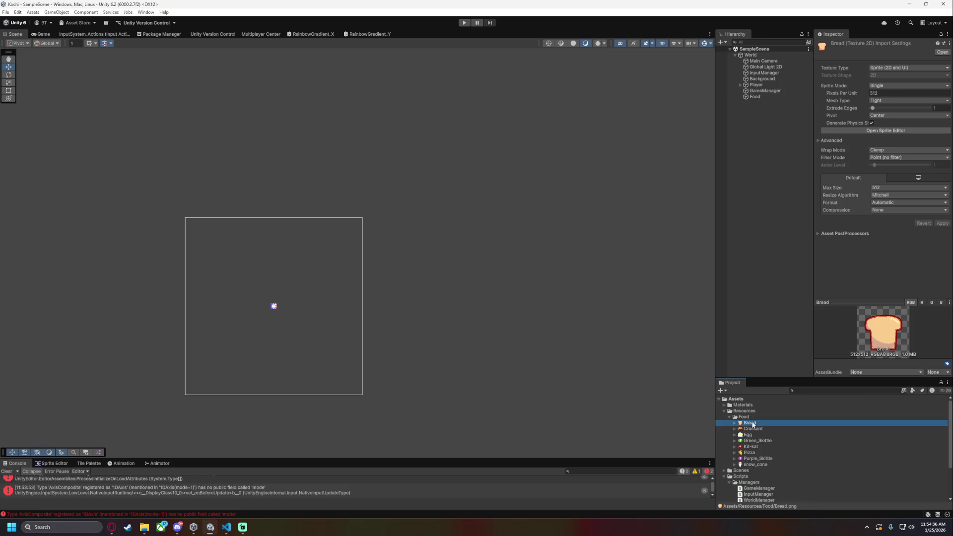
shift+click(756, 464)
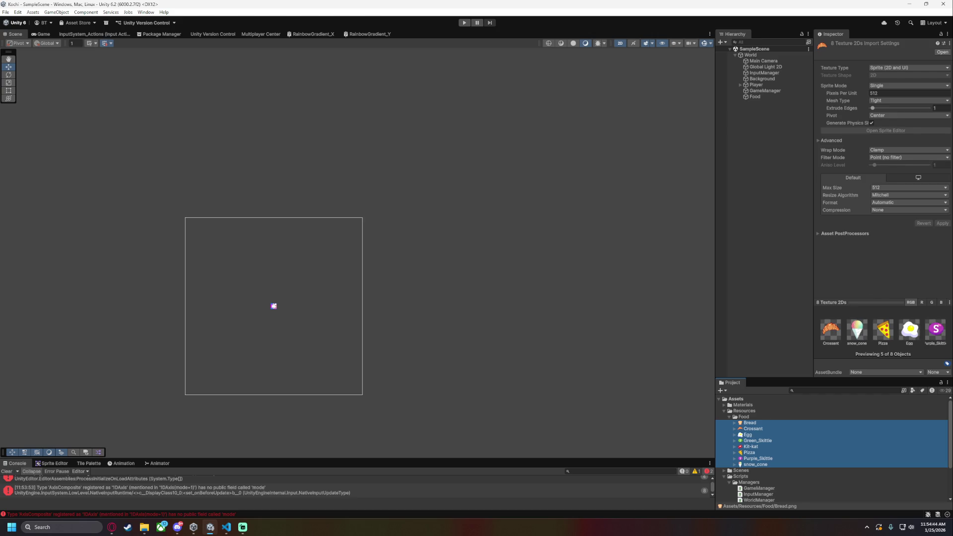
click(226, 527)
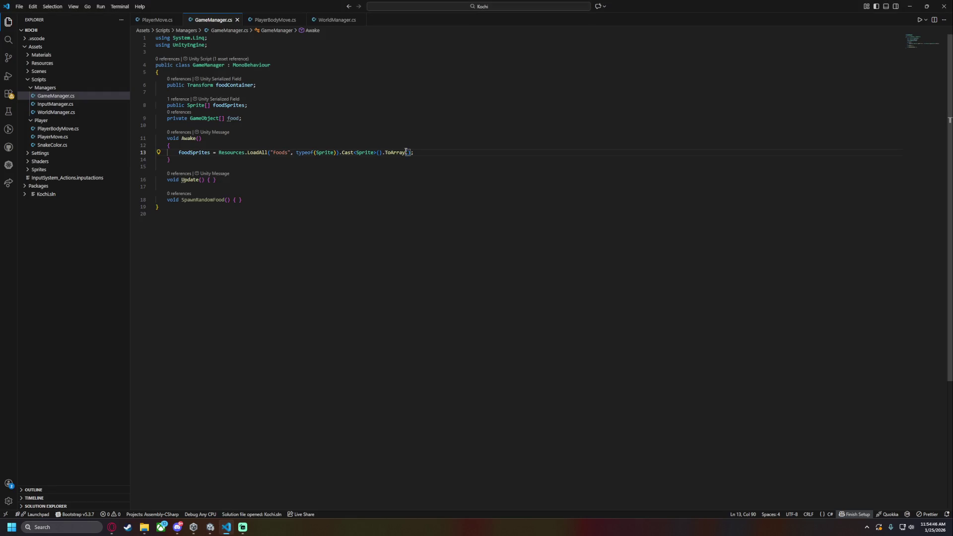
Replace the LoadAll arguments with <Sprite>("Food"), save, and switch to Unity to recompile
drag(268, 152, 411, 152)
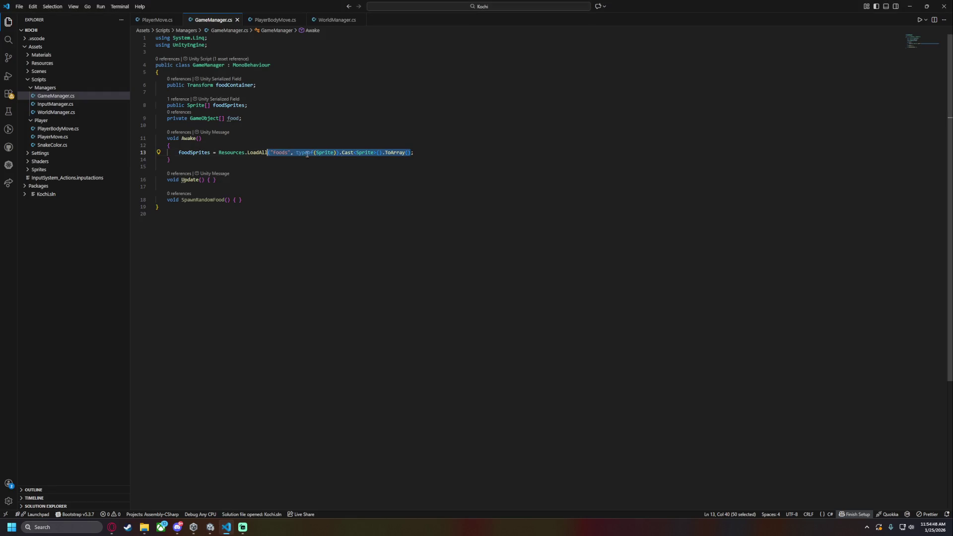
key(BackSpace)
text(<)
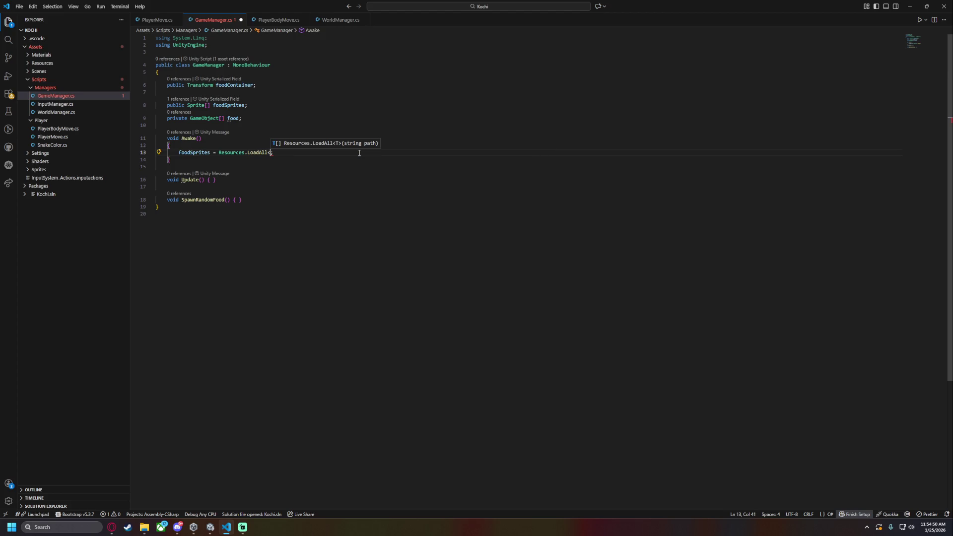
text(Sprite>()
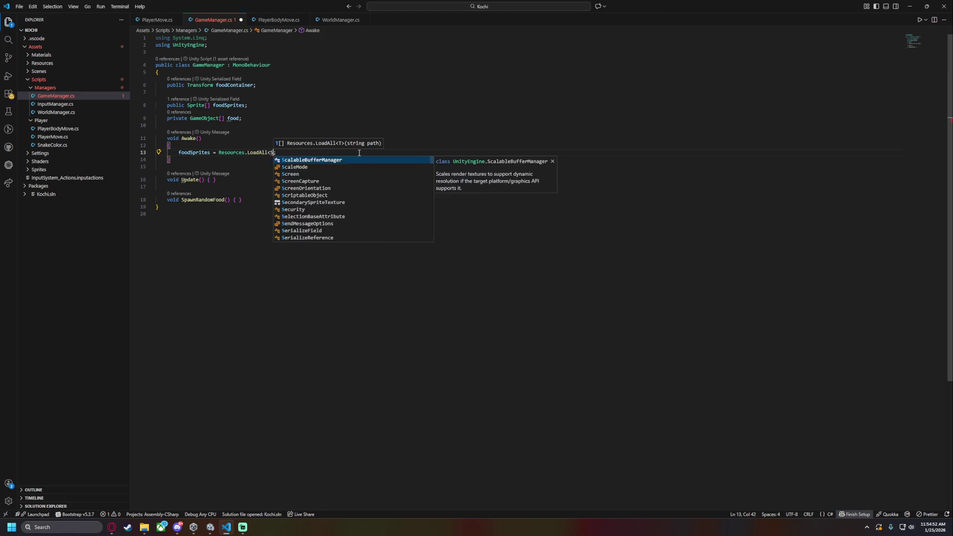
text("Food")
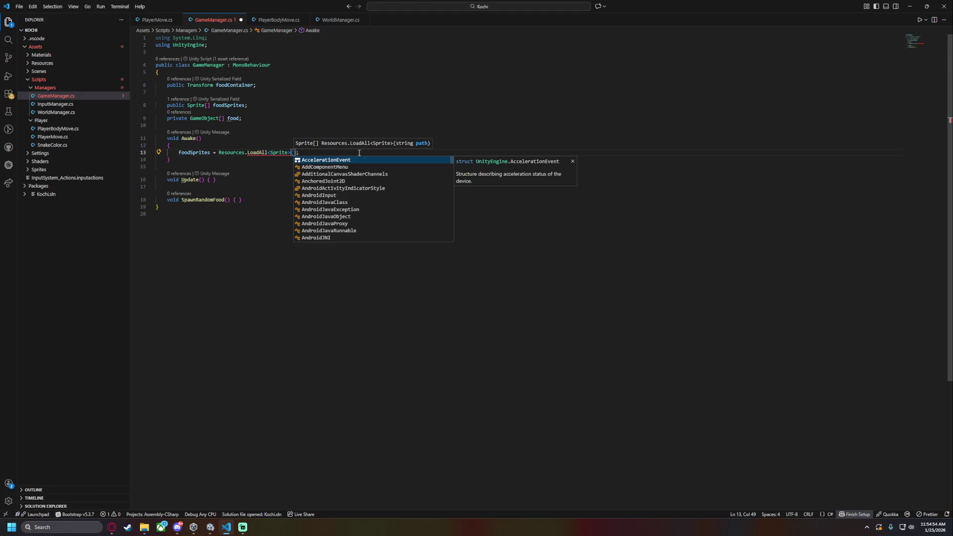
text())
key(ctrl+s)
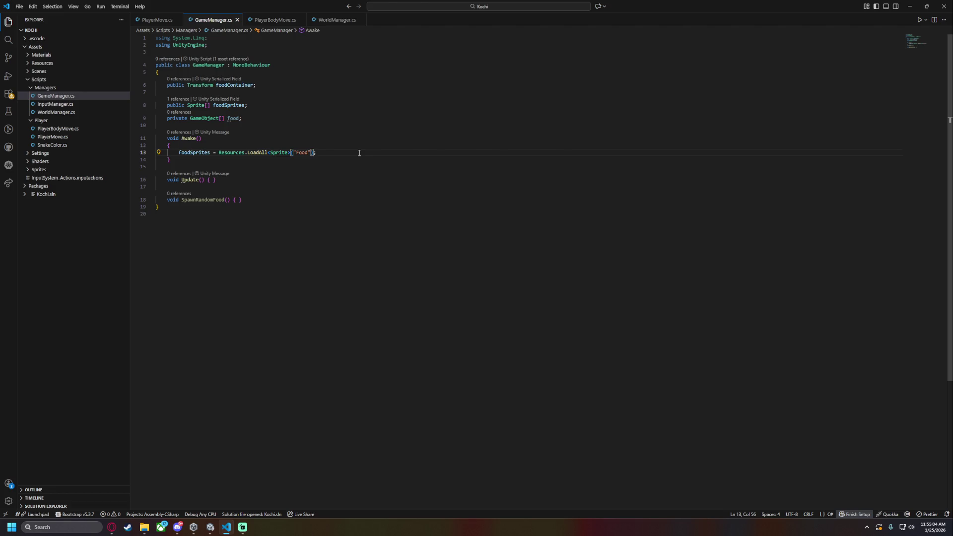
text())
drag(219, 153, 309, 152)
click(357, 153)
key(alt+Tab)
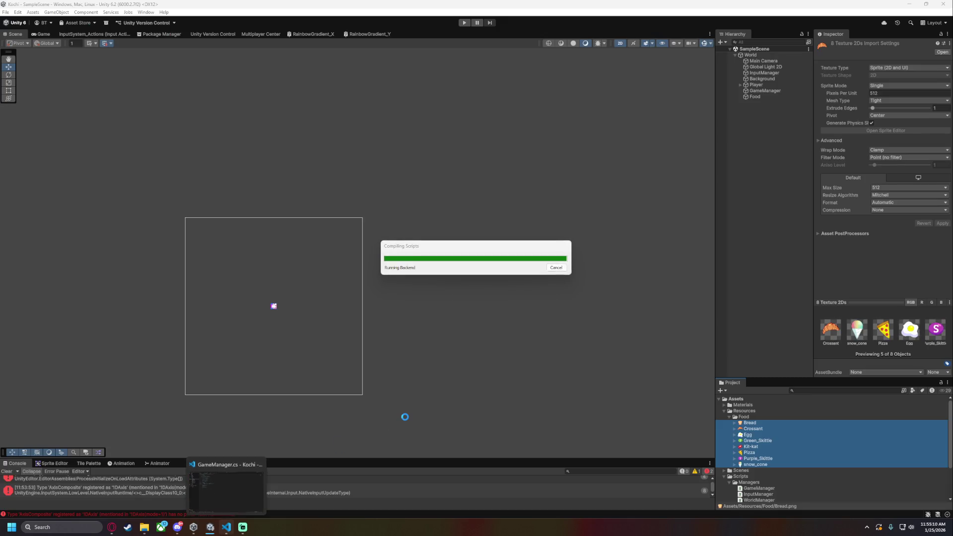
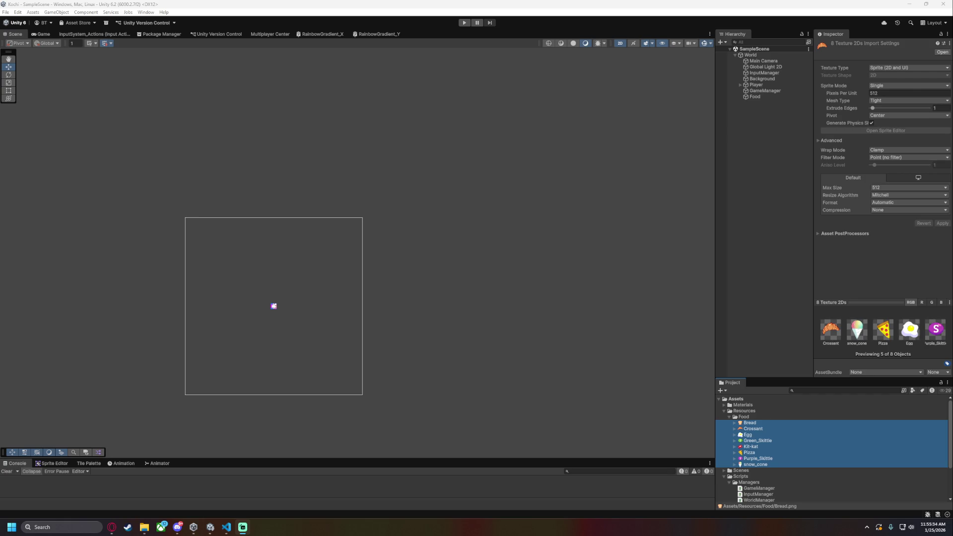
Select GameManager and run the game briefly to test it
click(765, 91)
click(465, 23)
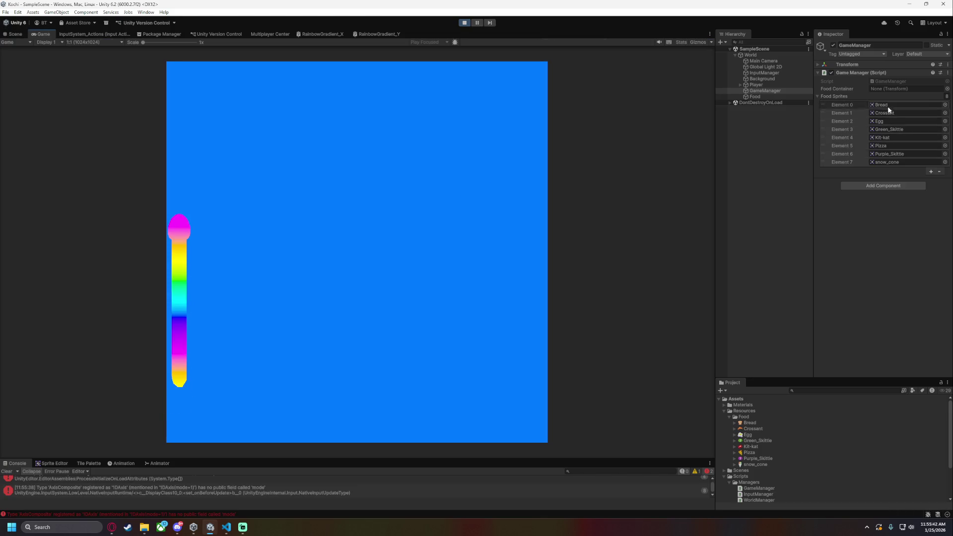
click(465, 22)
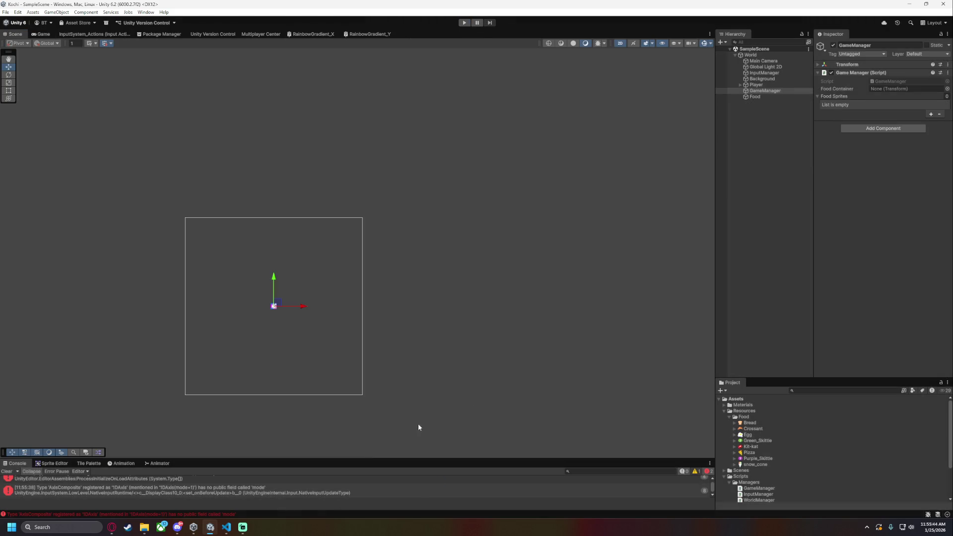
Assign the Food object as GameManager's Food Container, then bring up VS Code
drag(753, 97, 876, 92)
click(754, 174)
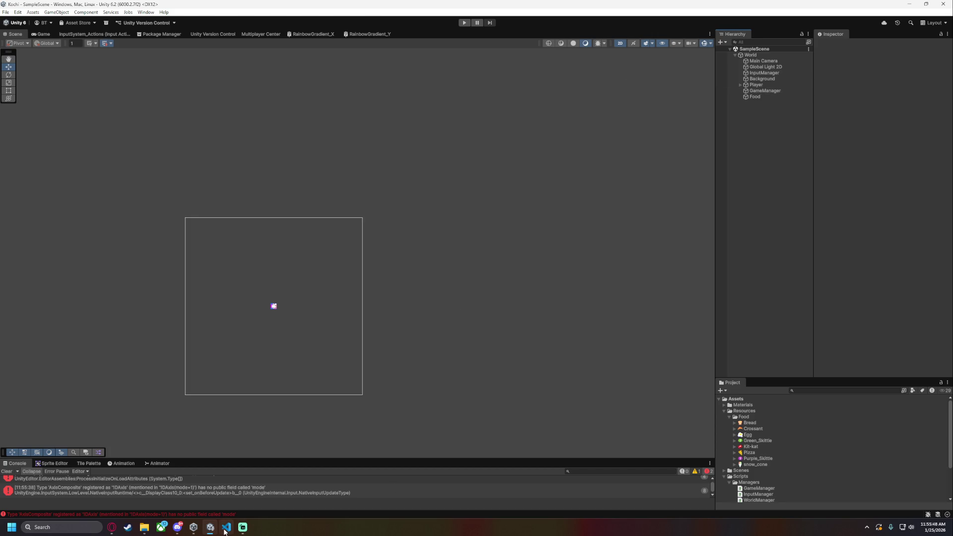
mouse_move(226, 527)
click(222, 496)
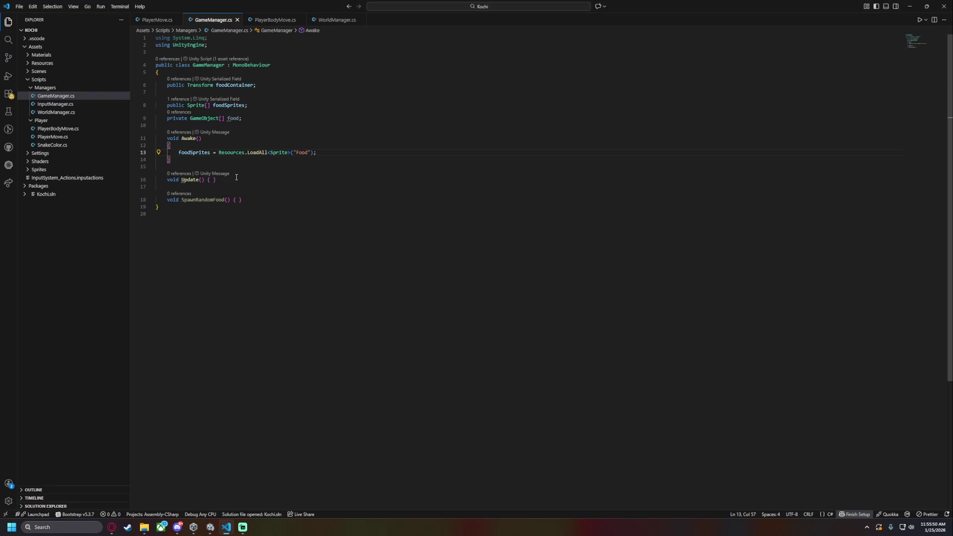
Expand SpawnRandomFood's empty braces onto separate lines
click(238, 200)
key(Return)
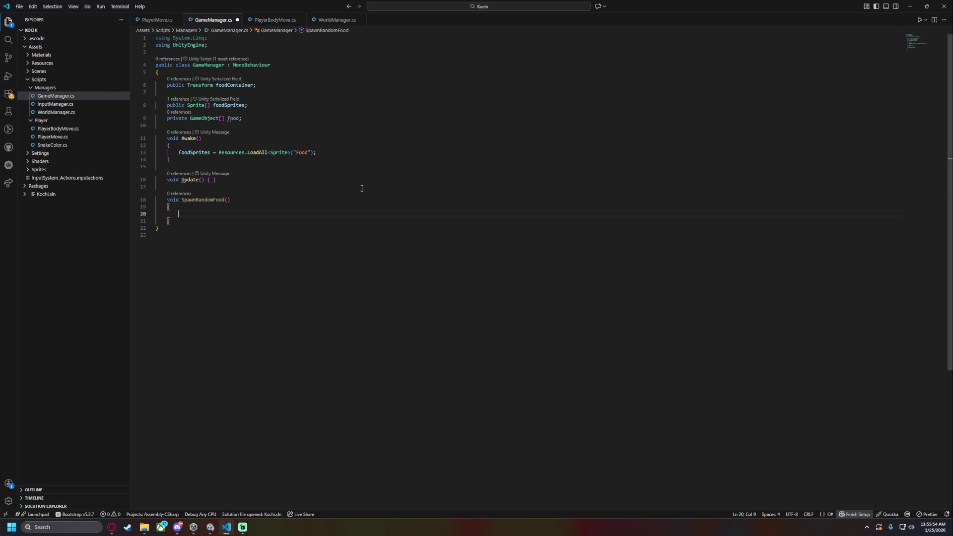
key(alt+Tab)
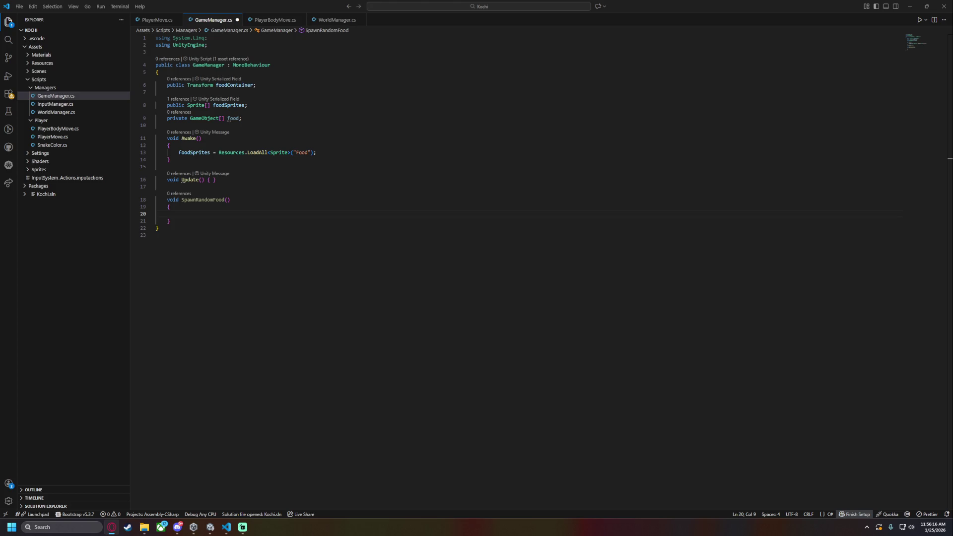
Start a trial GameObject.CreatePrimitive( call inside SpawnRandomFood
click(204, 213)
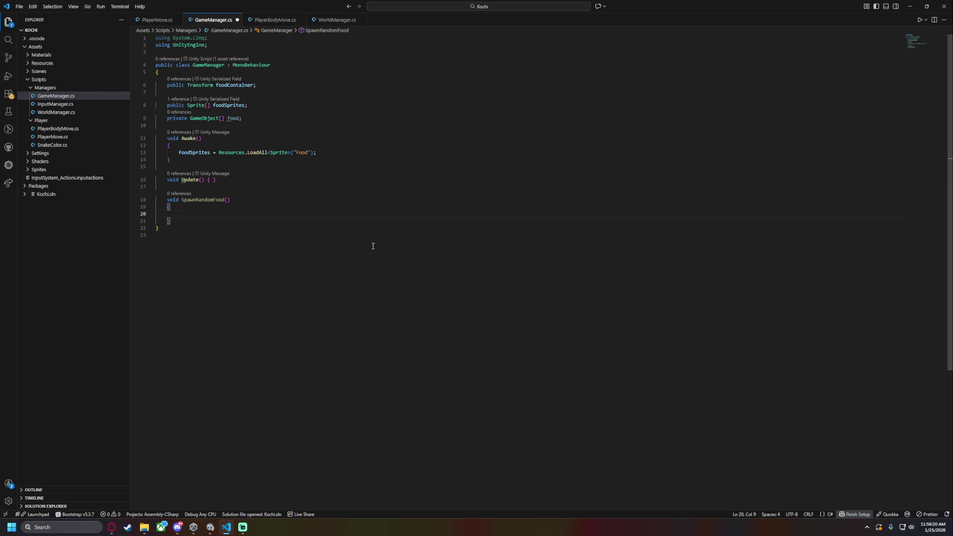
text(GameObject.)
key(Tab)
text(()
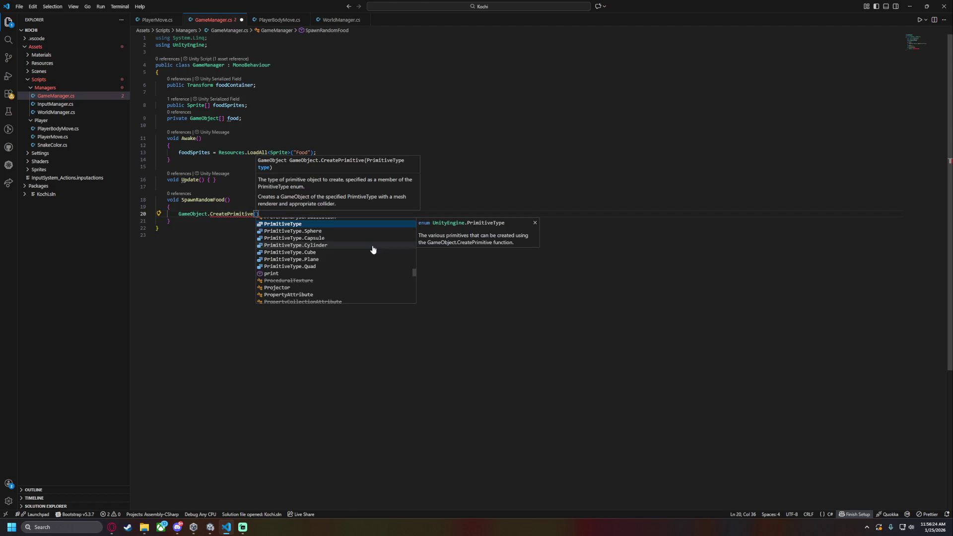
key(Down)
key(Down)
key(Down)
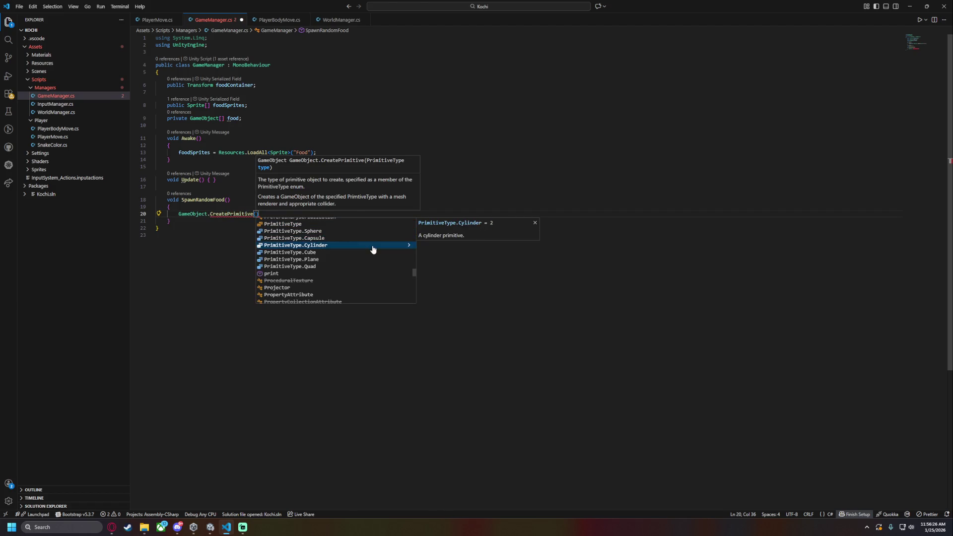
key(Up)
key(Up)
key(Up)
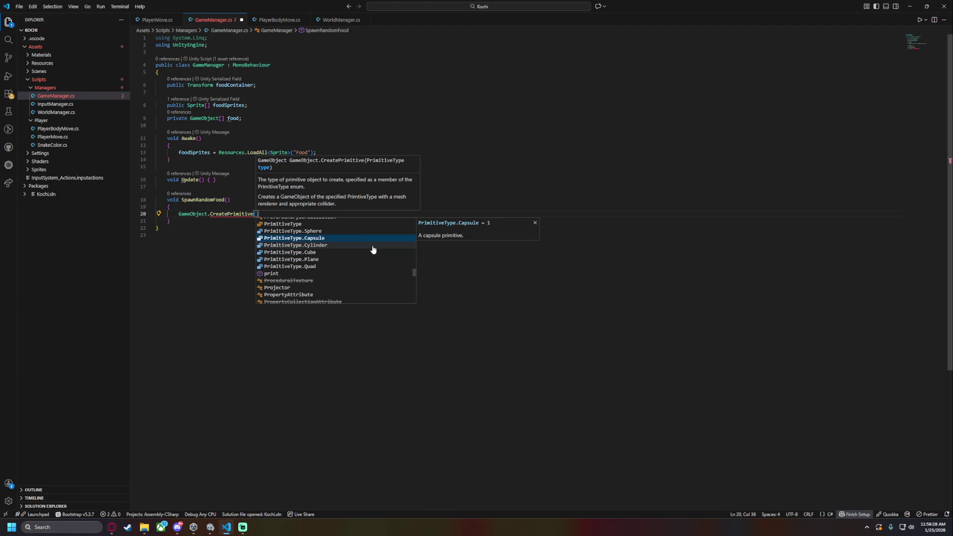
key(Up)
key(Up)
key(Up)
key(Down)
key(Down)
key(Down)
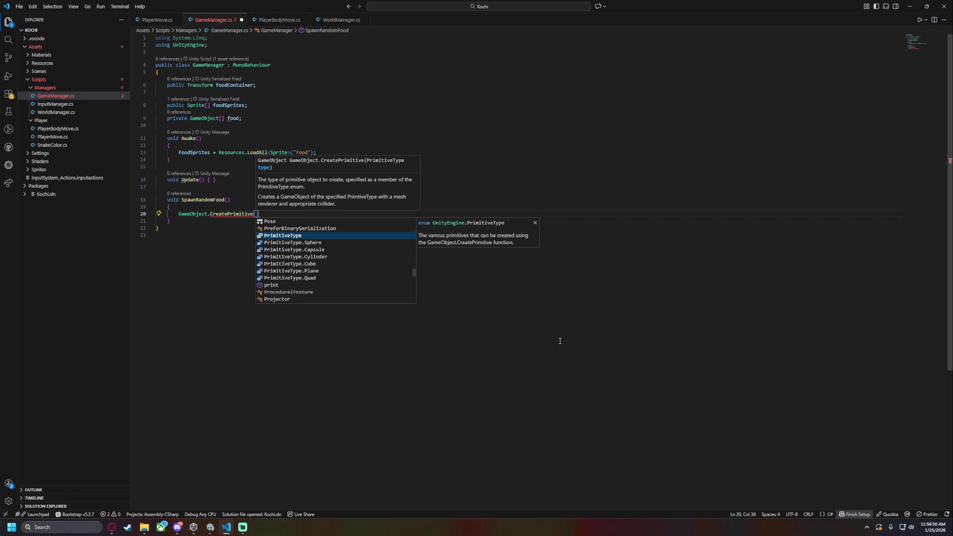
key(Down)
key(Down)
key(Down)
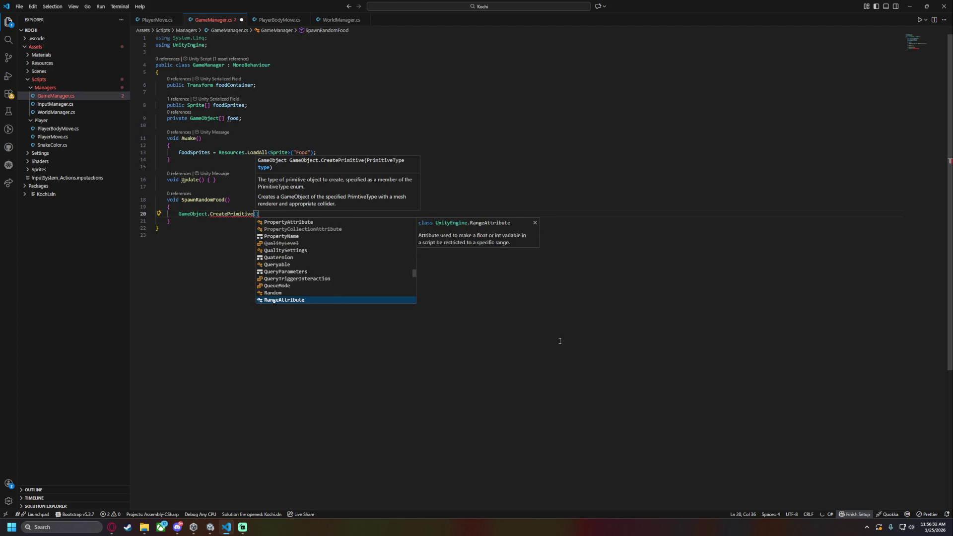
key(BackSpace)
key(BackSpace)
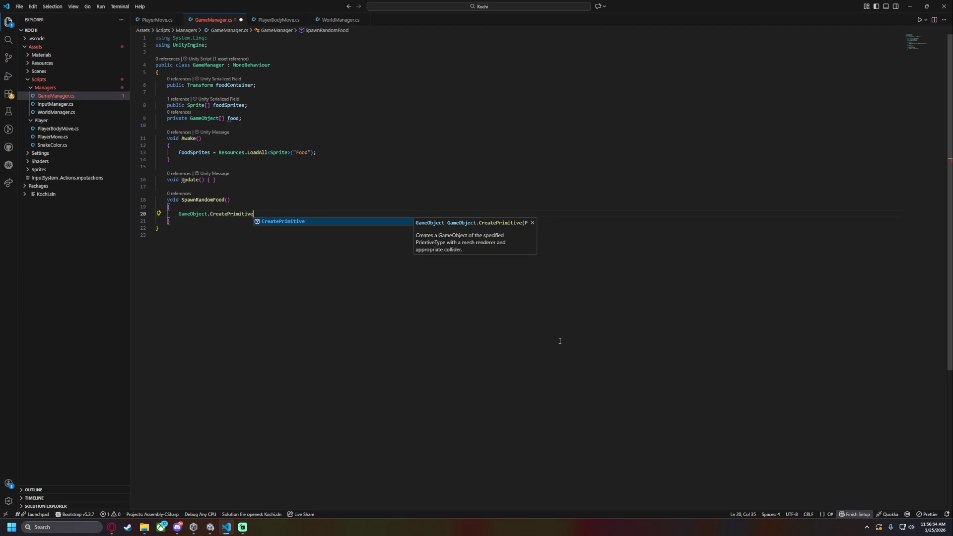
key(BackSpace)
key(BackSpace)
key(BackSpace)
key(BackSpace)
text(?)
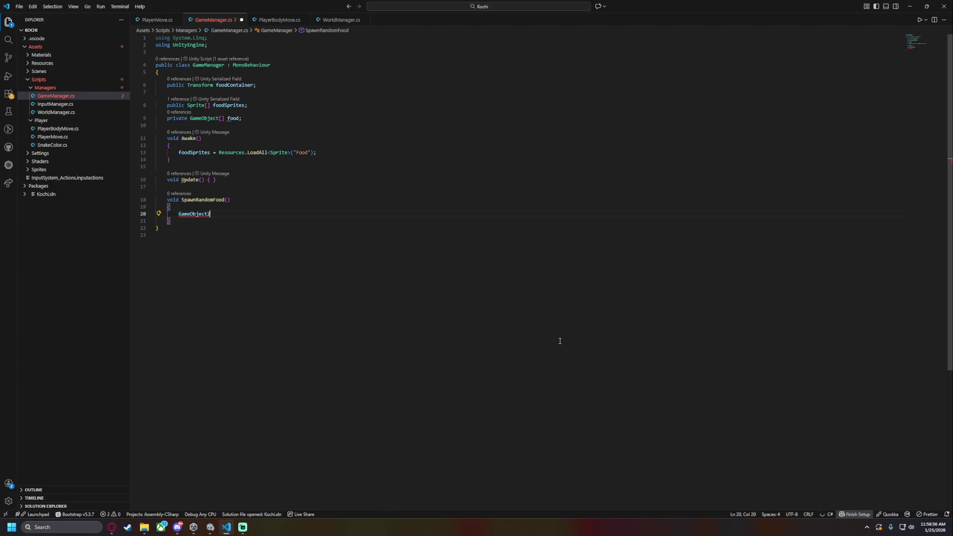
key(BackSpace)
text(.create)
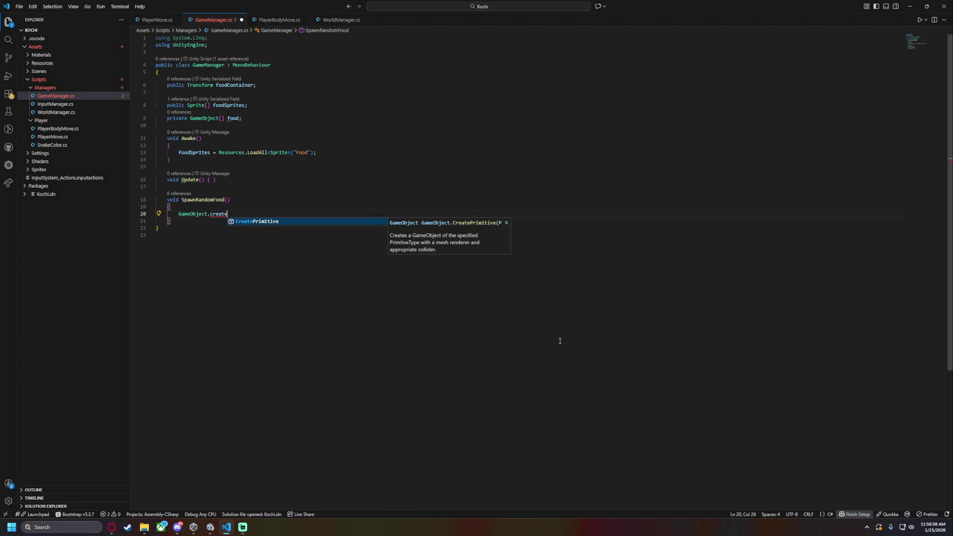
key(Tab)
text(()
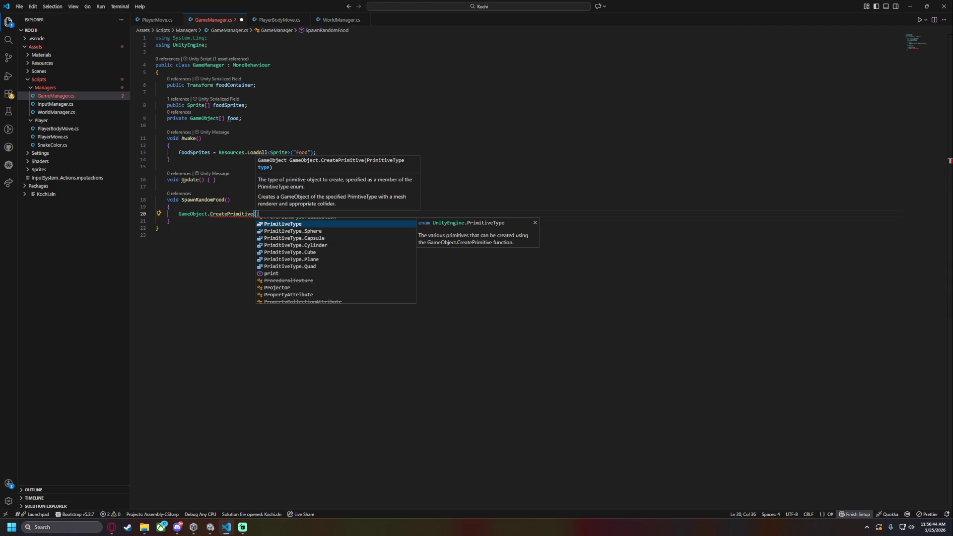
key(Escape)
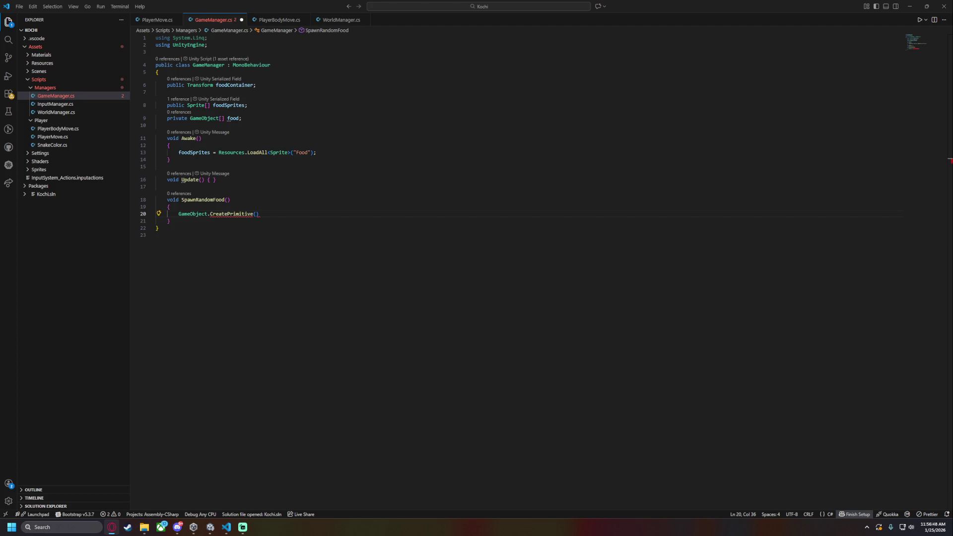
Try a PrimitiveType argument, then clear the unfinished CreatePrimitive line back to empty
click(256, 214)
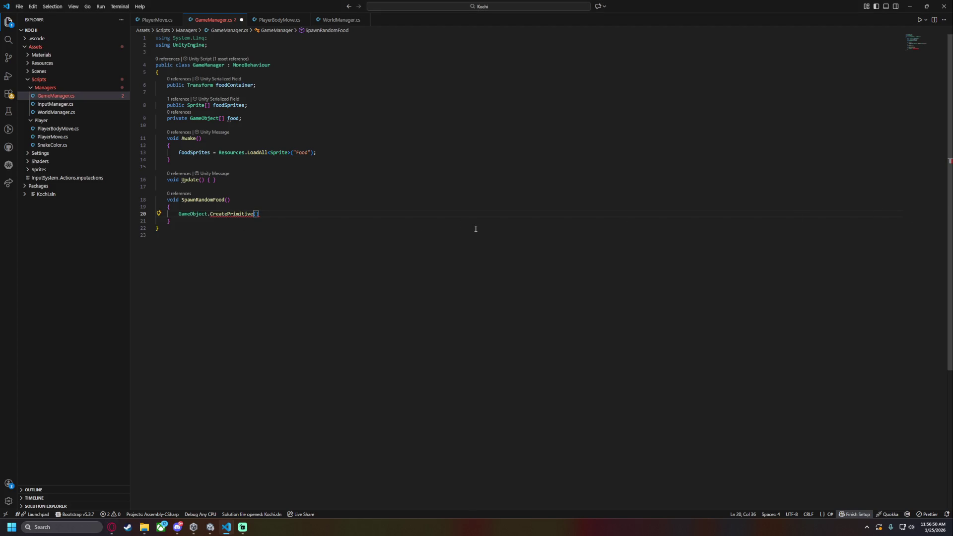
text(Prim)
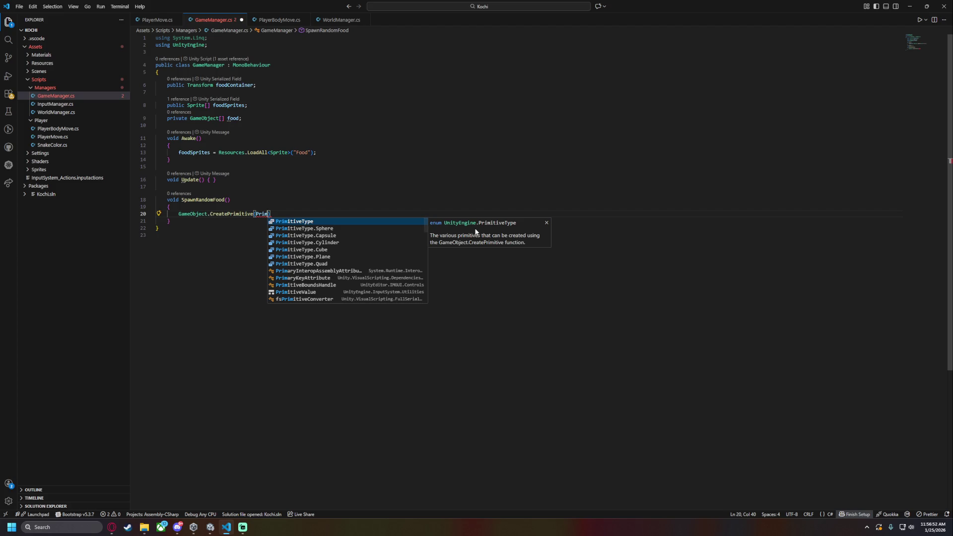
key(Tab)
text(.sp)
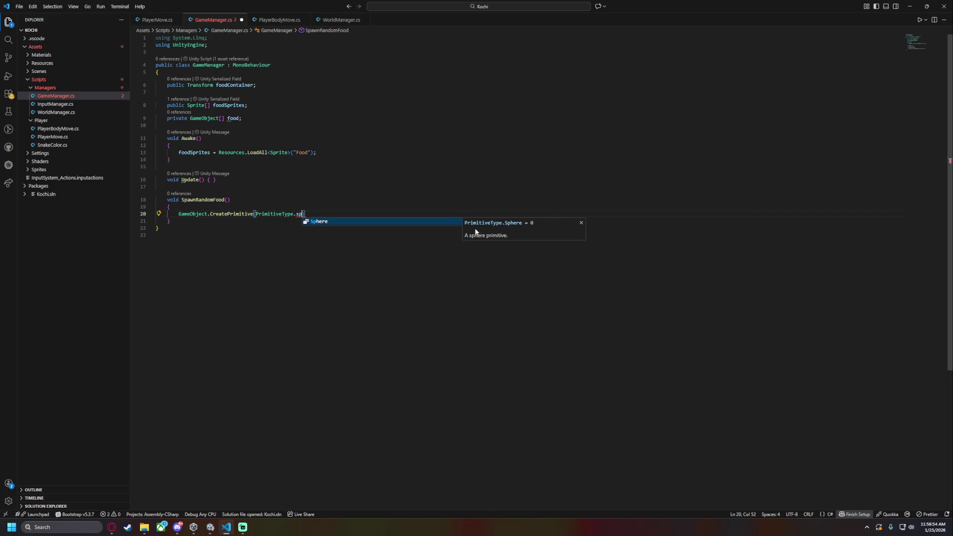
key(BackSpace)
key(BackSpace)
text(qu)
key(Escape)
key(shift+Home)
key(BackSpace)
text(G)
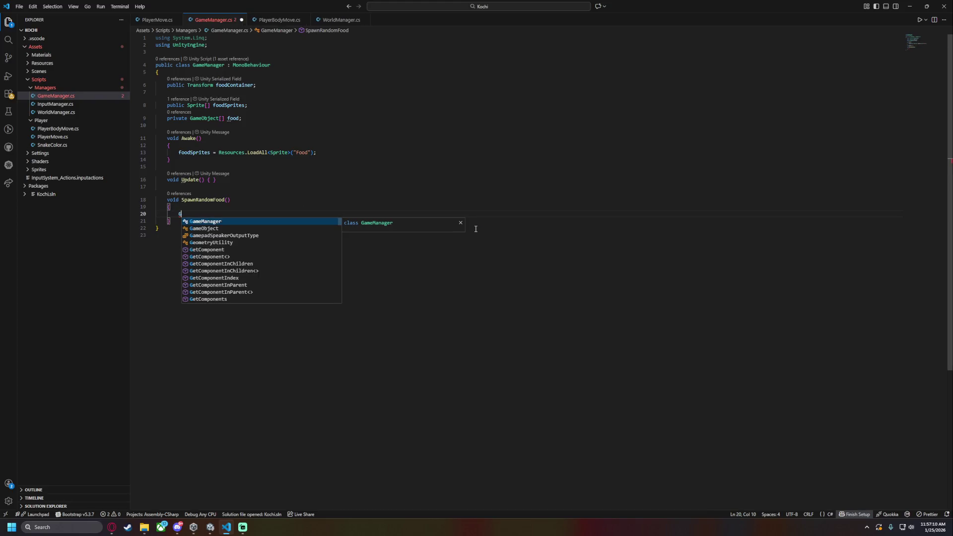
text(a)
key(Down)
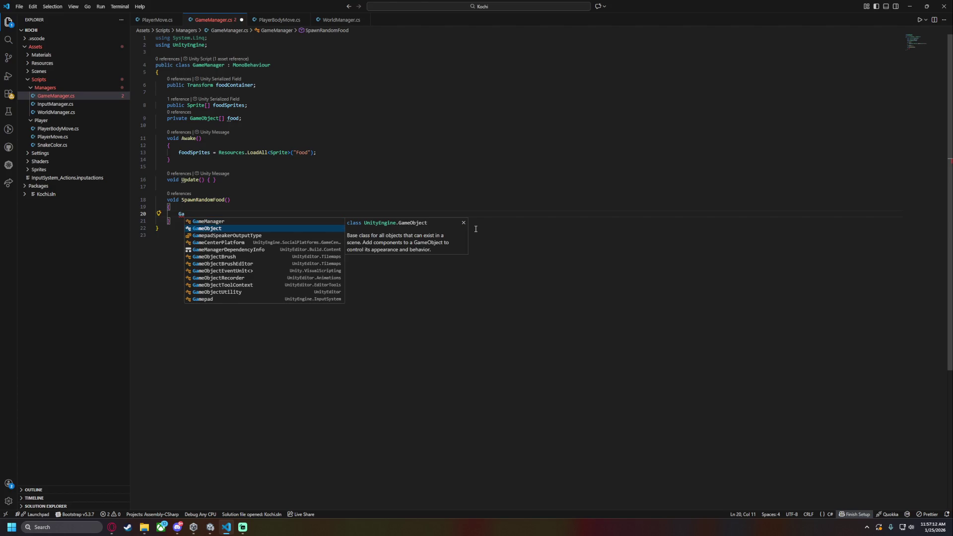
key(Tab)
text(.)
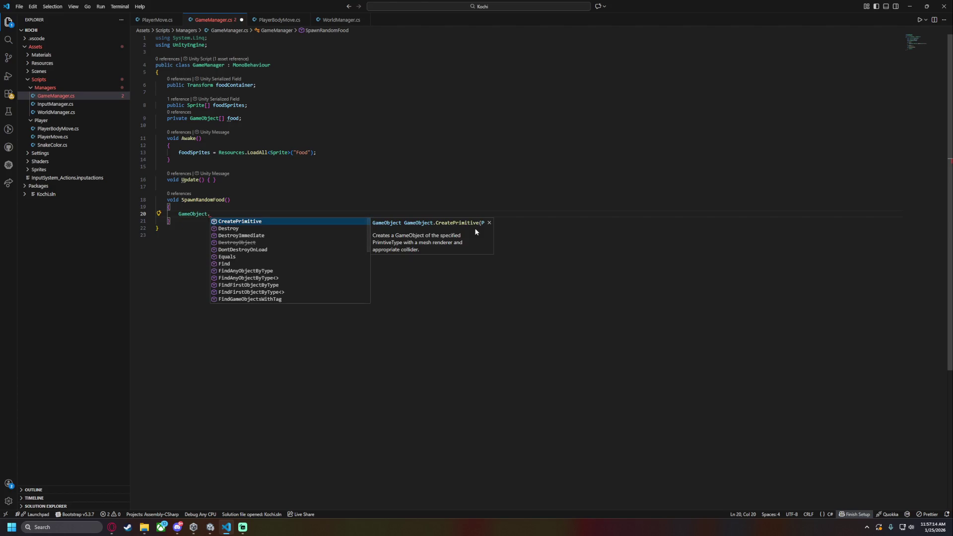
text(cr)
key(ctrl+BackSpace)
key(ctrl+BackSpace)
key(ctrl+BackSpace)
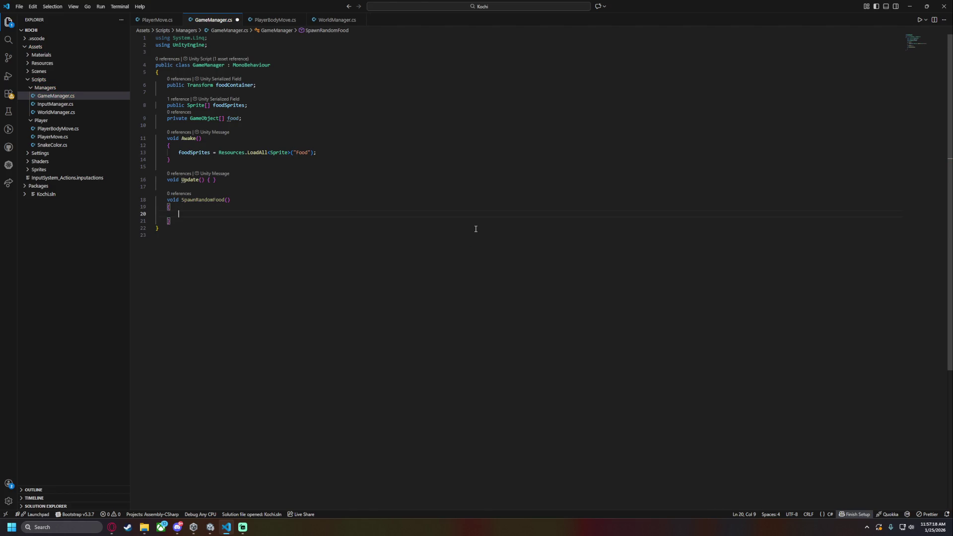
mouse_move(112, 531)
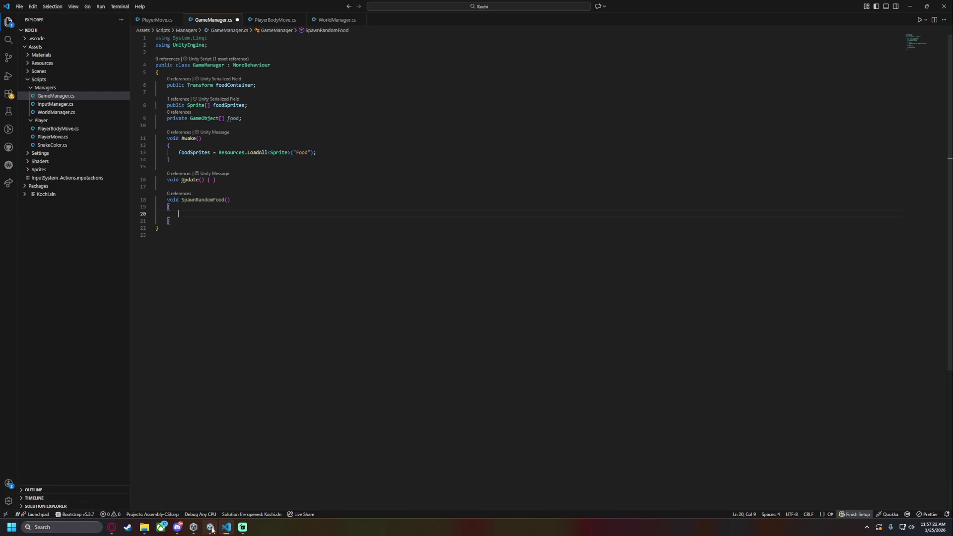
mouse_move(212, 531)
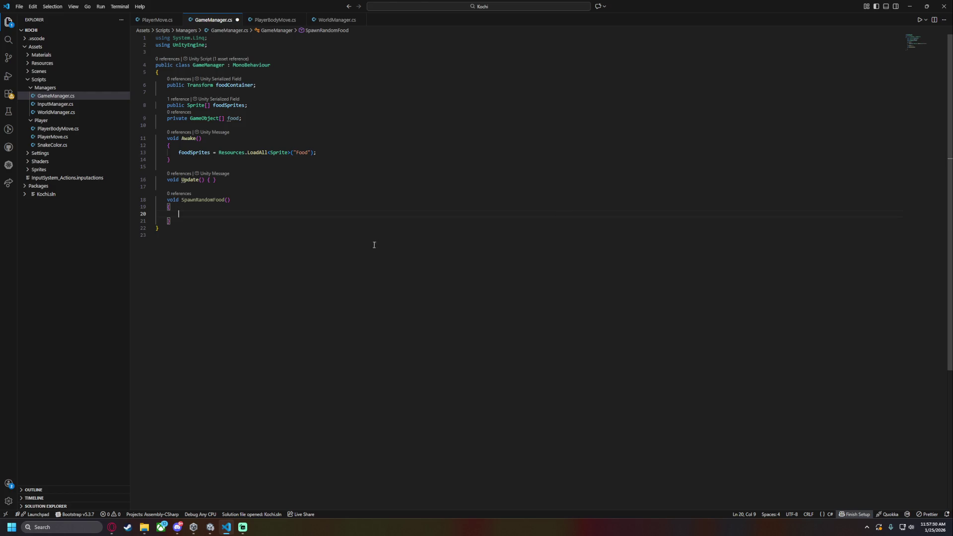
click(340, 285)
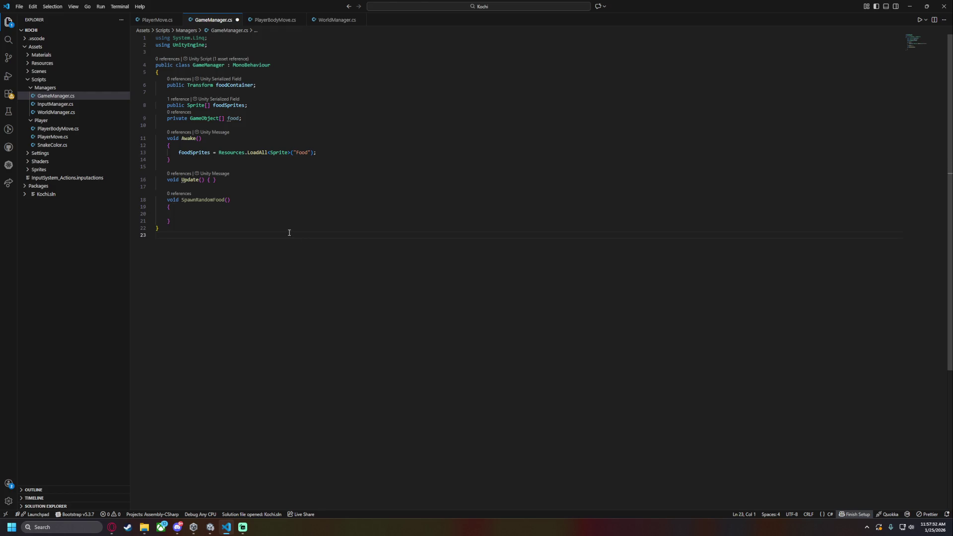
click(263, 221)
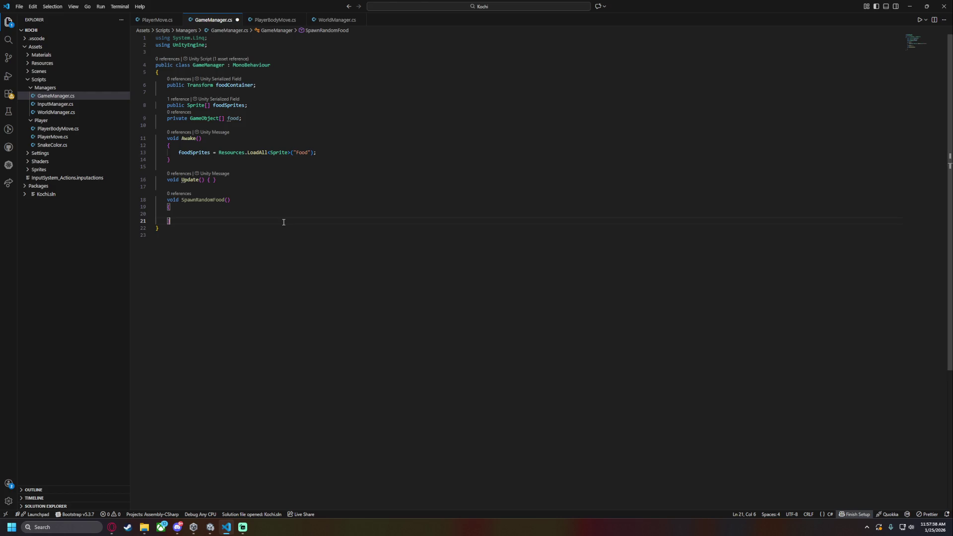
click(232, 214)
Create a newFood GameObject named "Food" and declare private int foodCounter = 0
text(Ga)
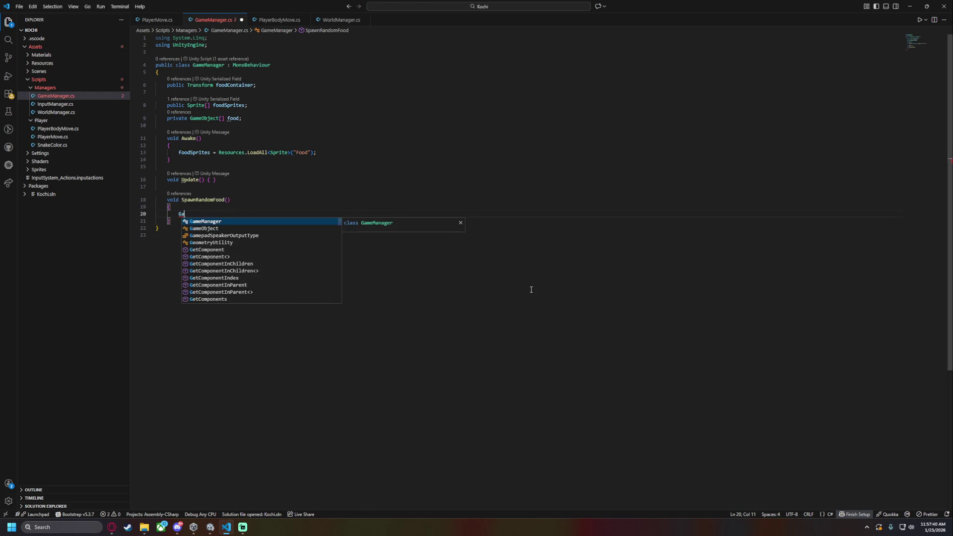
text(meObject new)
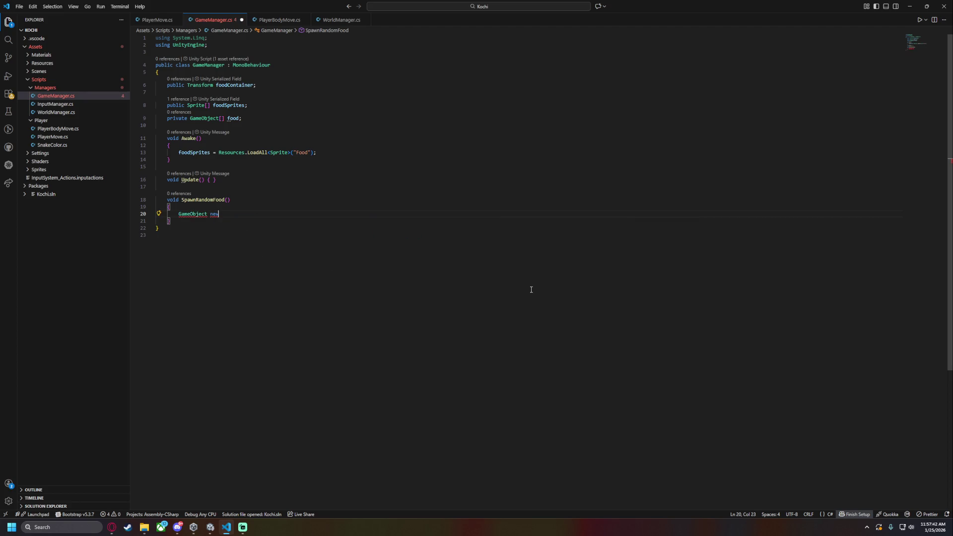
text(Food = new GameObject("Food");)
click(286, 123)
text(private )
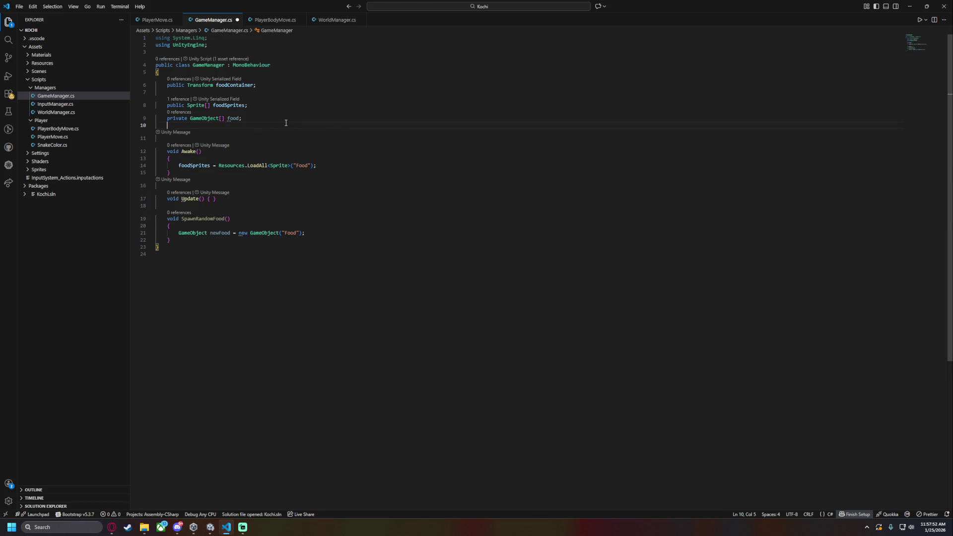
text(foodCounter;)
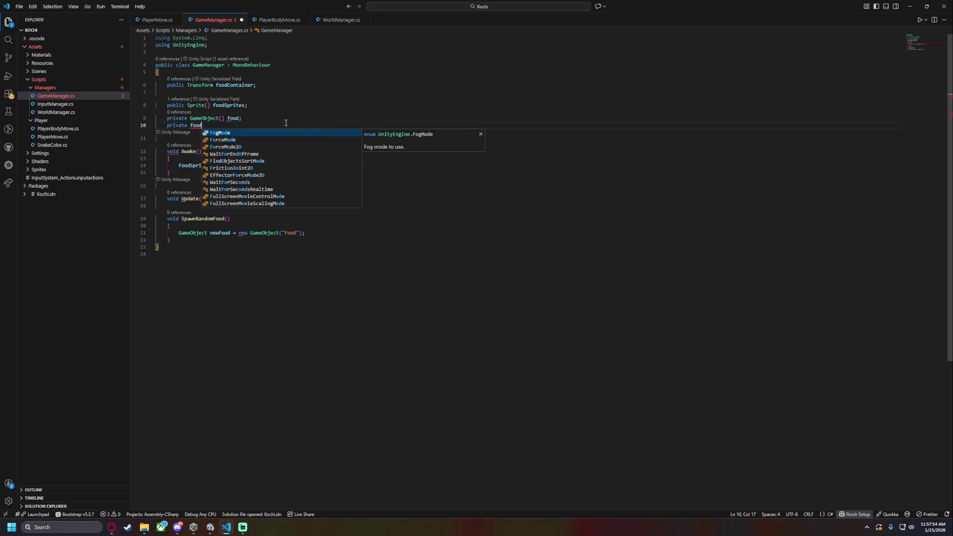
key(Left)
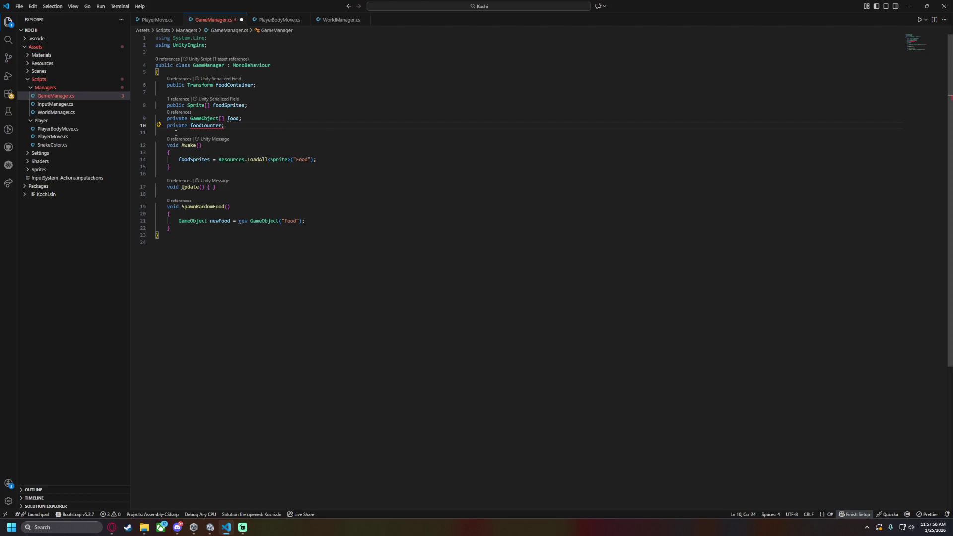
text(int)
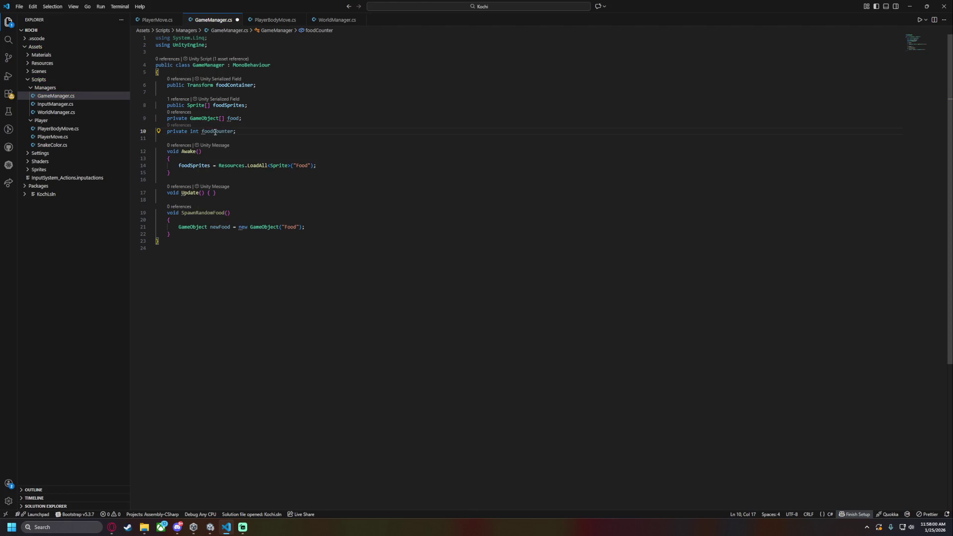
key(ctrl+Right)
text(=)
key(BackSpace)
text(= 0)
click(299, 227)
Name the new food GameObject("Food " + foodCounter) and save
text(" + foodCo)
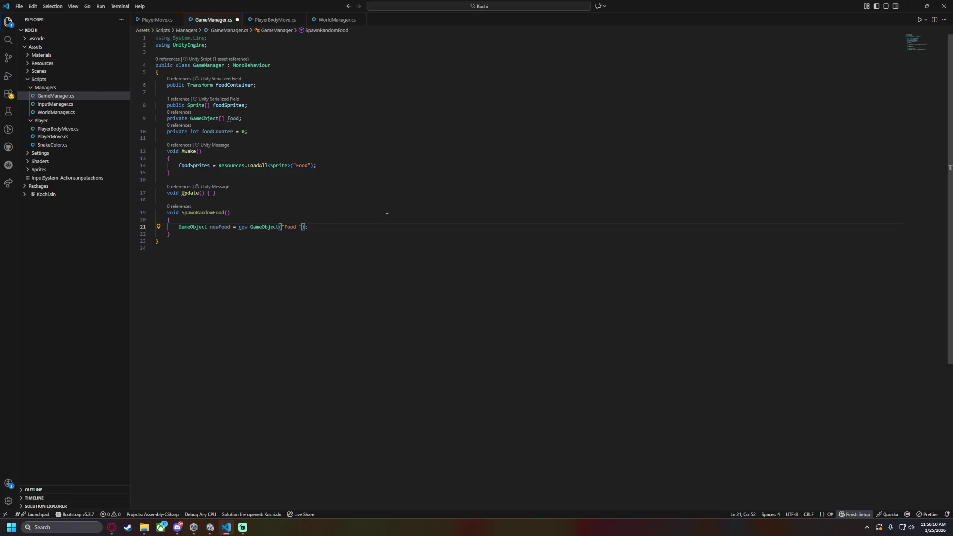
key(Tab)
key(ctrl+s)
double_click(217, 131)
key(ctrl+c)
double_click(329, 227)
key(ctrl+v)
key(End)
key(ctrl+s)
Add a SpriteRenderer to newFood via AddComponent<SpriteRenderer>(), stored as foodSR
key(Return)
text(newFood)
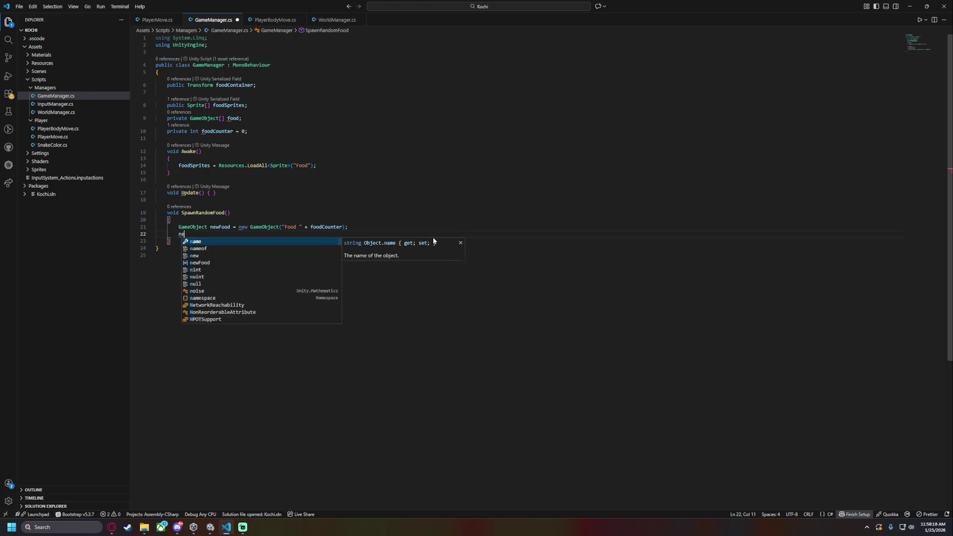
key(ctrl+BackSpace)
text(SpriteR)
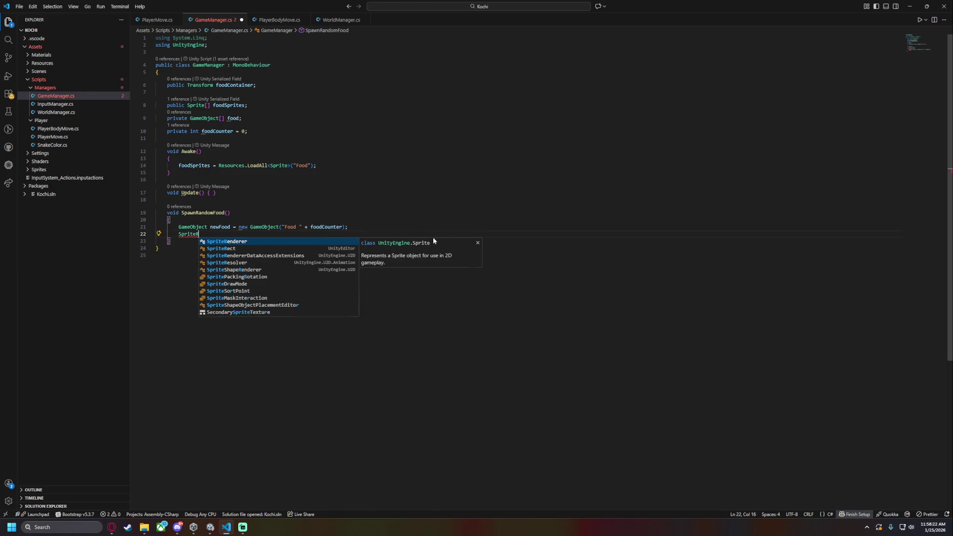
key(Tab)
text(foodSp)
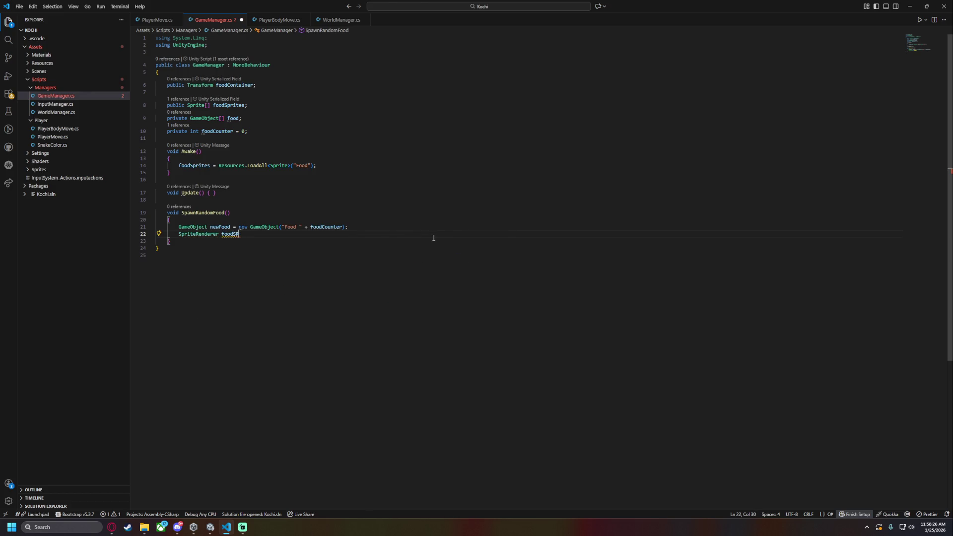
text(= )
text(newFood)
text(.A)
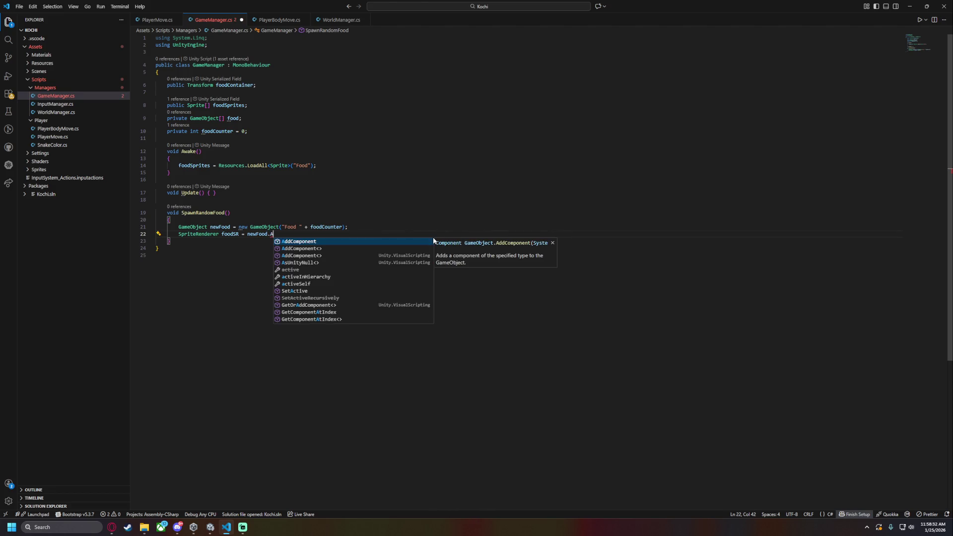
text(ddComponent<SpriteRe)
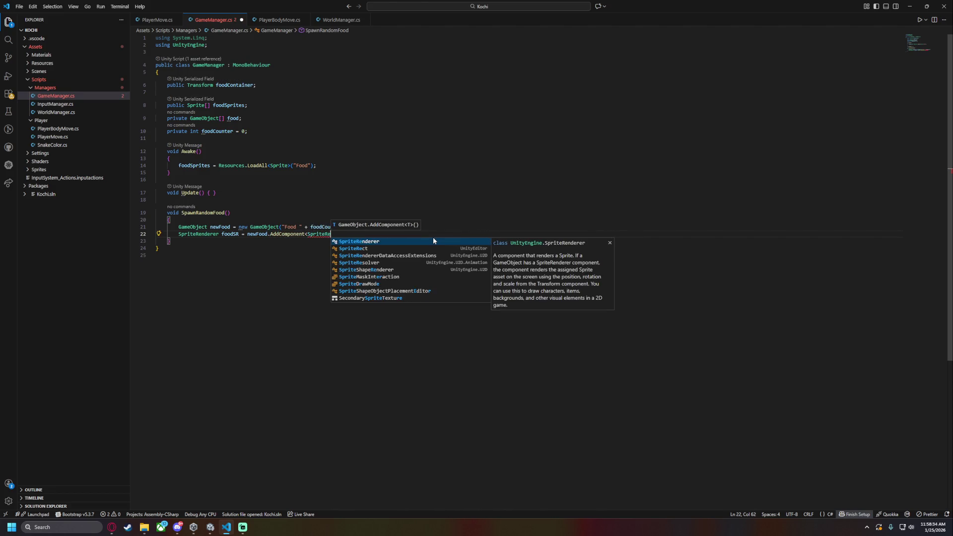
key(Tab)
text(>();)
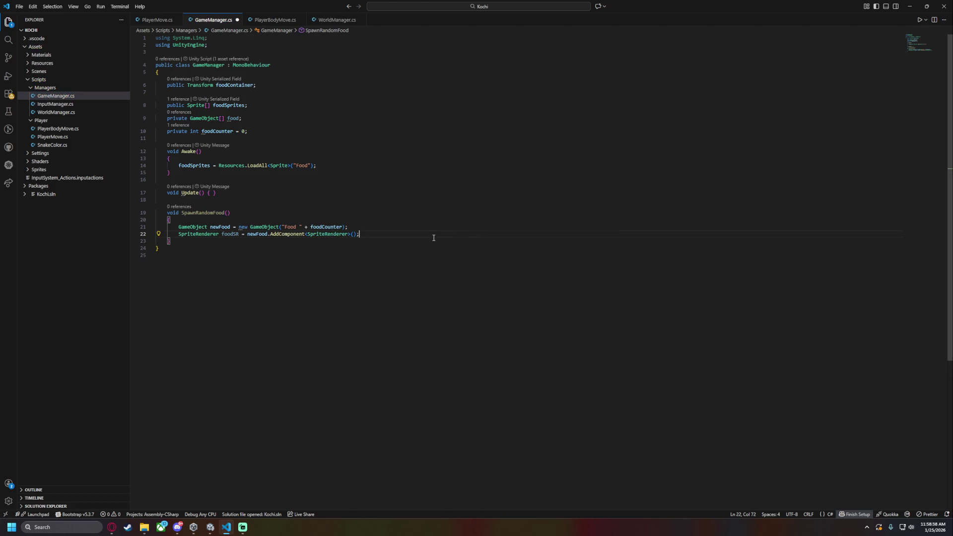
key(Return)
Begin the line foodSR.sprite = foodSprites[Random on the next line
text(foodSR.)
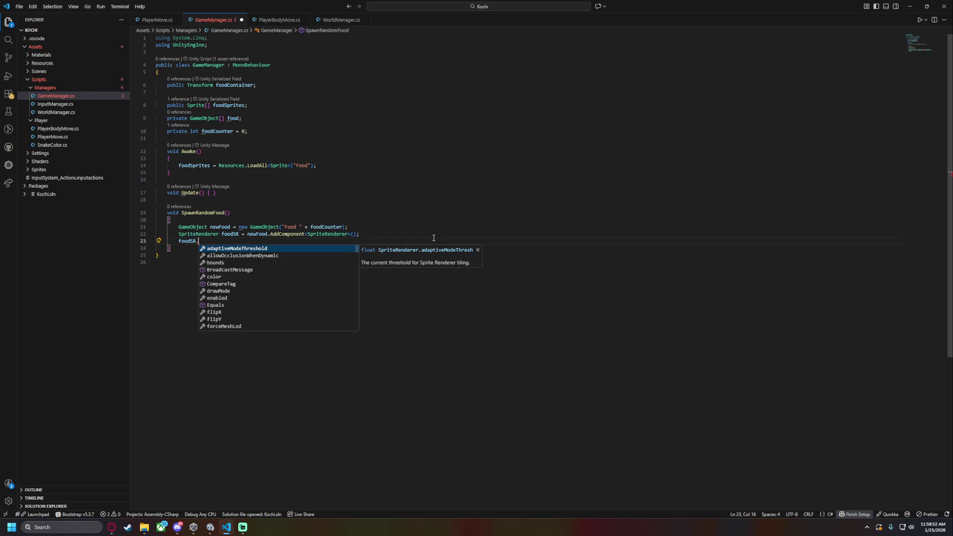
text(sprite = )
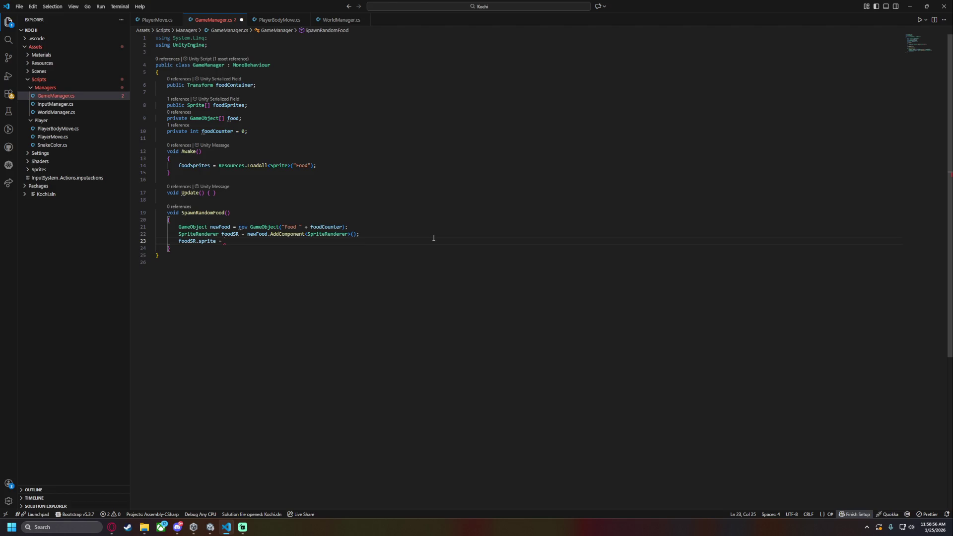
text(foodS)
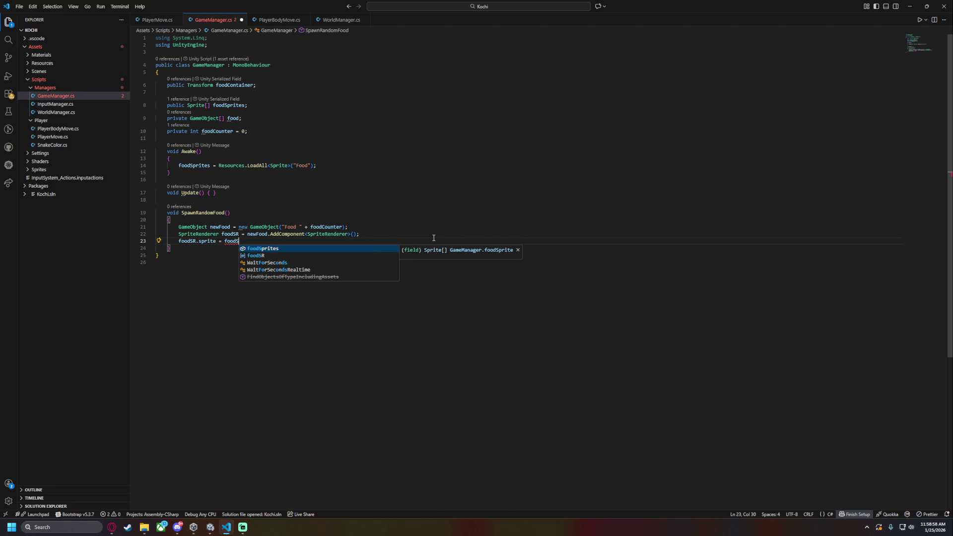
text(prites)
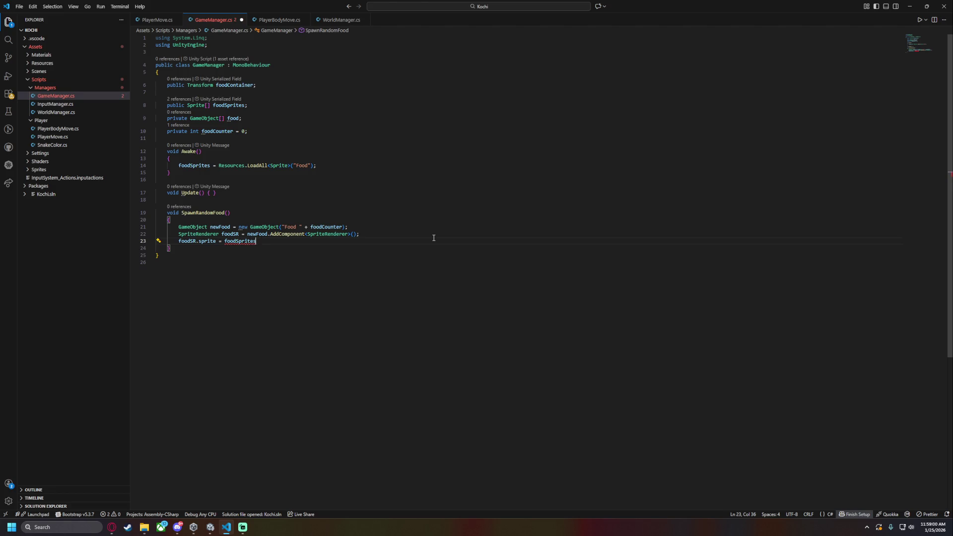
text([Math.ran)
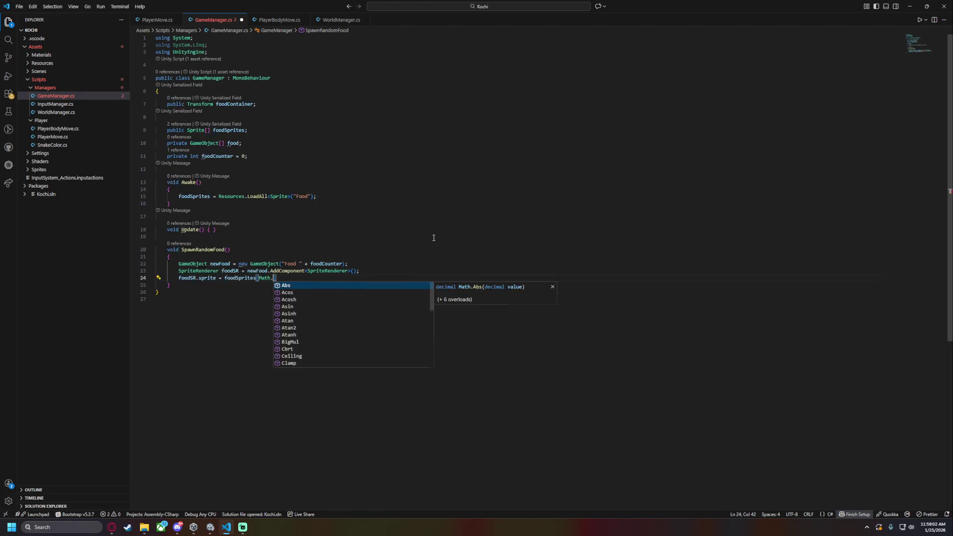
text(do)
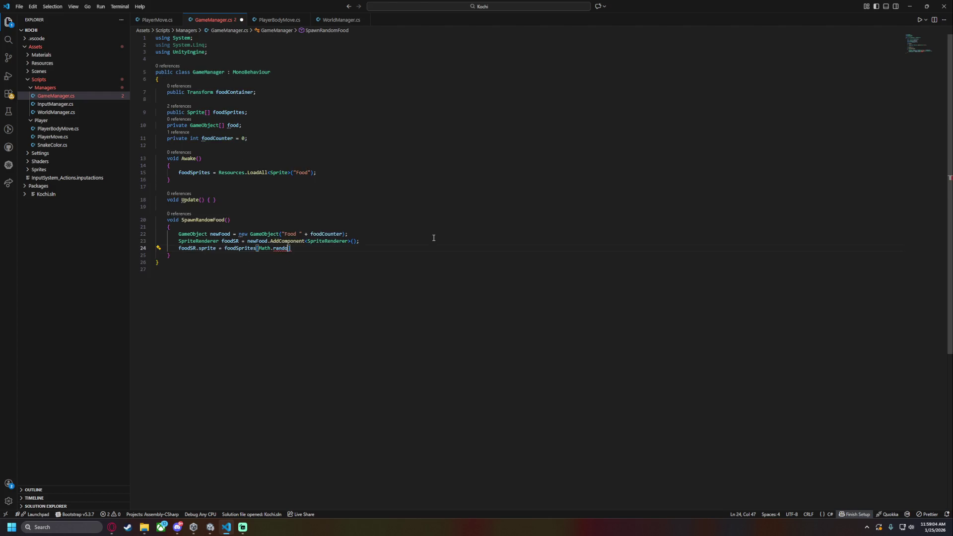
key(BackSpace)
key(BackSpace)
key(BackSpace)
text(Ran)
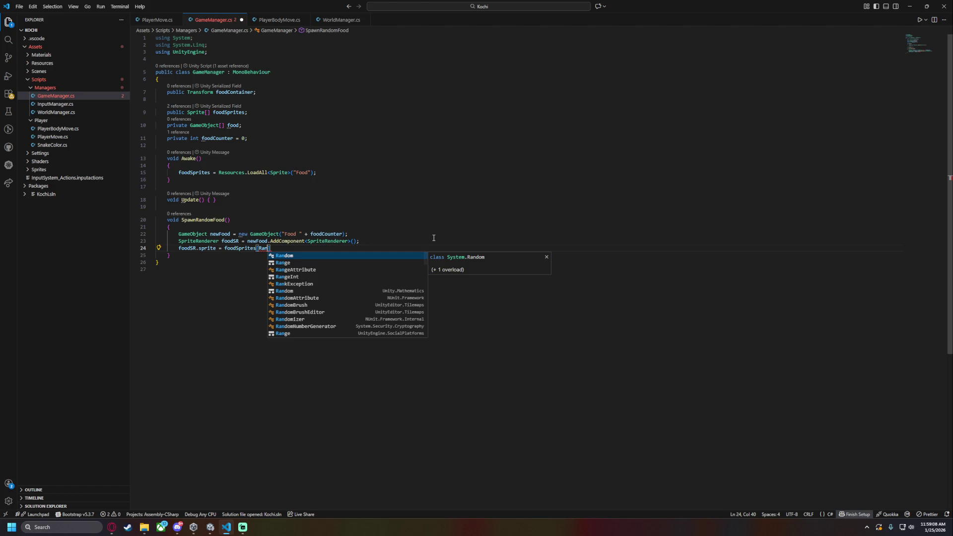
key(Tab)
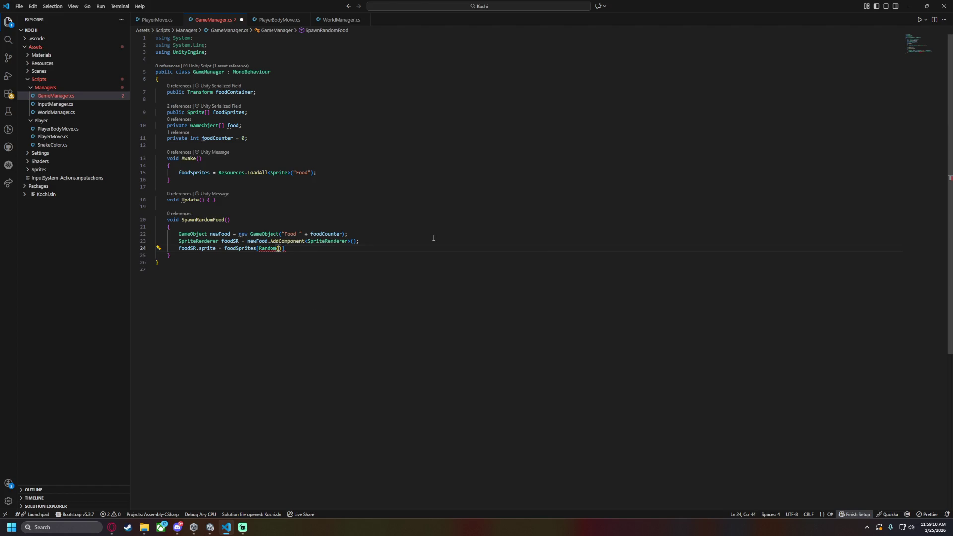
Delete the unused 'using System.Linq;' import
click(217, 45)
key(shift+Up)
key(BackSpace)
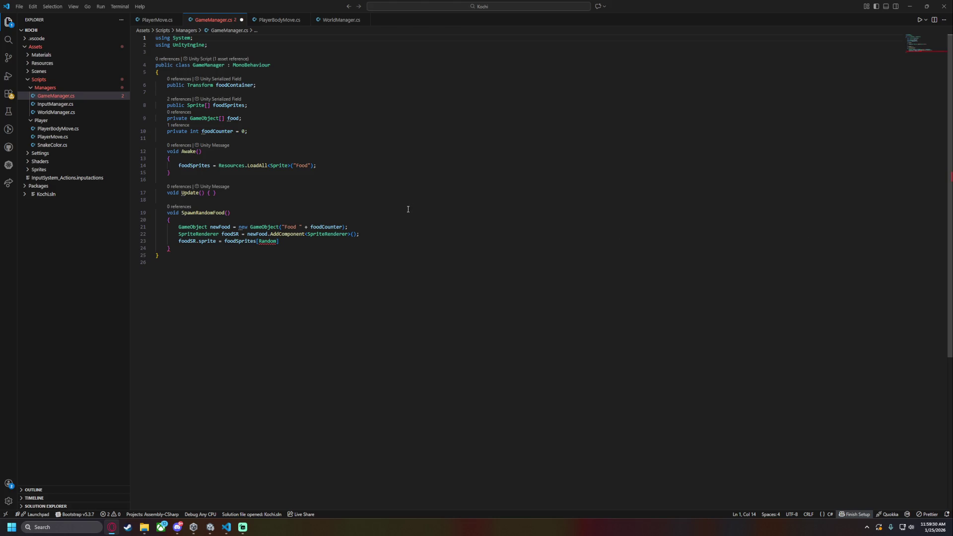
double_click(272, 243)
Add 'System.Random rand = new System.Random();' at the top of SpawnRandomFood
key(BackSpace)
click(204, 227)
key(Up)
key(Return)
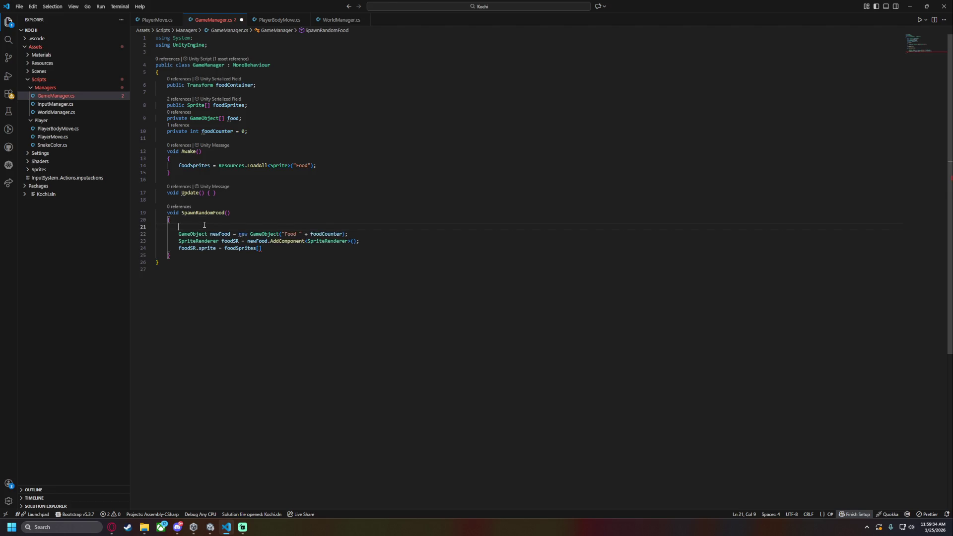
text(R)
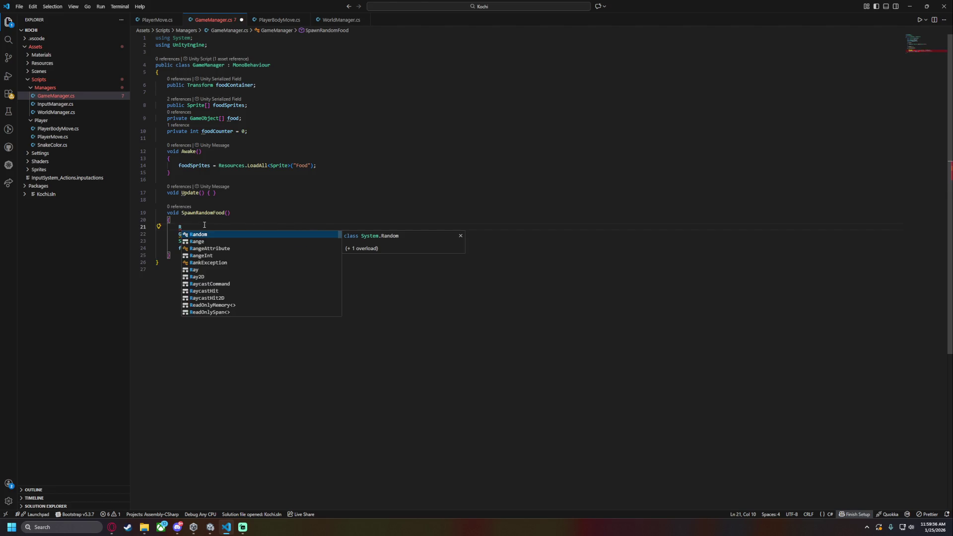
text(andom ran)
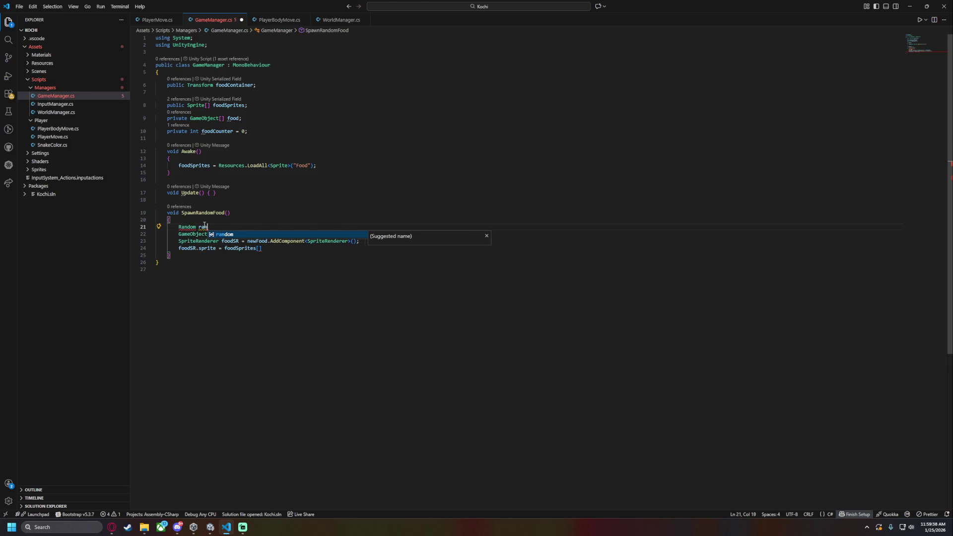
text(d = new Ra)
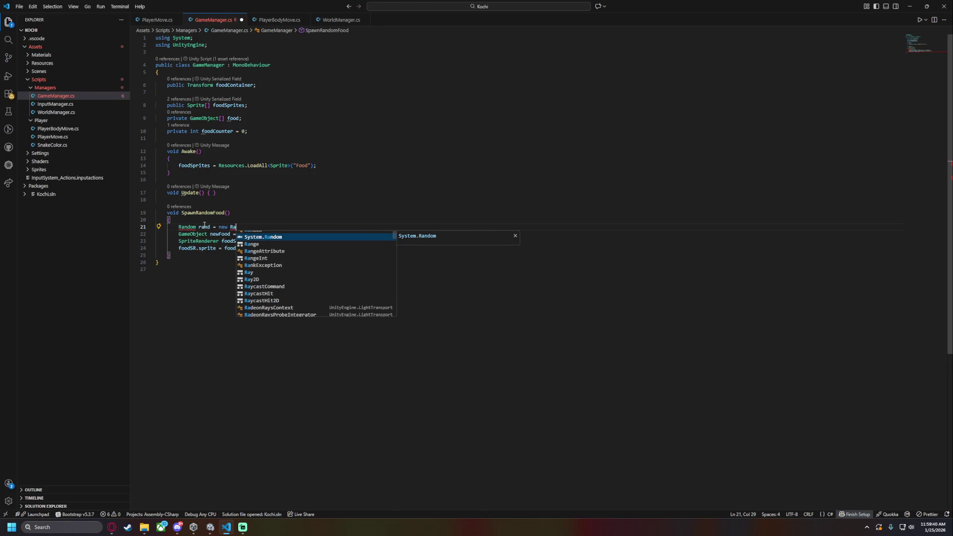
key(Tab)
text(();)
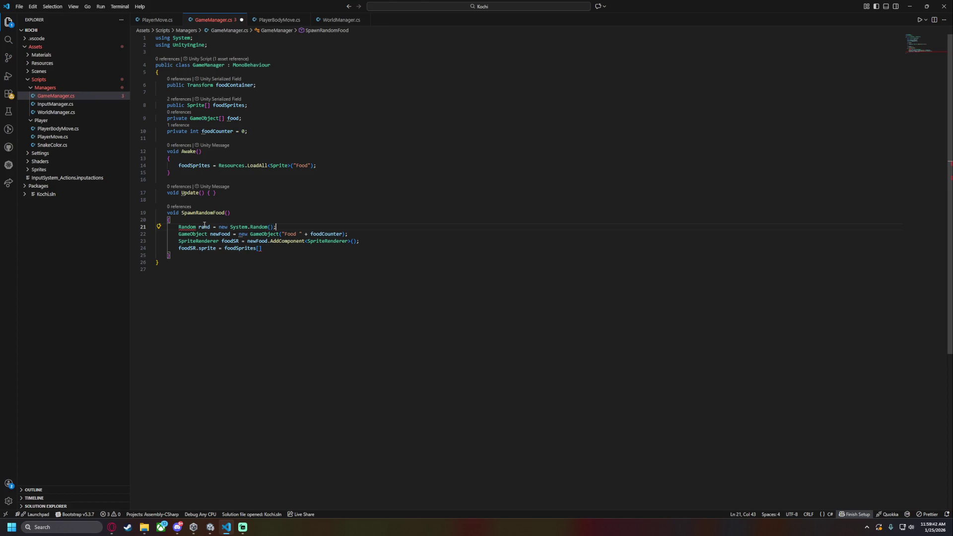
key(ctrl+s)
click(191, 226)
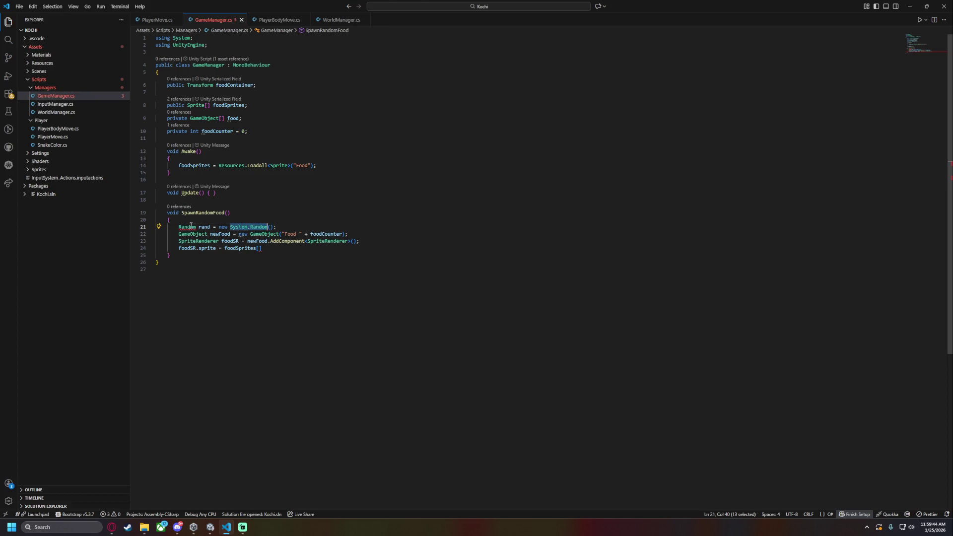
key(ctrl+.)
key(Return)
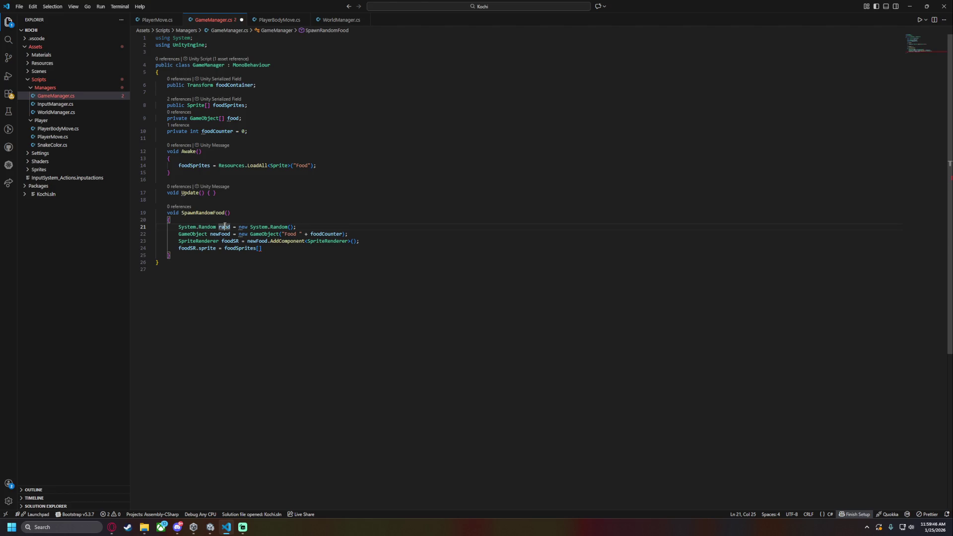
Index foodSprites with rand.Next()
click(259, 248)
text(rand.ne)
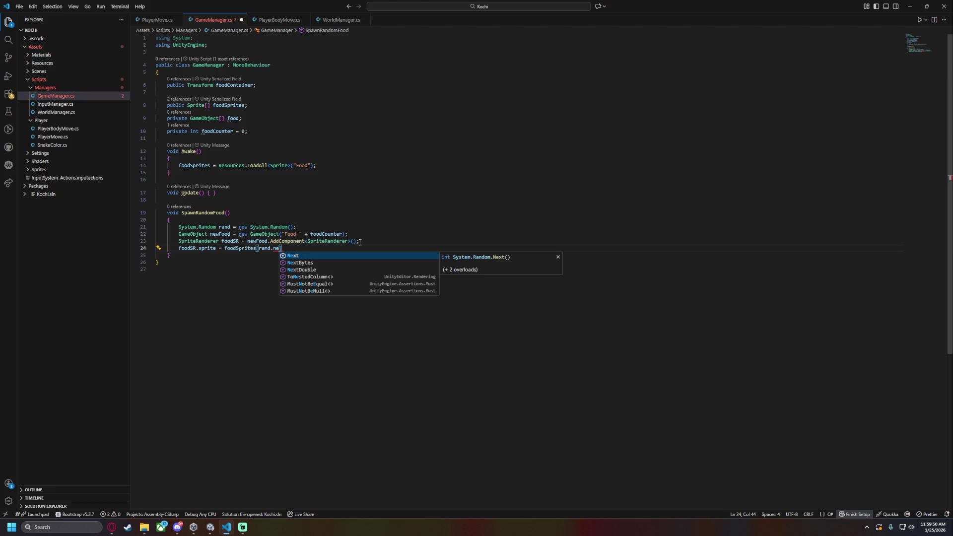
text(())
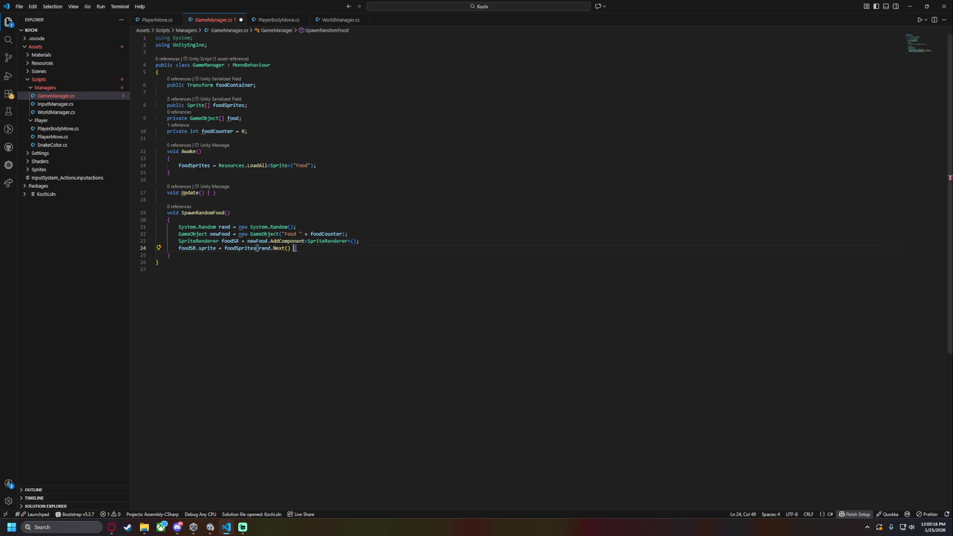
key(alt+Tab)
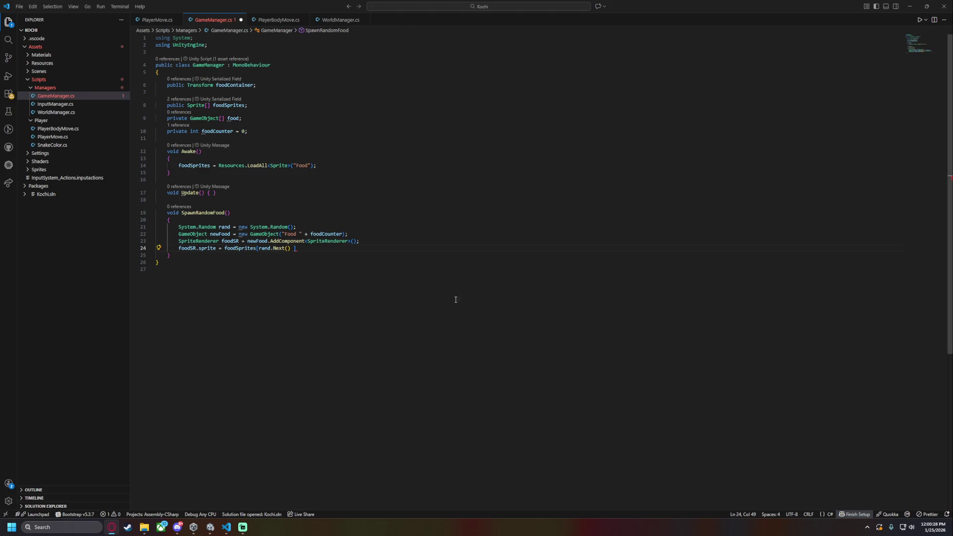
Complete the sprite line as foodSprites[rand.Next(foodSprites.Length)] and save
click(289, 249)
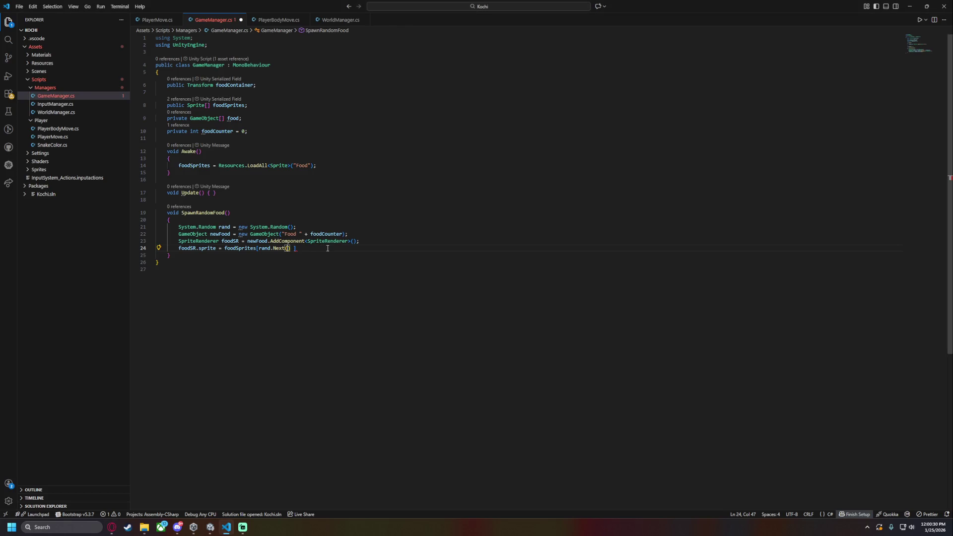
text(foodSprites.le)
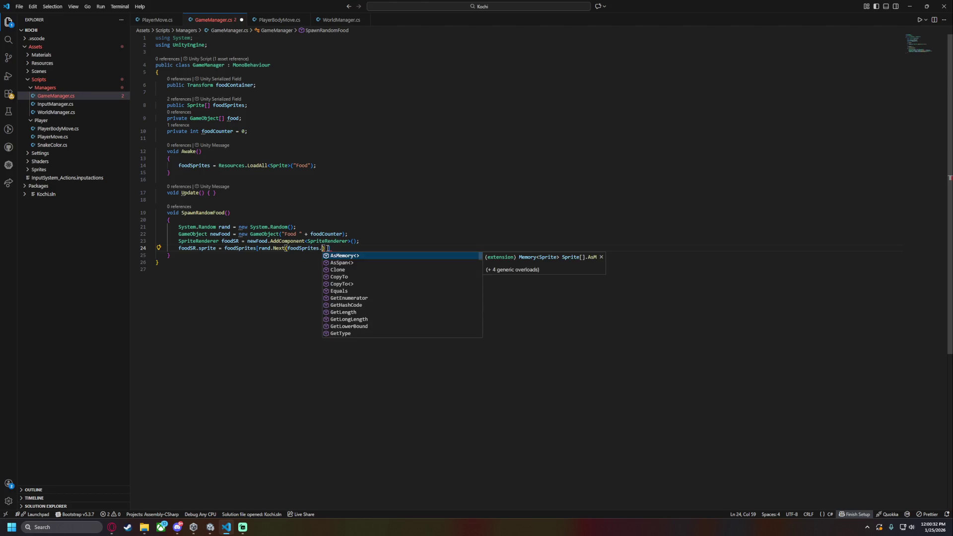
key(Tab)
text()];)
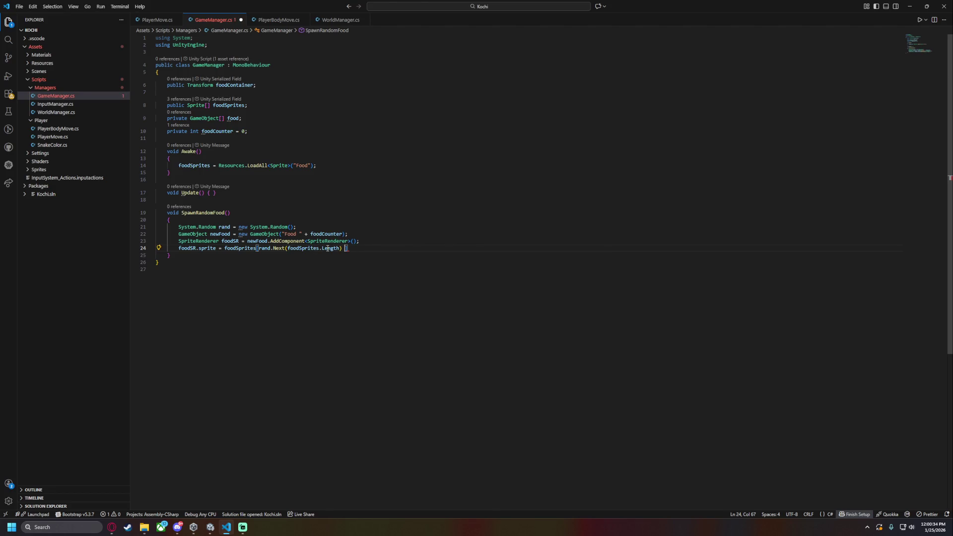
key(ctrl+s)
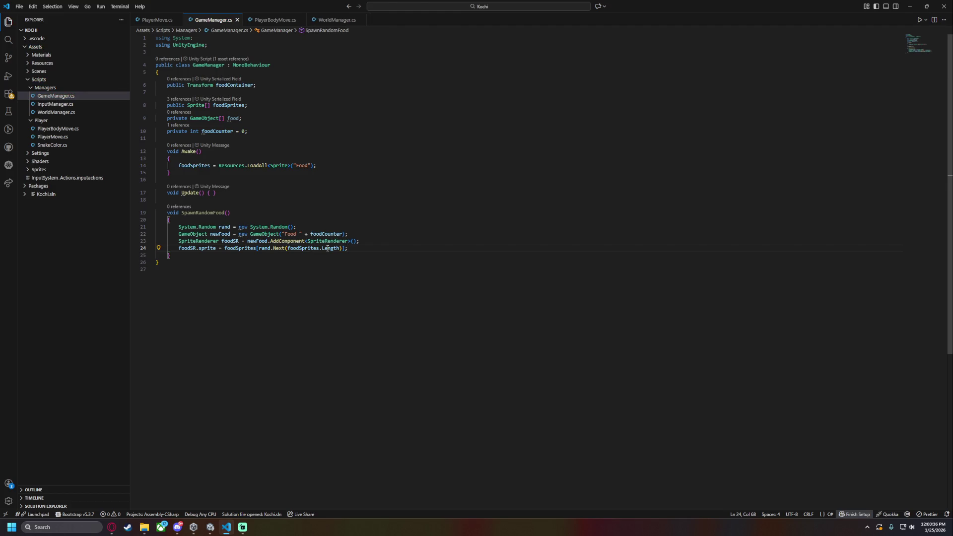
mouse_move(277, 248)
key(Return)
Remove the stray empty line after the sprite assignment and save
key(alt+Tab)
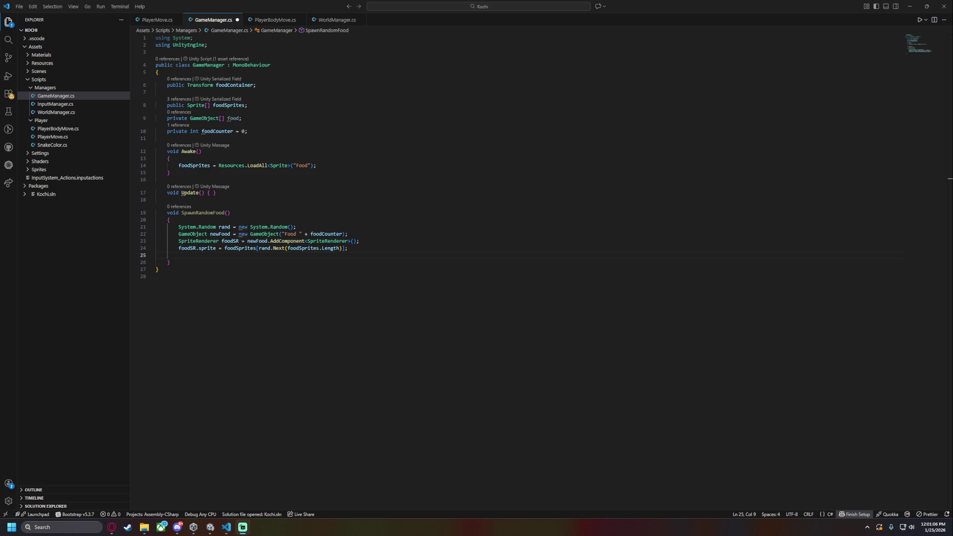
key(alt+Tab)
key(alt+Tab)
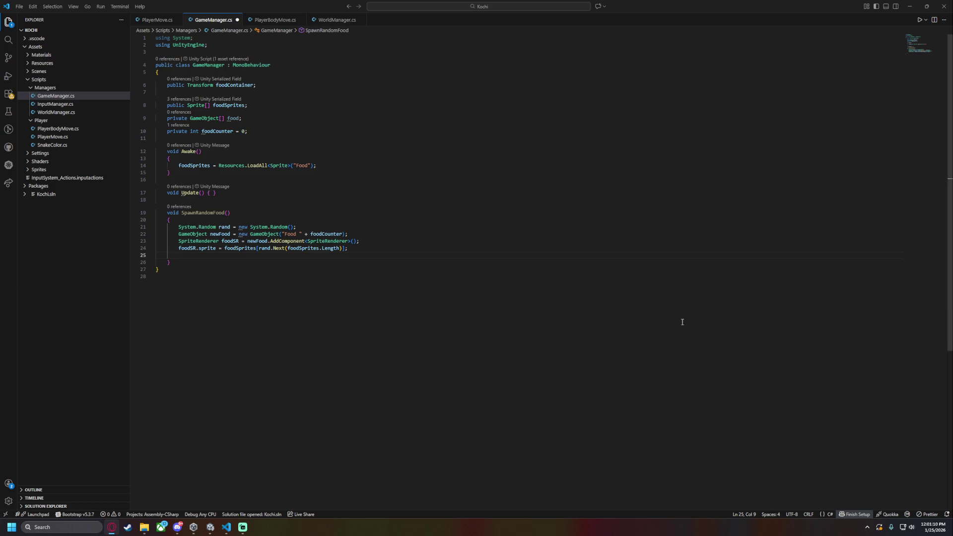
key(alt+Tab)
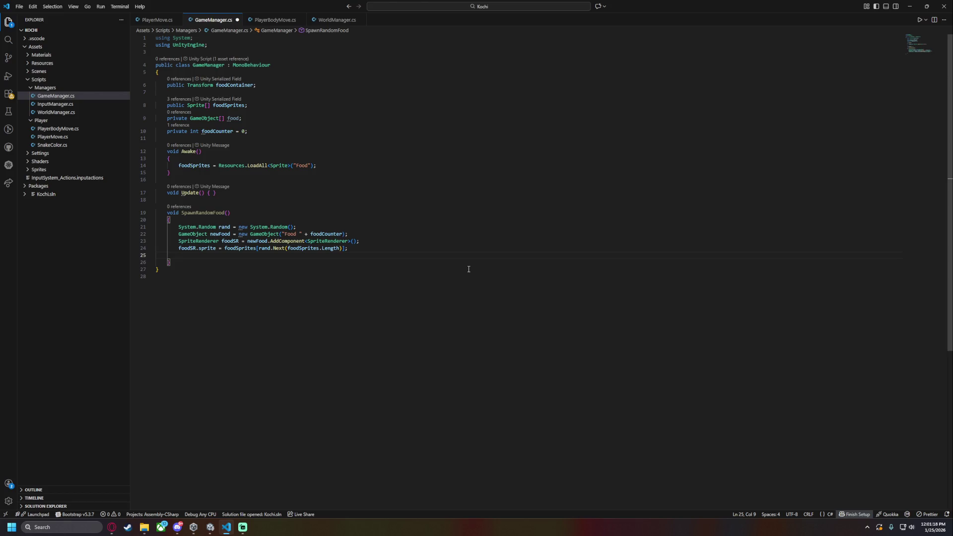
key(ctrl+shift+k)
key(ctrl+s)
click(422, 247)
key(Return)
text(f)
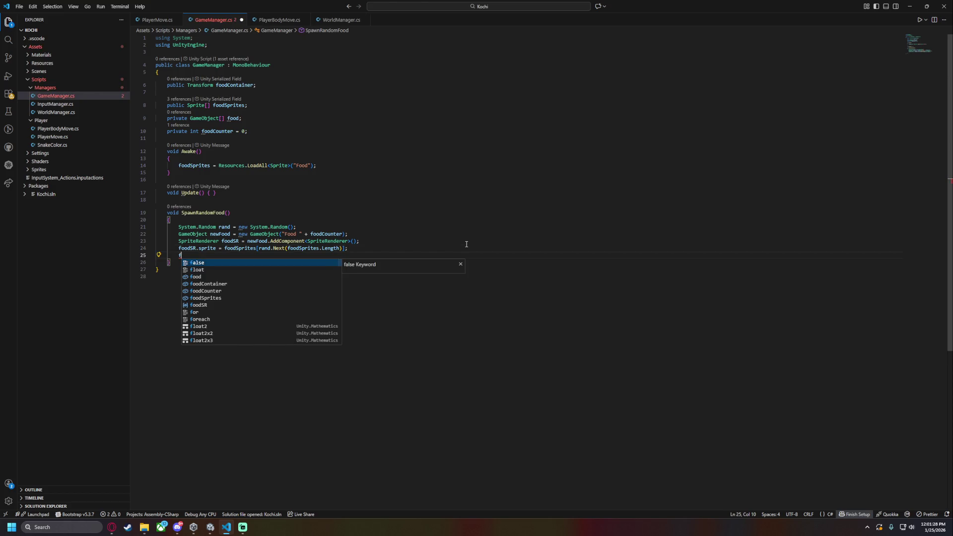
key(ctrl+z)
Retype the food field's GameObject[] type as List<GameObject>, then undo back to List
drag(190, 118, 228, 118)
key(BackSpace)
text(List<Game)
key(Down)
key(Tab)
text(>)
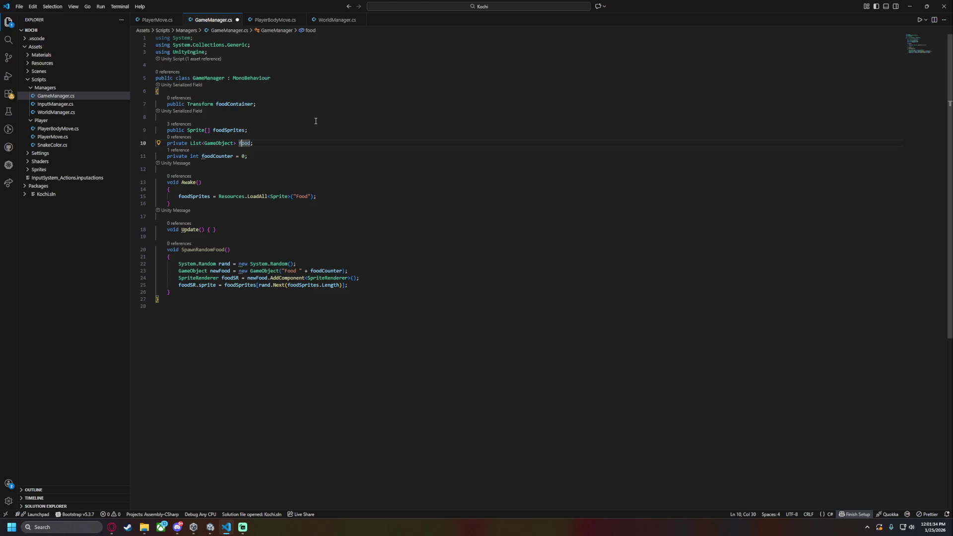
key(ctrl+z)
key(ctrl+z)
key(ctrl+z)
key(ctrl+z)
key(ctrl+z)
Initialise the food field as new GameObject[] {null, null} and save
click(240, 130)
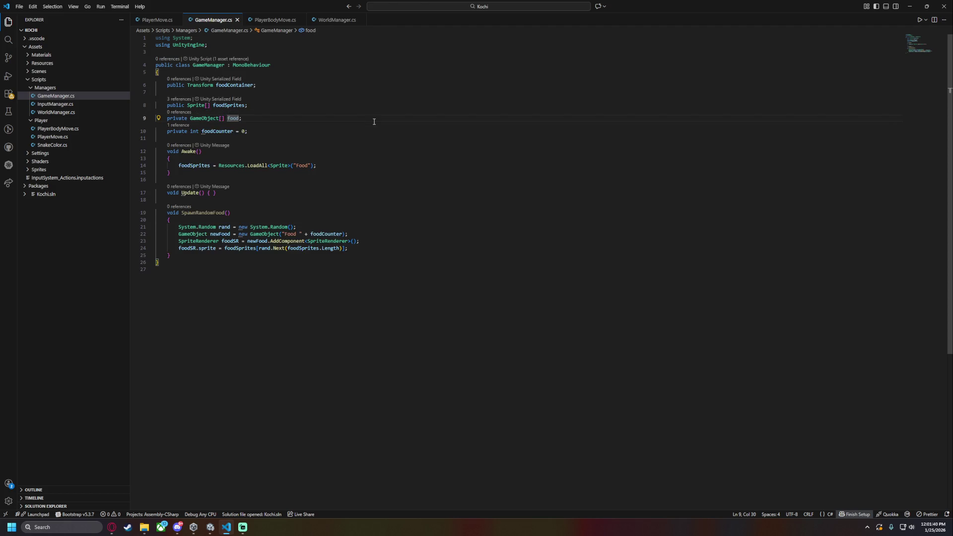
text(= )
text(new GameObject[])
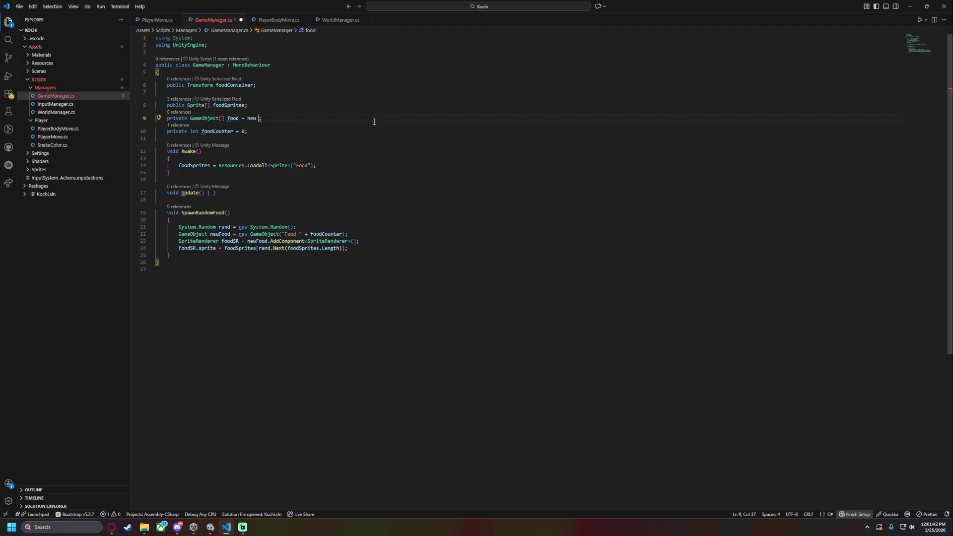
text( {)
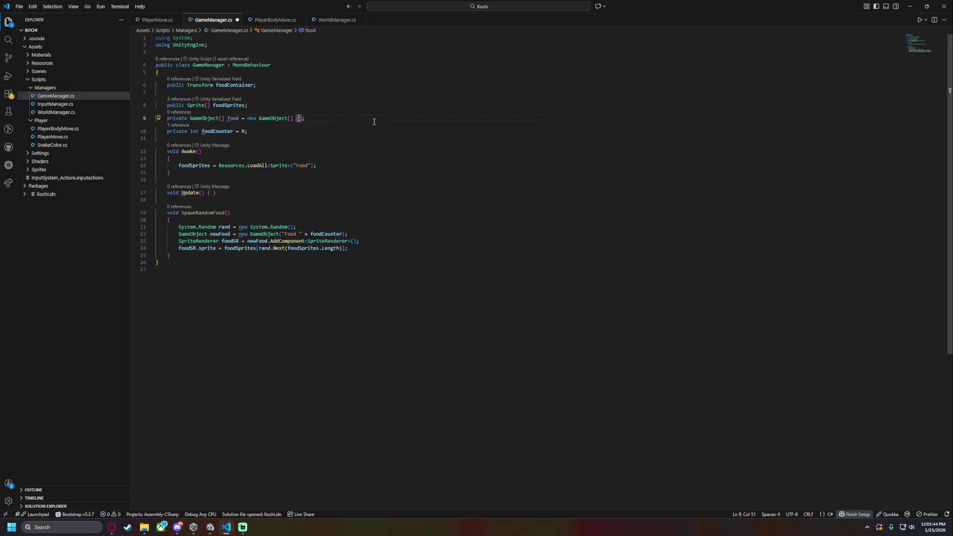
text(null, null)
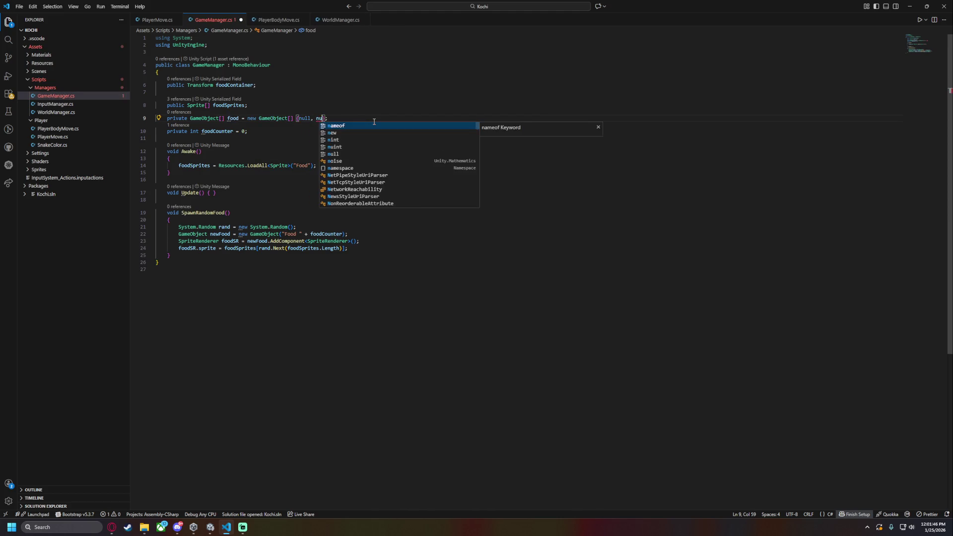
key(ctrl+s)
click(307, 173)
Add an empty line after the sprite assignment, discarding a trial if statement
click(396, 251)
key(Return)
text(if()
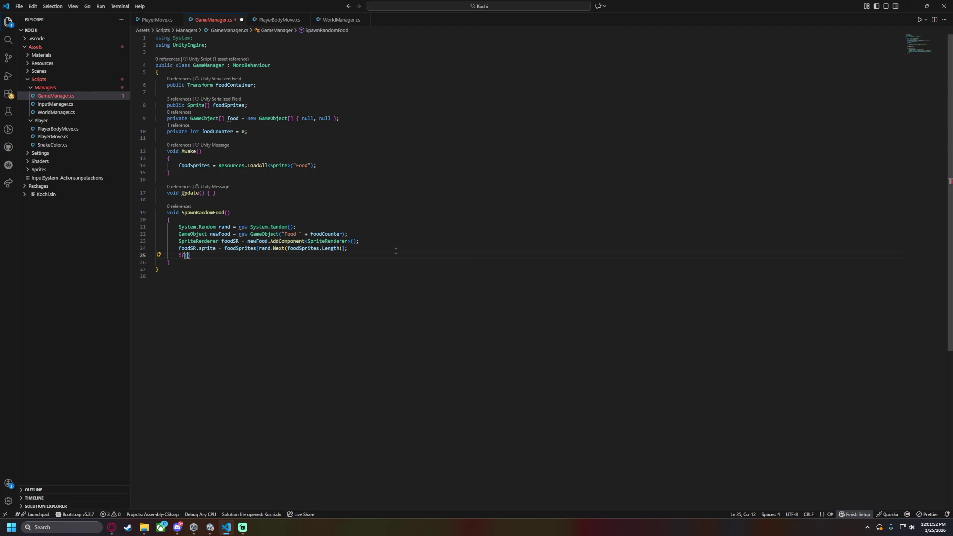
text(food)
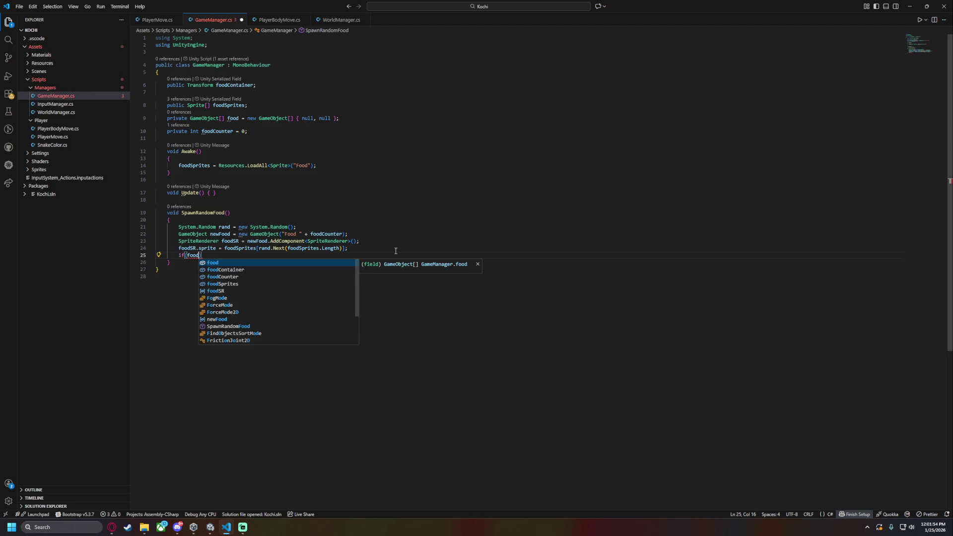
text([0]) food)
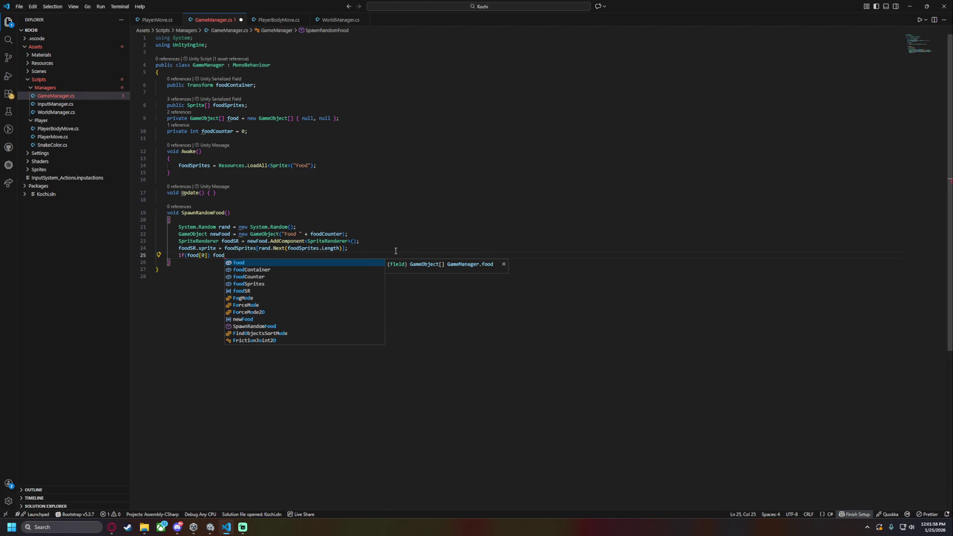
key(shift+Home)
key(BackSpace)
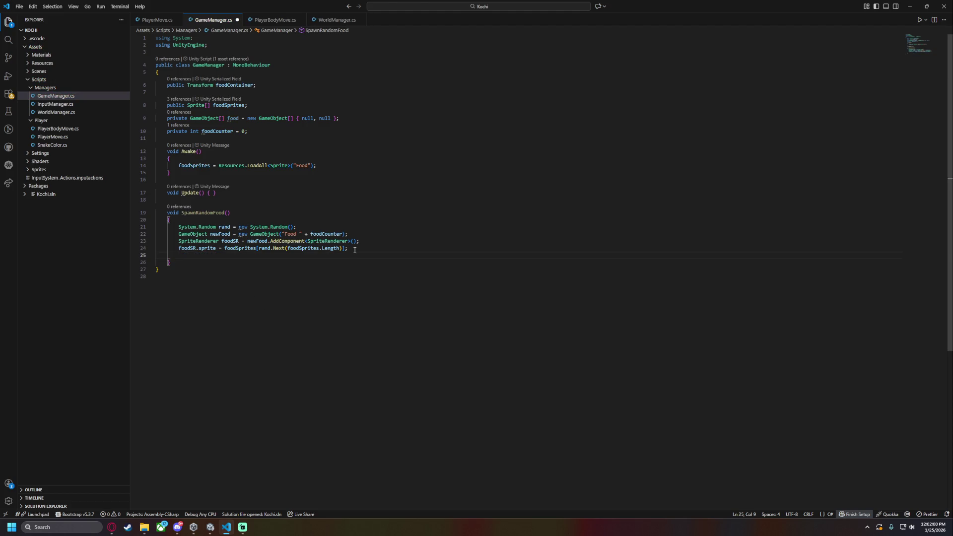
Add a for loop that stores newFood in the first null food slot and returns
text(for()
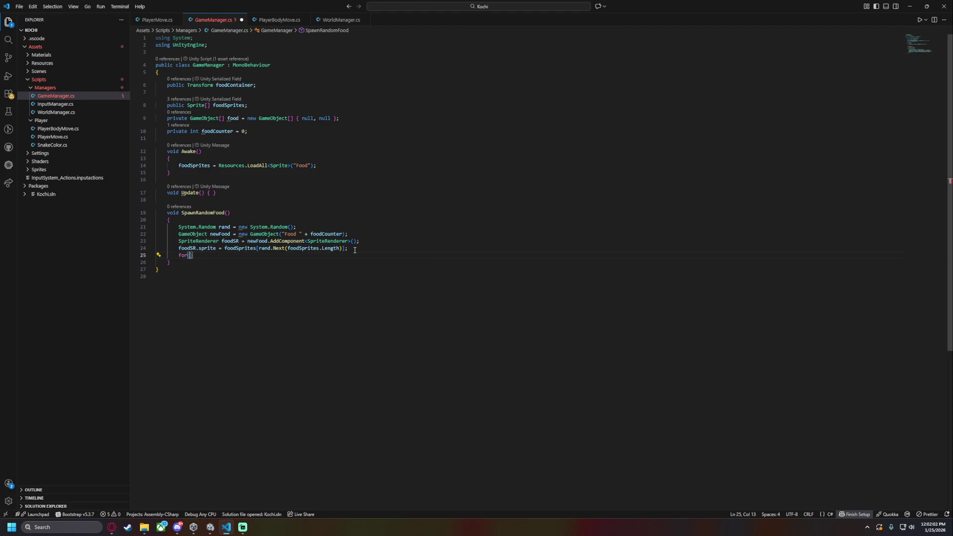
text(nt i = 0 ; i < )
text(food.Length; i++) if()
text(food[o)
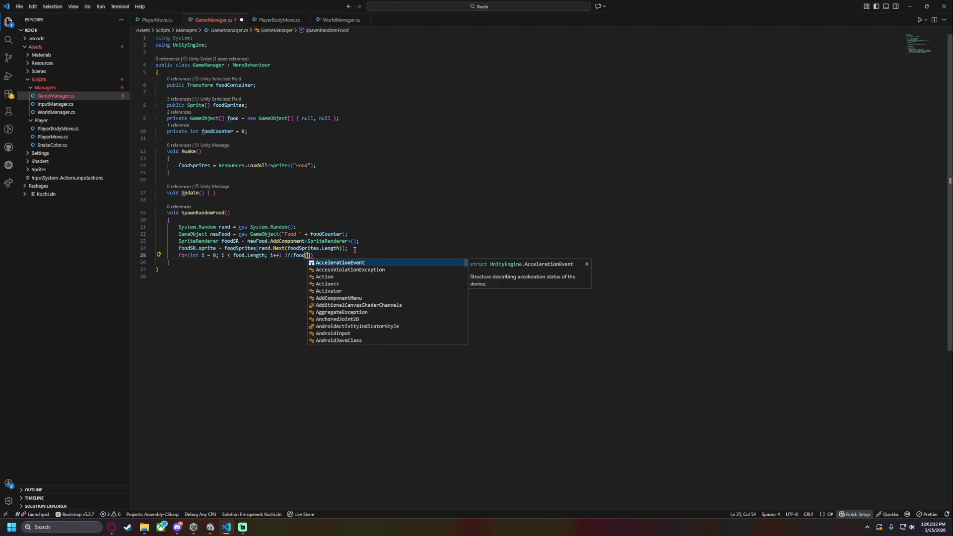
key(BackSpace)
text(i)
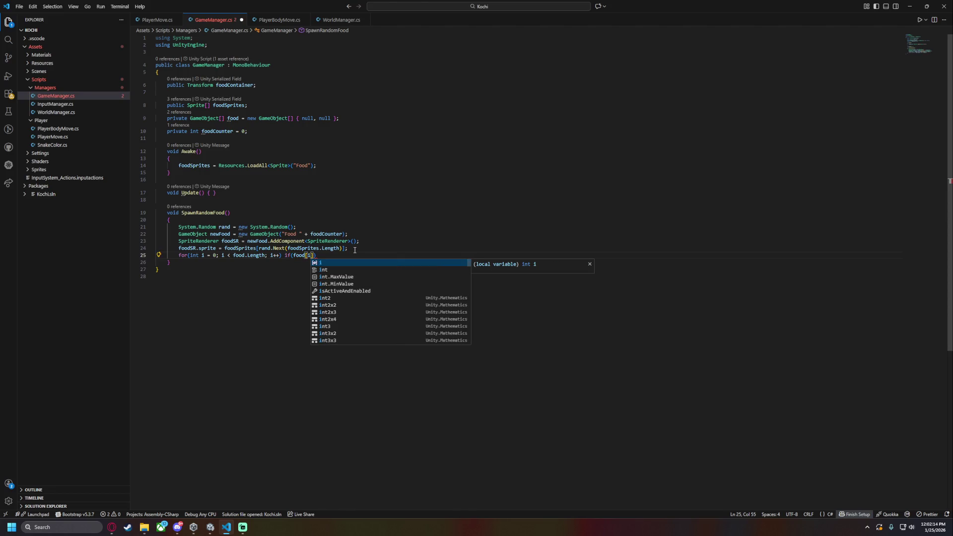
text(])
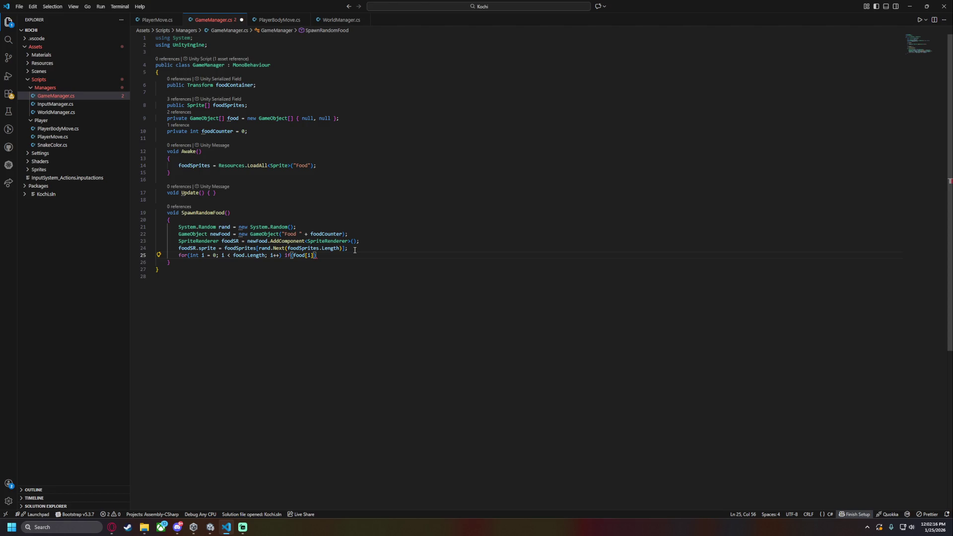
text( == null))
text( food[i)
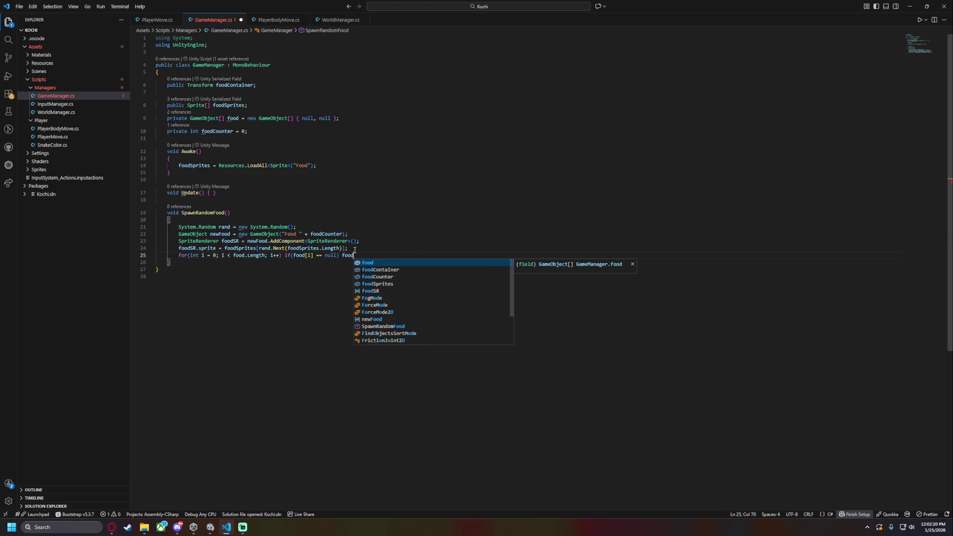
text(] = newFo)
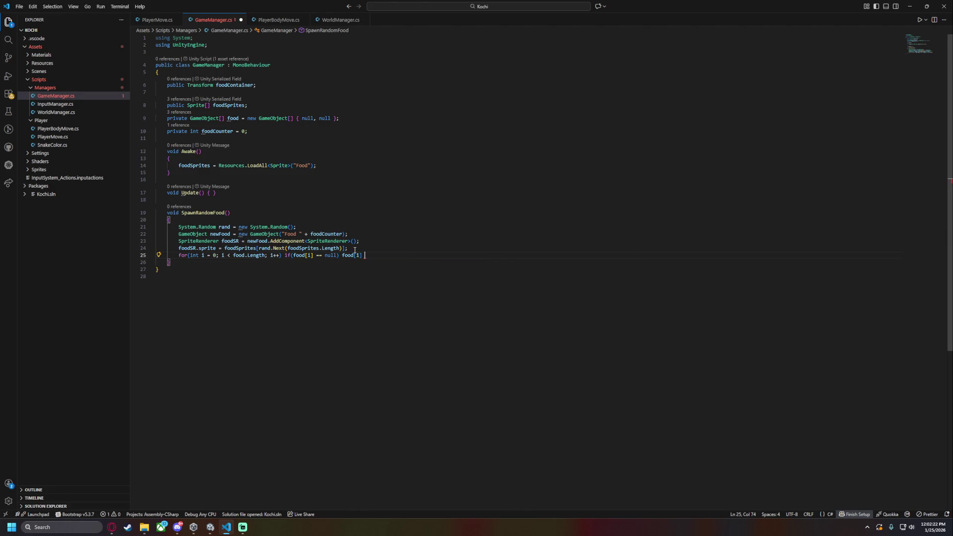
text(od;)
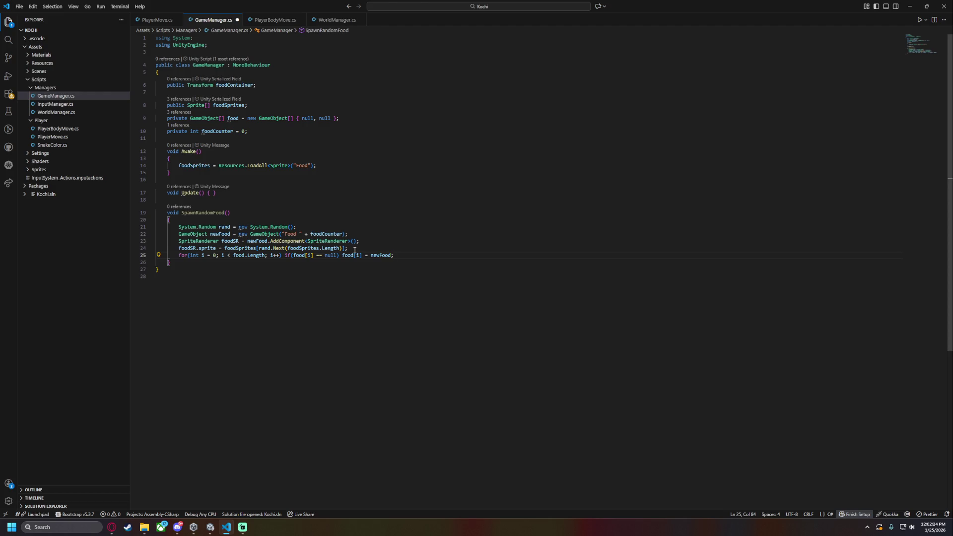
shift+click(283, 255)
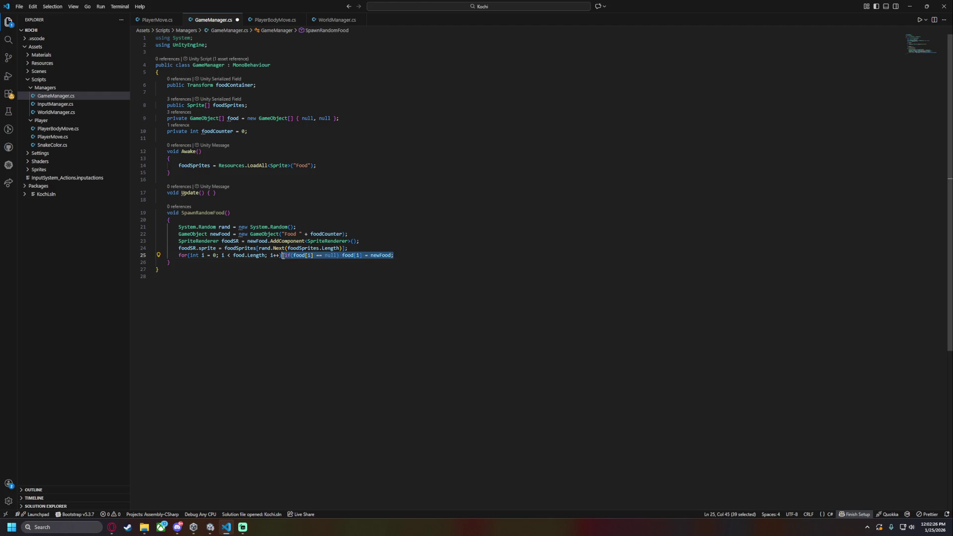
text({)
click(346, 255)
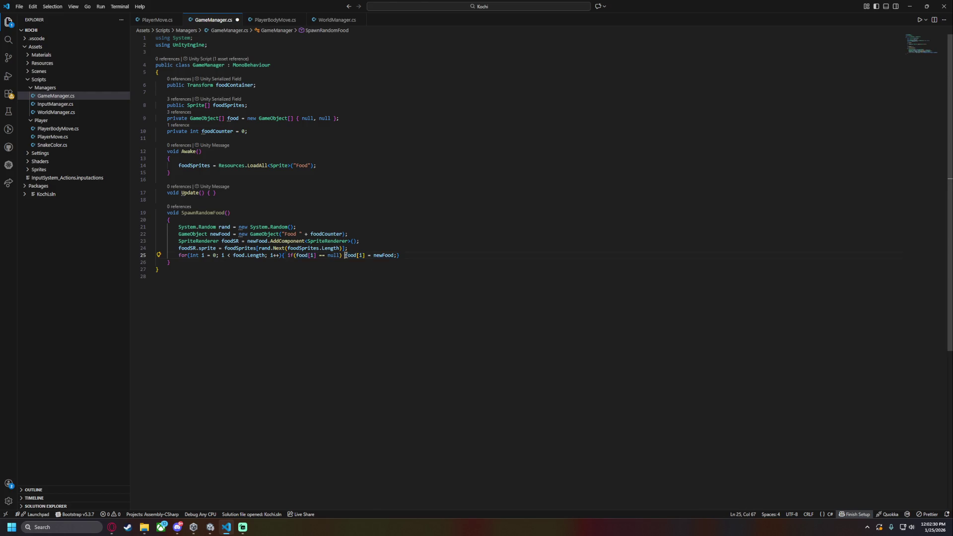
shift+click(398, 255)
text({)
key(Right)
text(return;)
Log "Failed to insert new food" after the loop and save
key(Down)
key(Return)
key(Return)
key(ctrl+space)
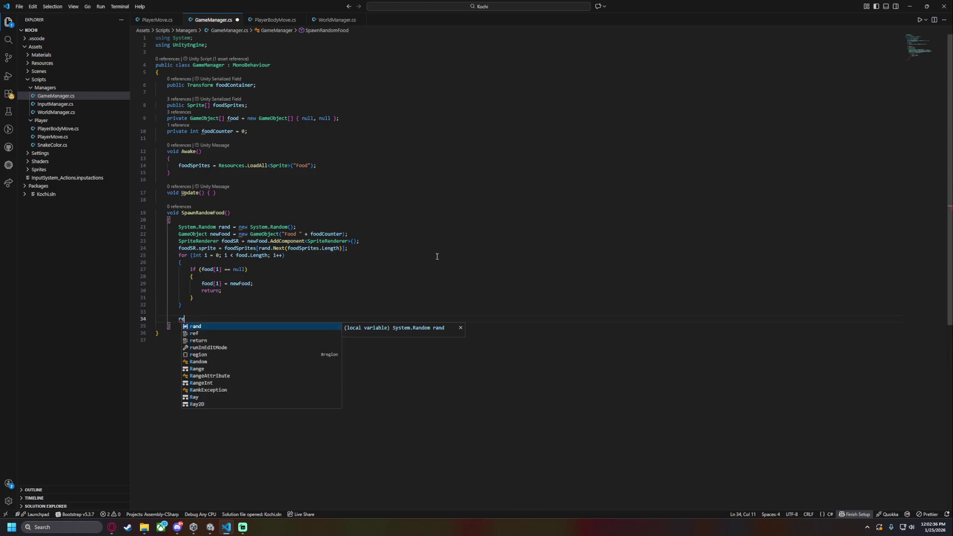
key(Escape)
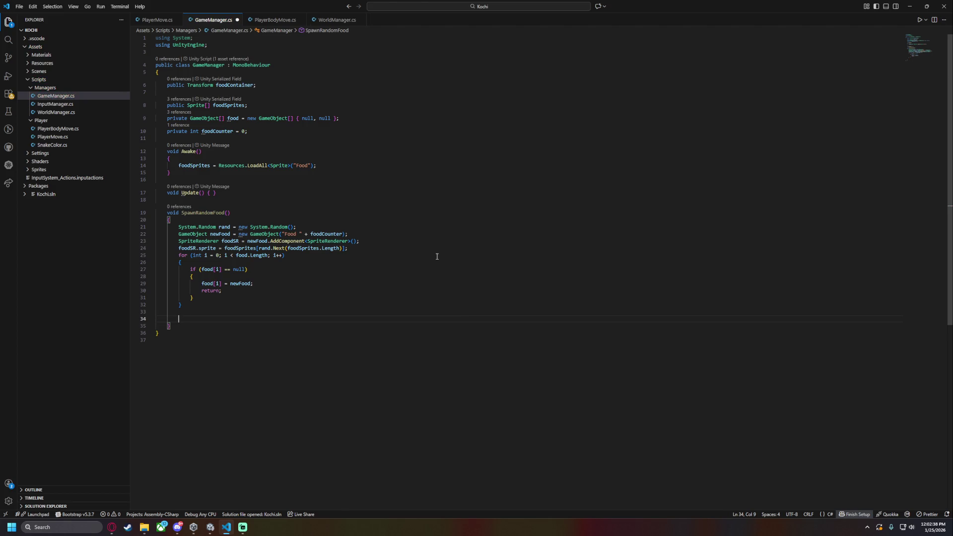
text(De)
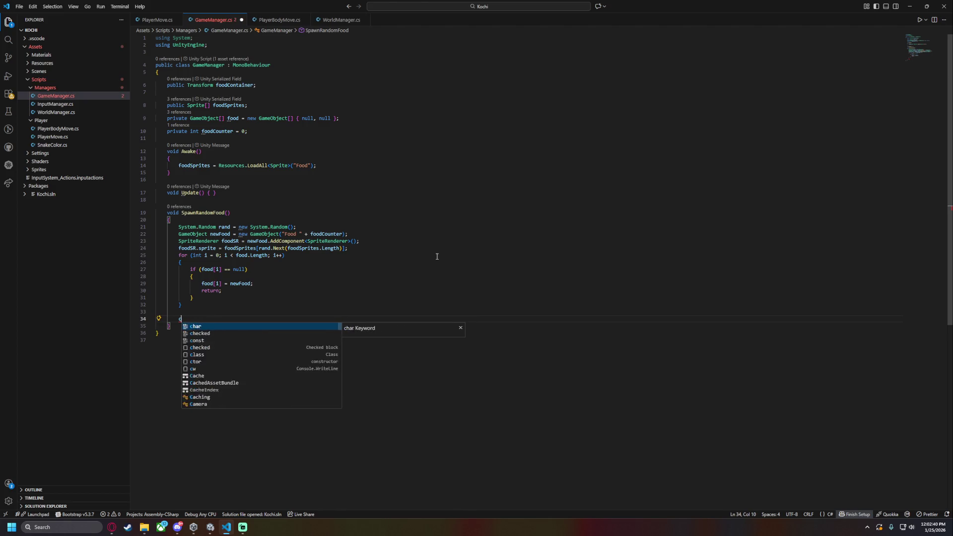
text(bug.)
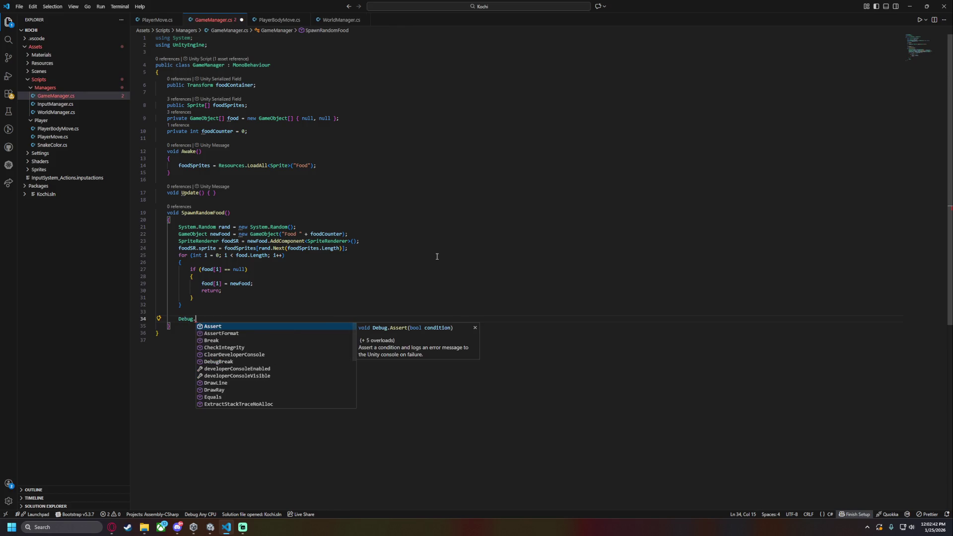
text(Log)
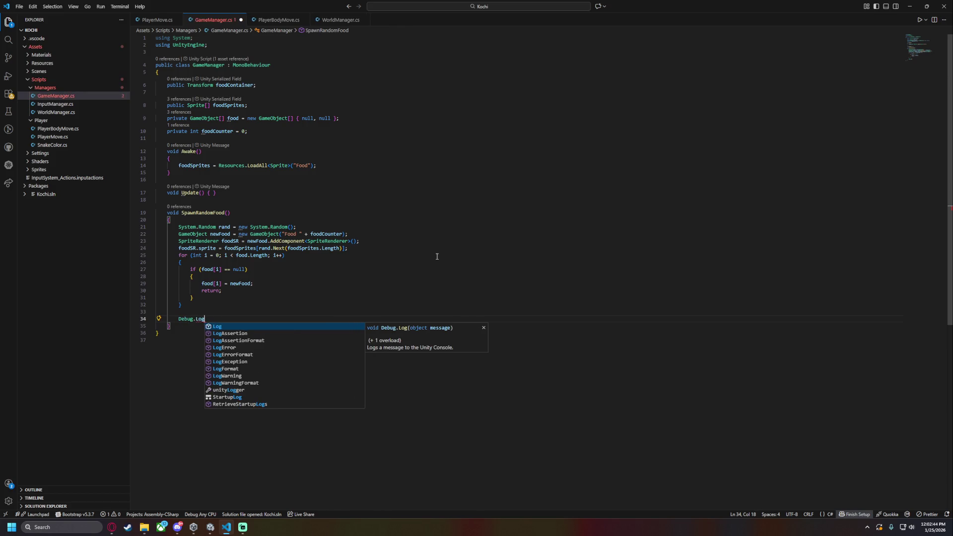
text(("Failed to insert new f)
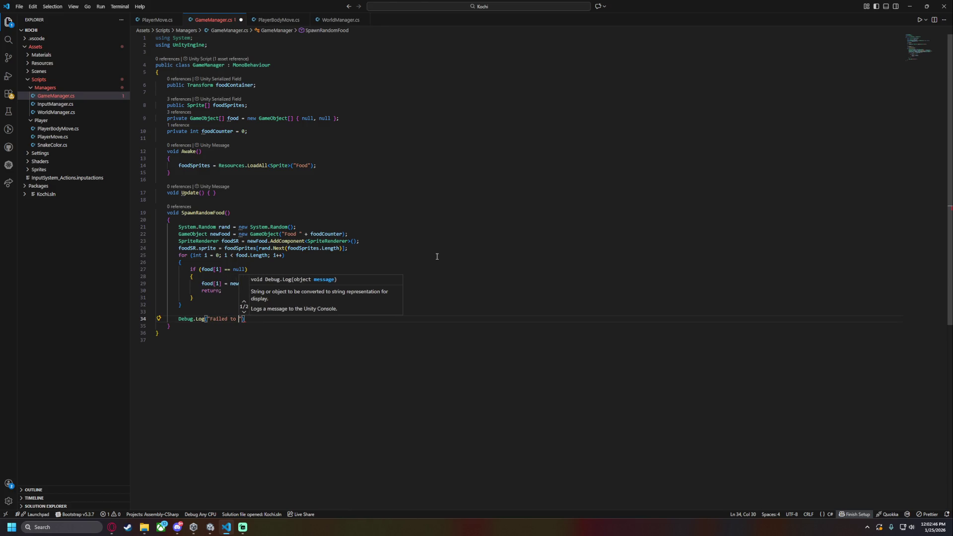
text(ood)
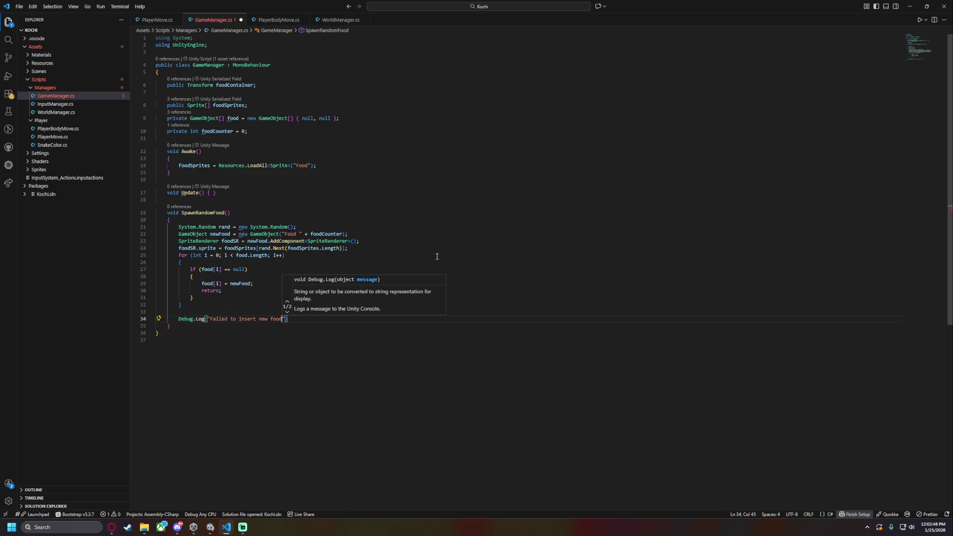
text(");)
key(ctrl+s)
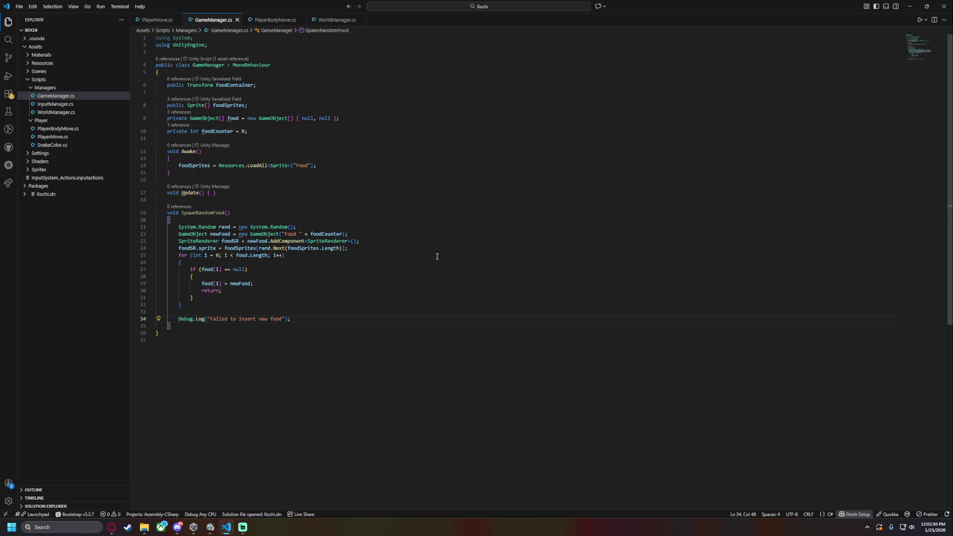
Change the food field to a List<GameObject> initialized with new List<GameObject>()
click(340, 118)
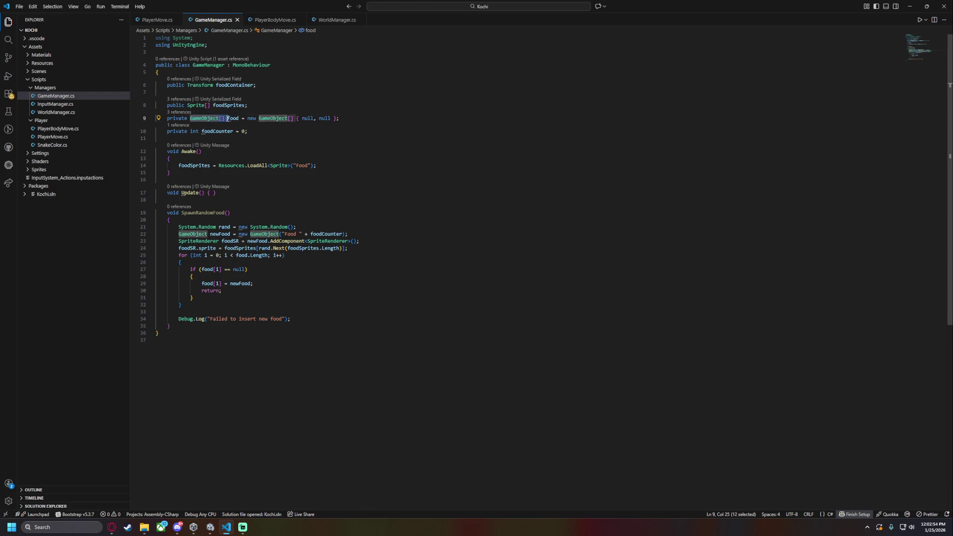
key(Down)
click(207, 118)
key(ctrl+shift+Right)
key(ctrl+shift+Right)
key(Delete)
key(ctrl+BackSpace)
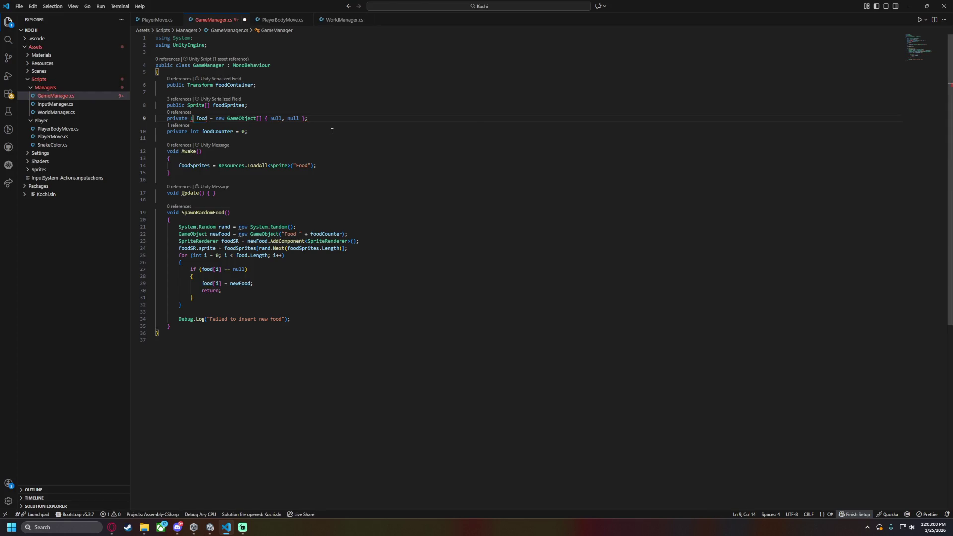
text(List<GameObject)
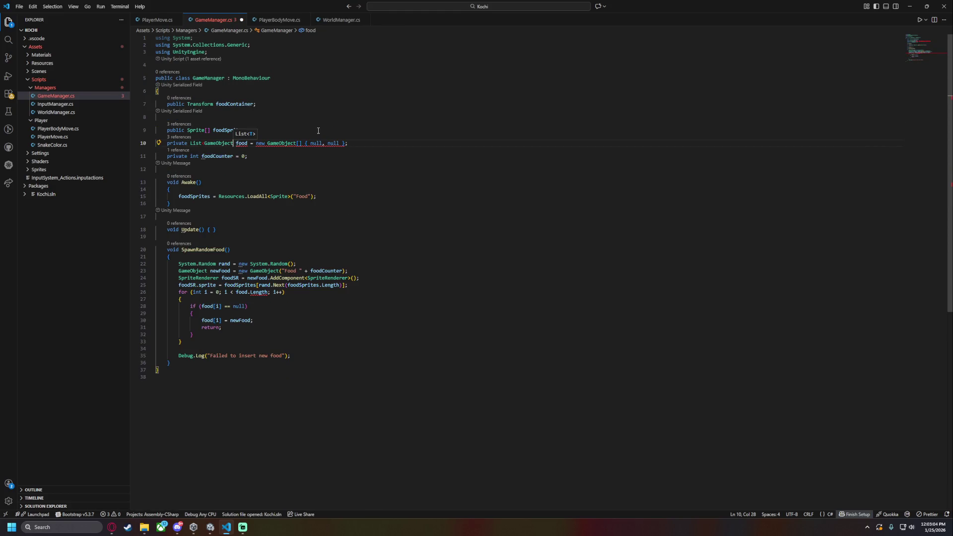
text(>)
double_click(285, 125)
drag(190, 126, 346, 125)
text(List<GameObject>)
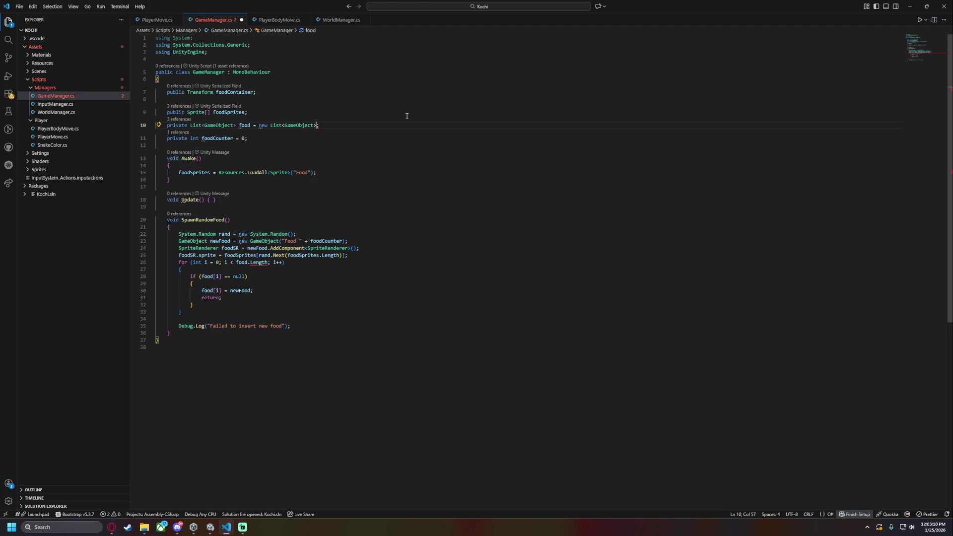
Declare 'public int maxActiveFood = 2;' above the food field
key(ctrl+shift+Return)
text(public int Ma)
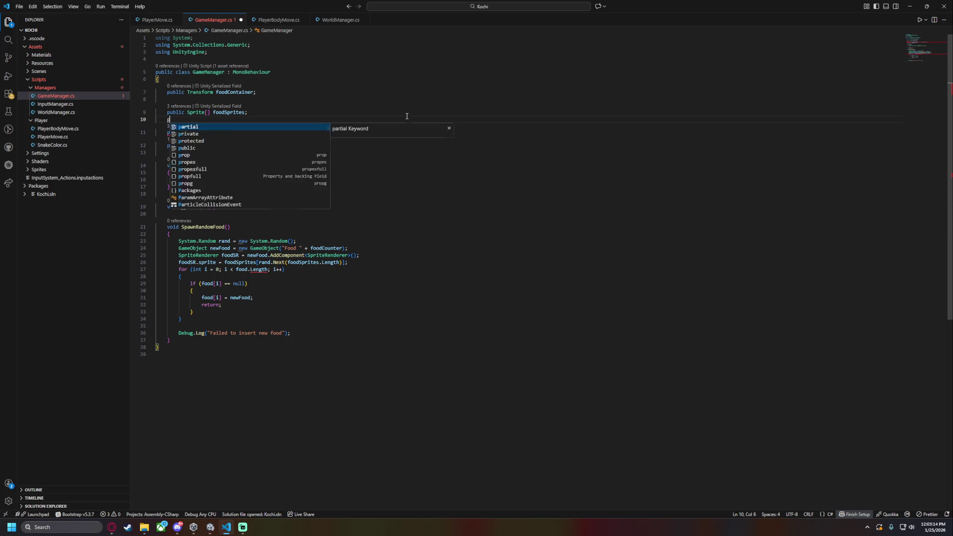
key(BackSpace)
key(BackSpace)
text(maxFood)
key(BackSpace)
key(BackSpace)
key(BackSpace)
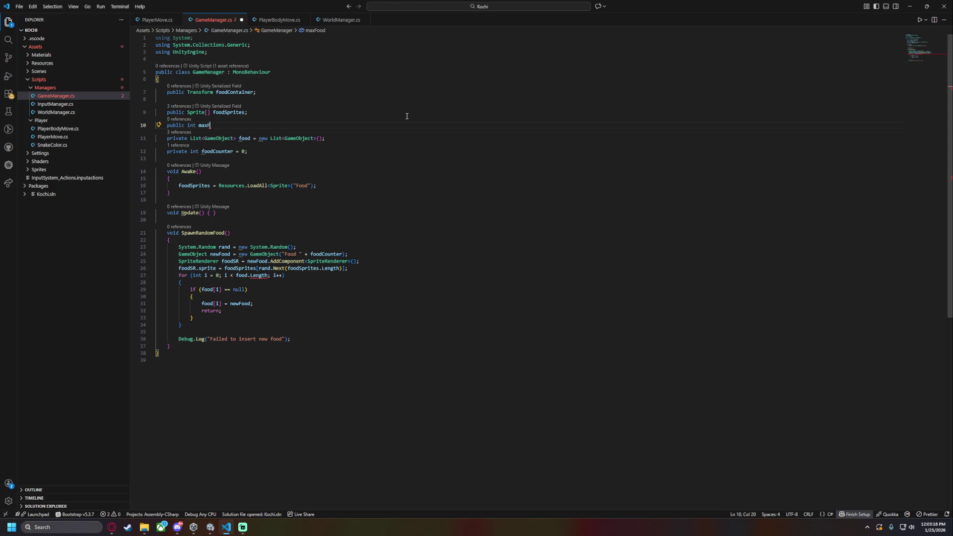
text(ctiveFood;)
key(Left)
text(= 2)
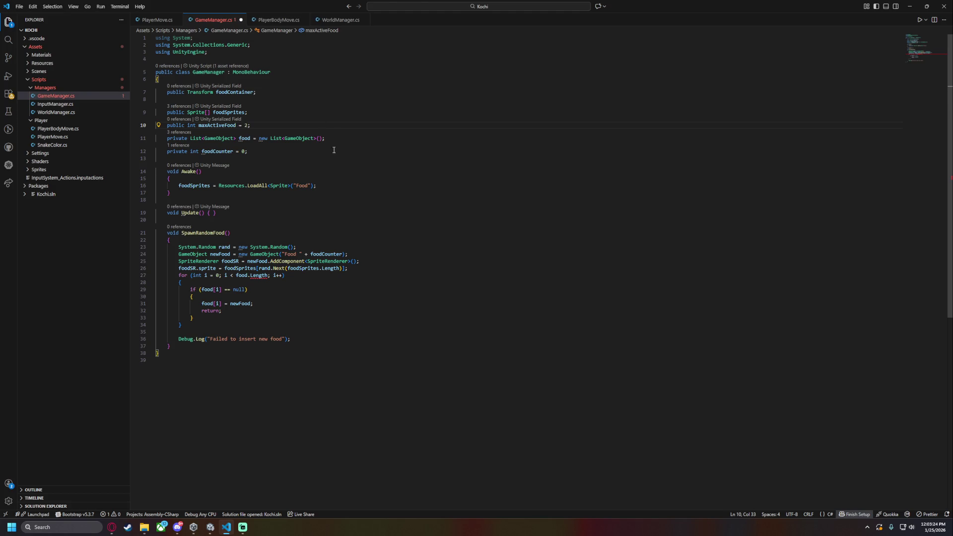
Delete the slot for-loop and failure Debug.Log from SpawnRandomFood
drag(179, 276, 302, 338)
key(BackSpace)
key(Return)
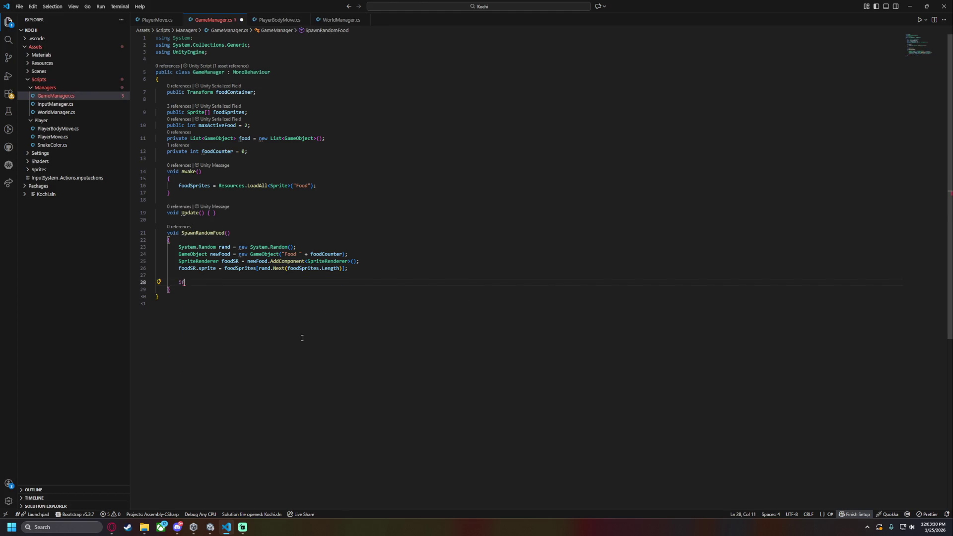
End SpawnRandomFood with food.Add(newFood); and save GameManager.cs
text(food.a)
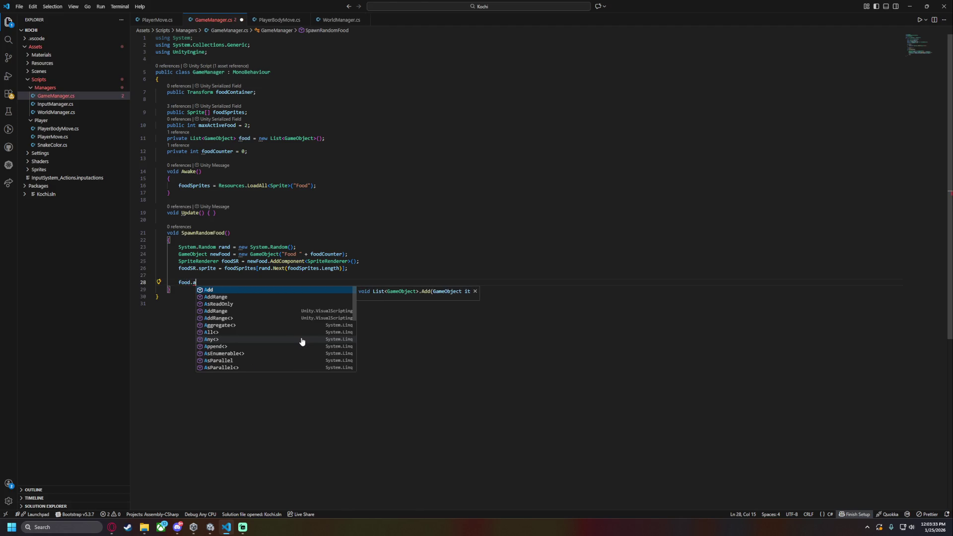
key(Tab)
text((food)
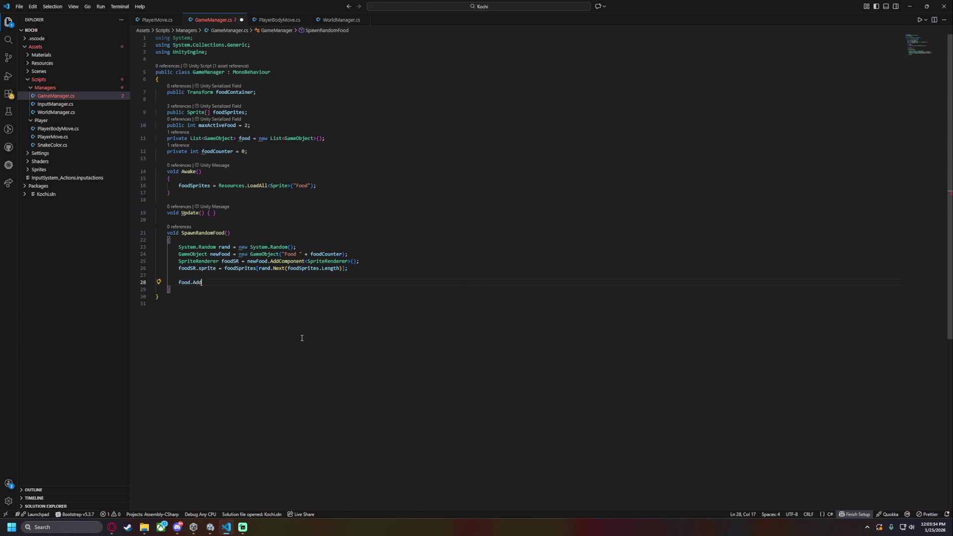
key(BackSpace)
key(BackSpace)
key(BackSpace)
text(newFood);)
key(Up)
key(BackSpace)
key(ctrl+s)
Add an empty Start method below Awake using IntelliSense
click(336, 187)
key(Return)
text(Player)
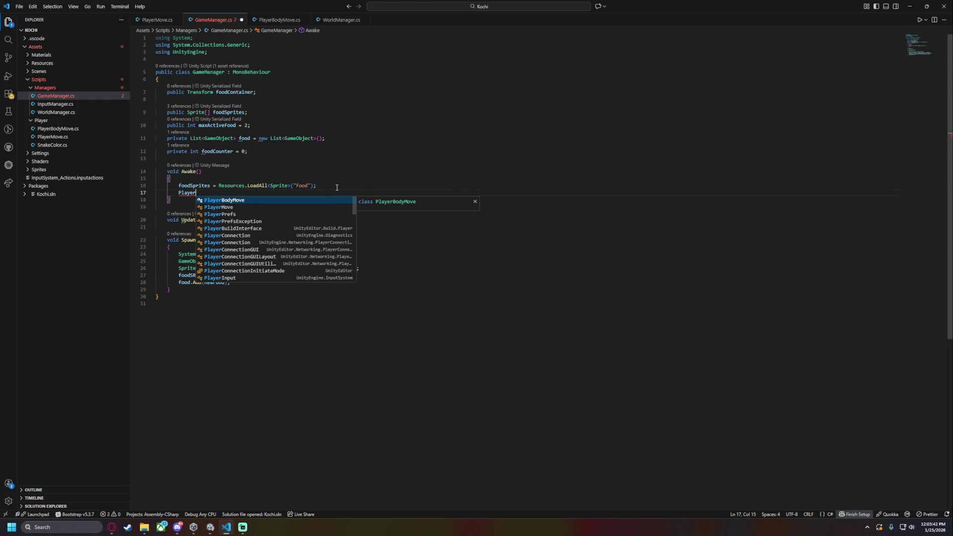
key(ctrl+z)
key(ctrl+z)
click(183, 193)
key(Return)
key(Return)
text(star)
key(Return)
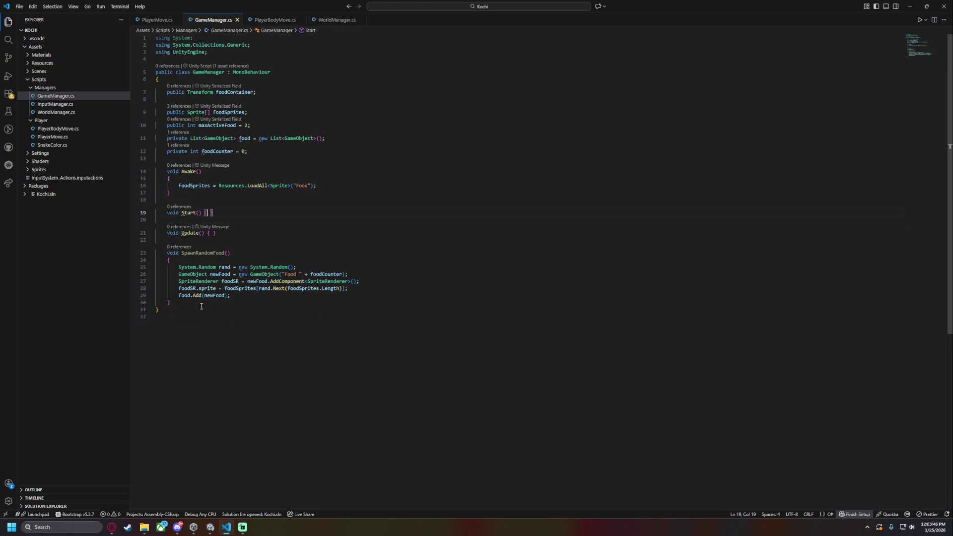
Begin a new public method below SpawnRandomFood
click(203, 303)
key(Return)
key(Return)
text(pb)
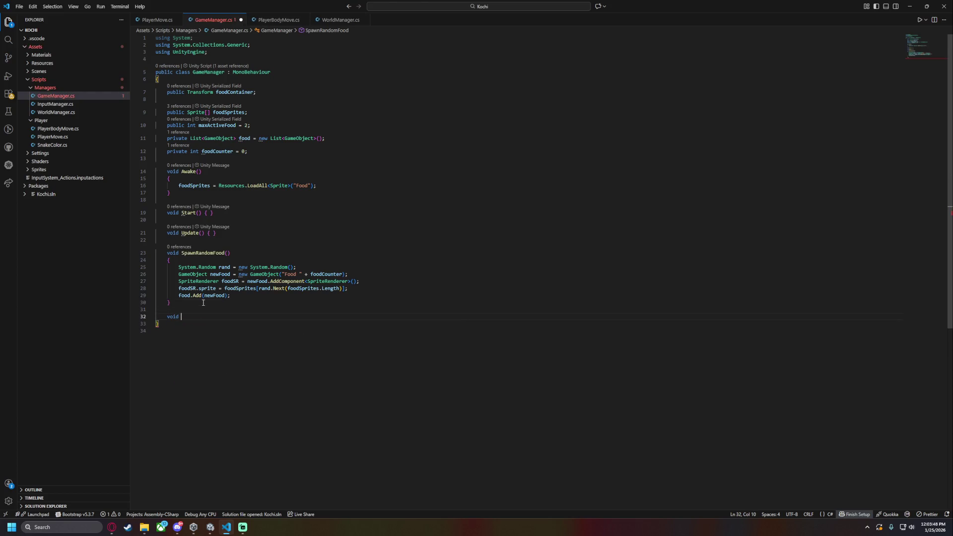
text(ubl)
Write an empty 'public void MoveListener()' method below SpawnRandomFood and save GameManager.cs
key(BackSpace)
key(BackSpace)
key(BackSpace)
text(bul)
key(BackSpace)
key(BackSpace)
key(BackSpace)
text(ublic MoveListne)
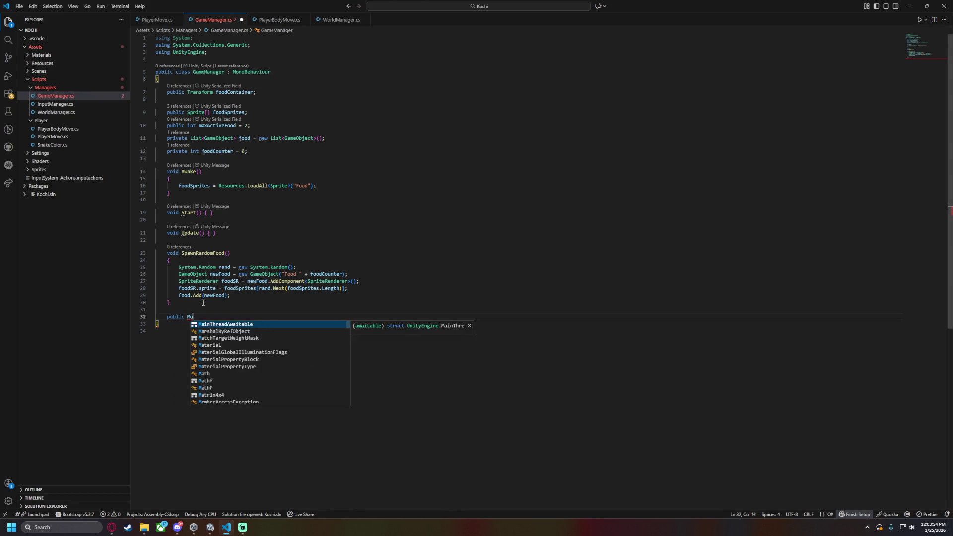
key(BackSpace)
key(BackSpace)
key(BackSpace)
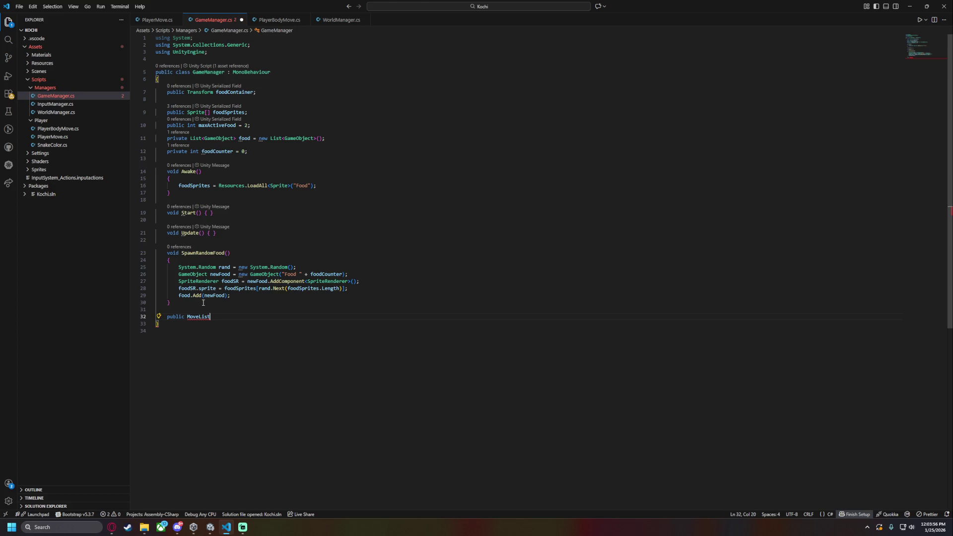
text(istener)
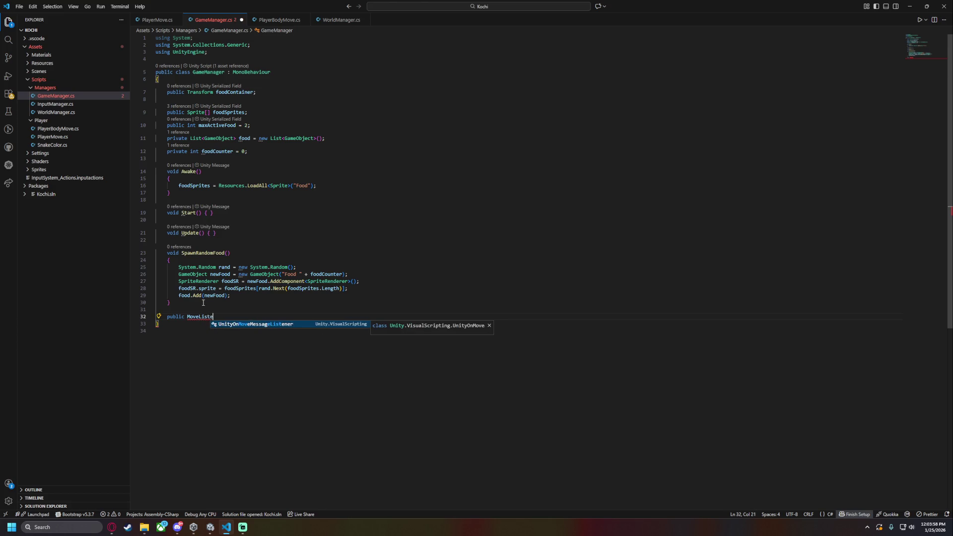
key(ctrl+z)
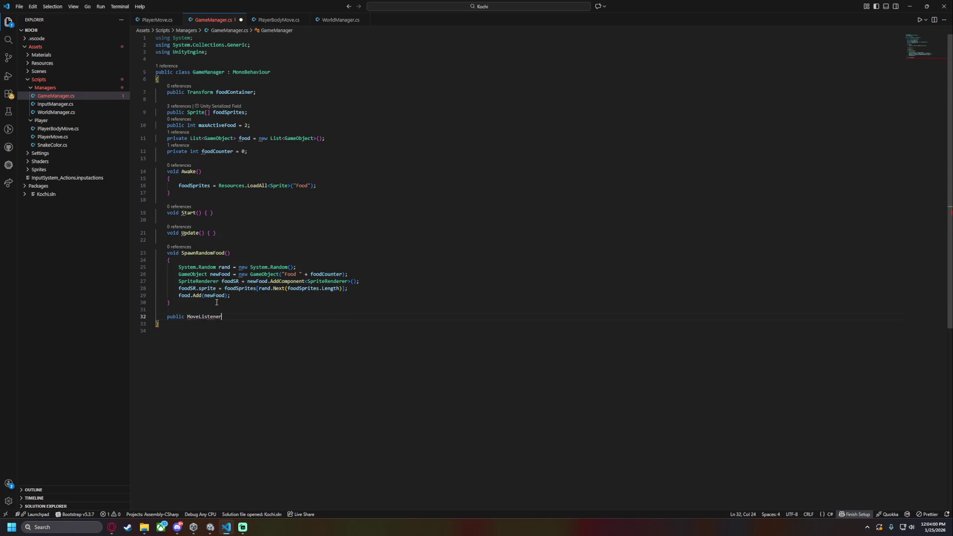
text(void)
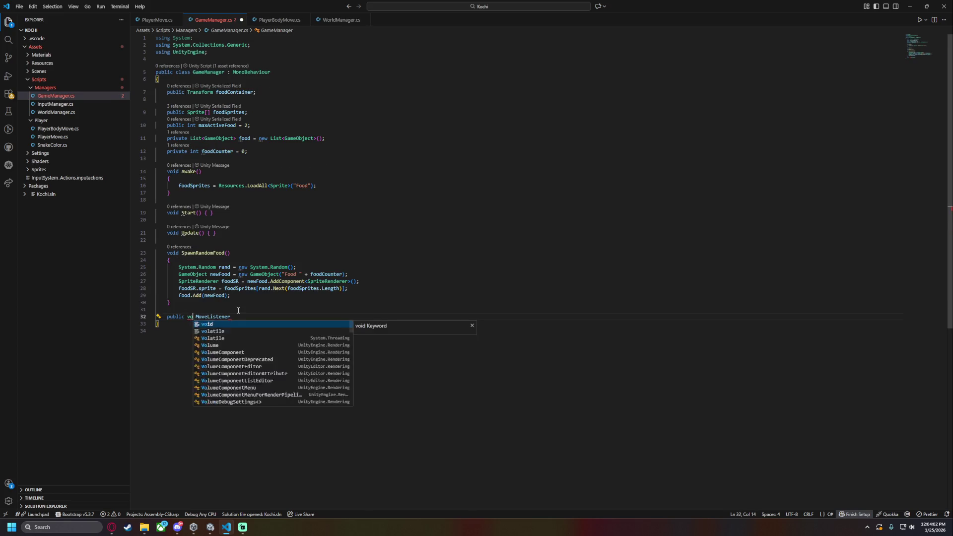
key(Delete)
key(End)
text(())
key(Return)
text({)
key(Return)
key(ctrl+s)
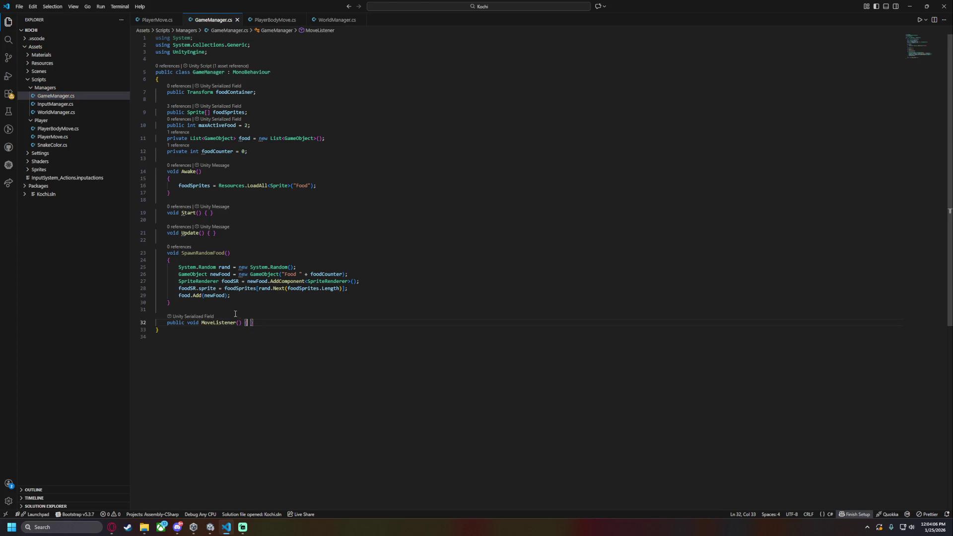
click(330, 20)
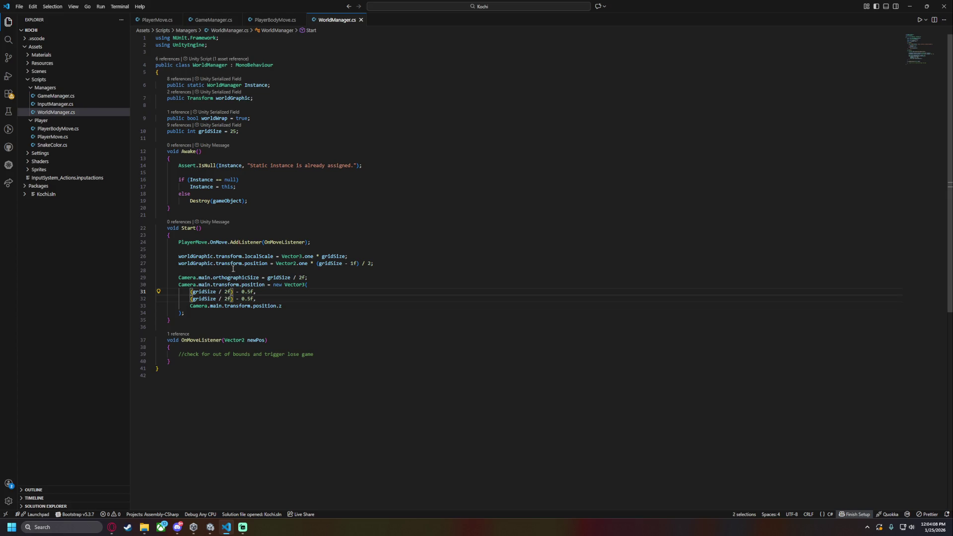
Replace MoveListener with the OnMoveListener(Vector2 newPos) signature copied from WorldManager.cs, and save
double_click(199, 340)
drag(265, 341, 167, 341)
key(ctrl+c)
click(156, 20)
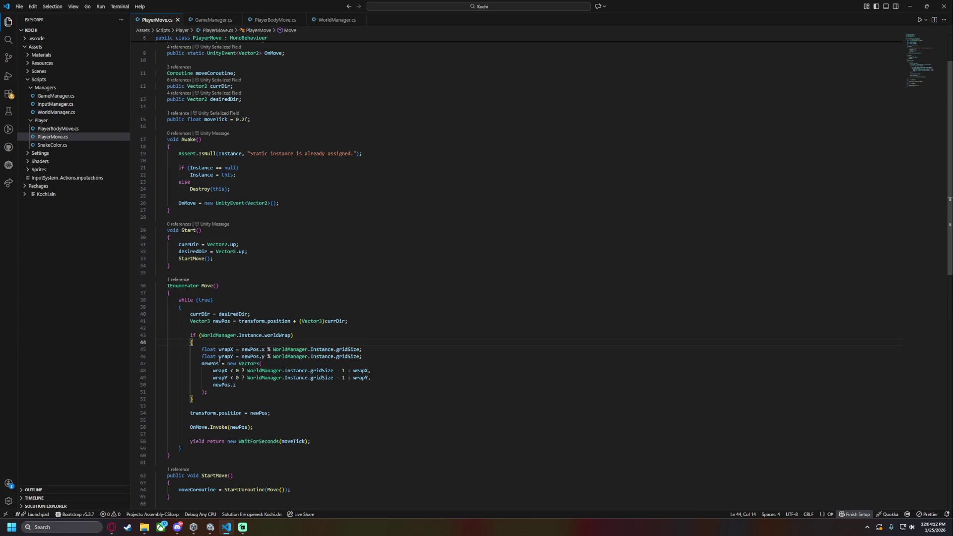
drag(202, 20, 362, 18)
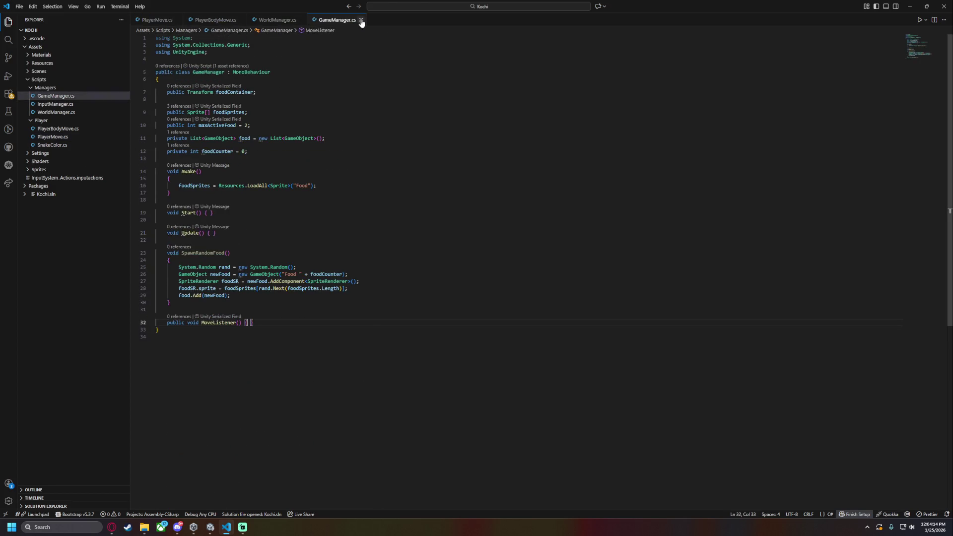
drag(253, 303, 166, 304)
key(ctrl+v)
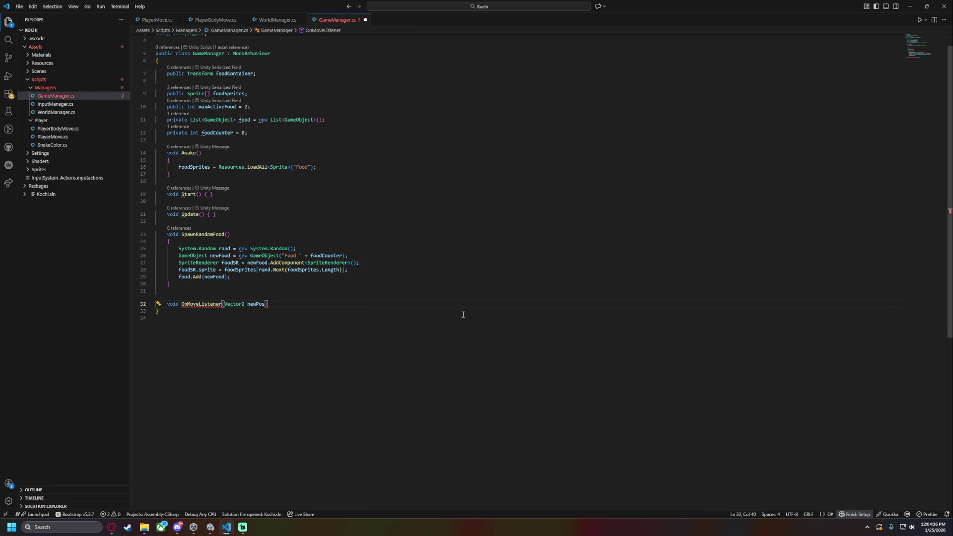
text({)
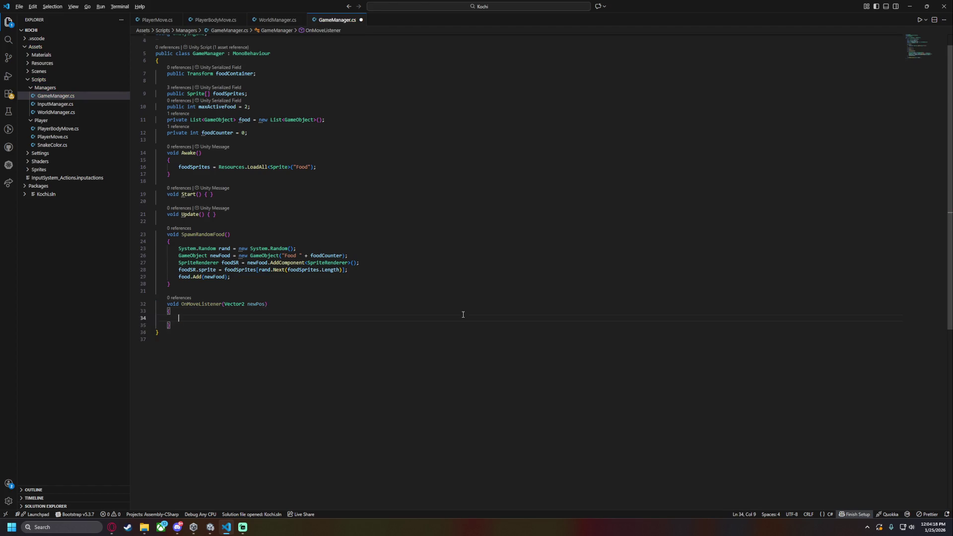
key(ctrl+s)
Add PlayerMove.OnMove.AddListener(OnMoveListener); to Start and save the script
click(209, 209)
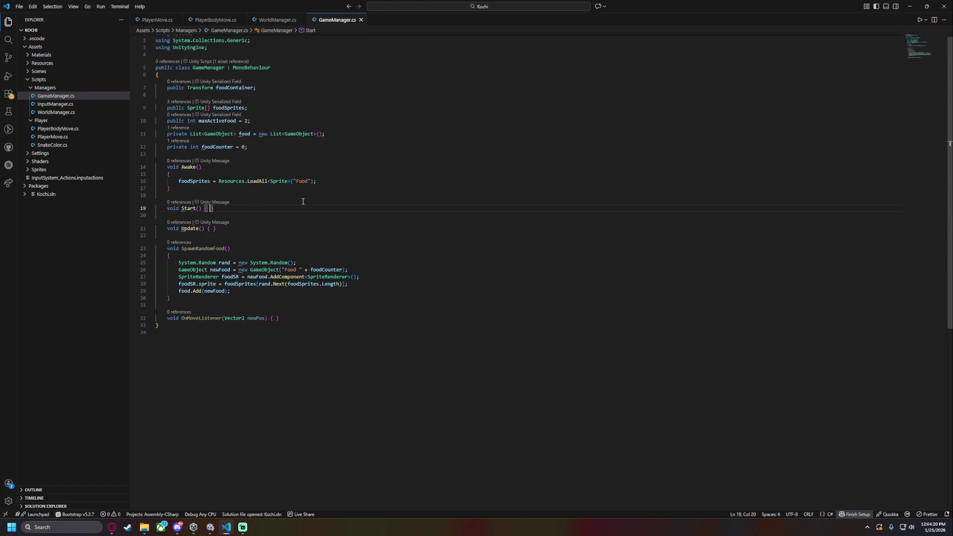
key(Return)
text(Player)
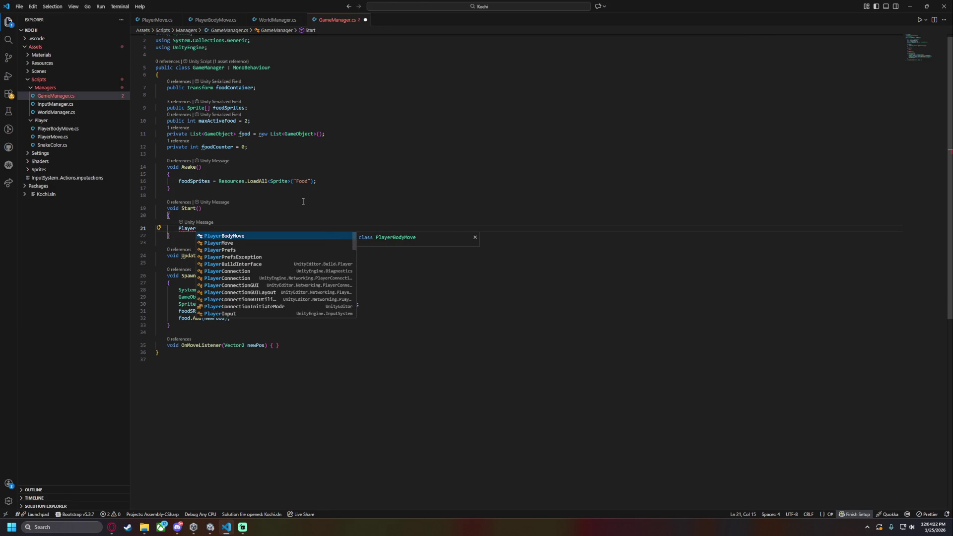
text(M)
key(Tab)
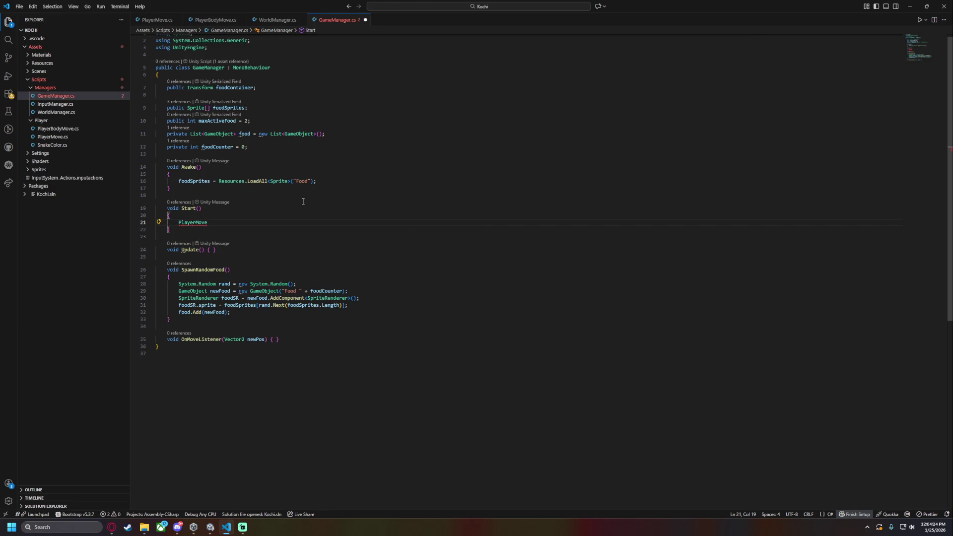
text(.I)
key(Tab)
text(.)
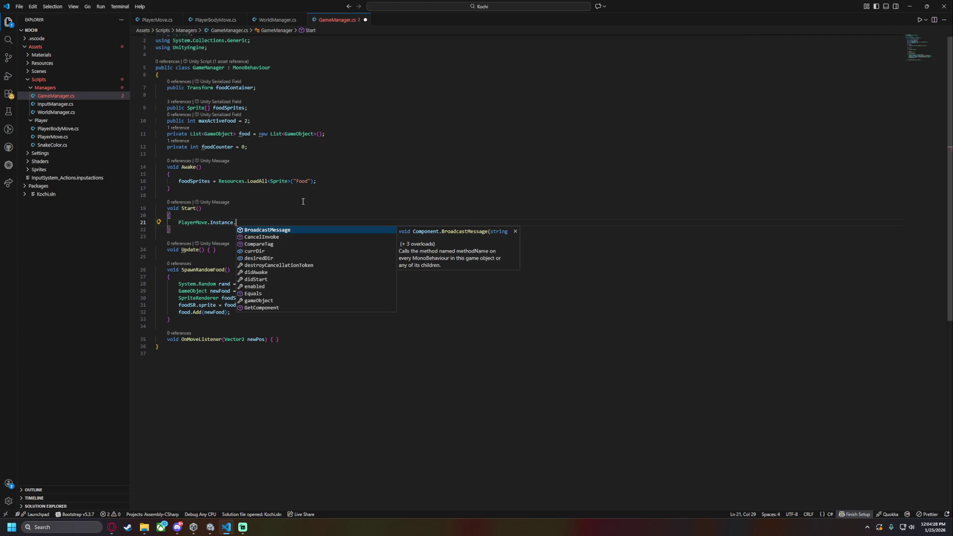
key(BackSpace)
key(BackSpace)
key(BackSpace)
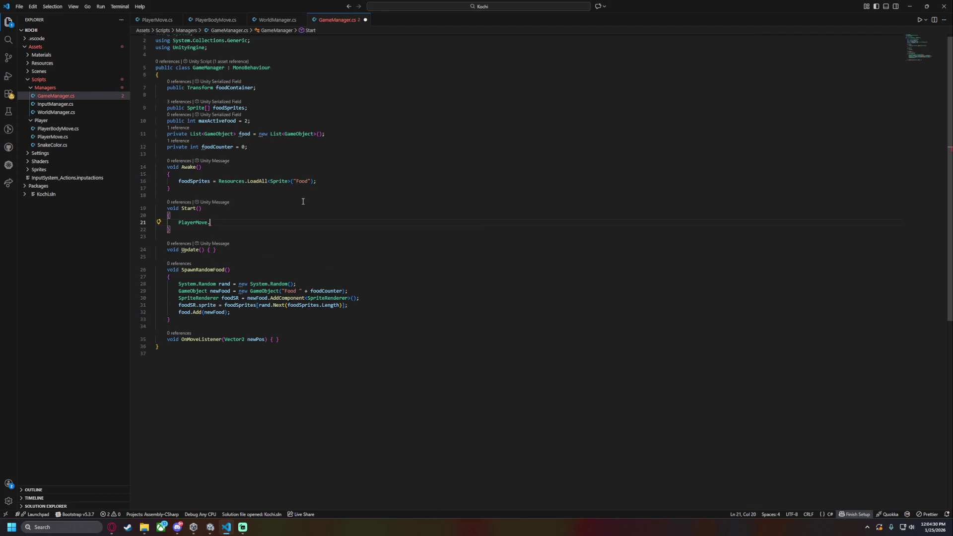
text(on)
key(Tab)
text(.)
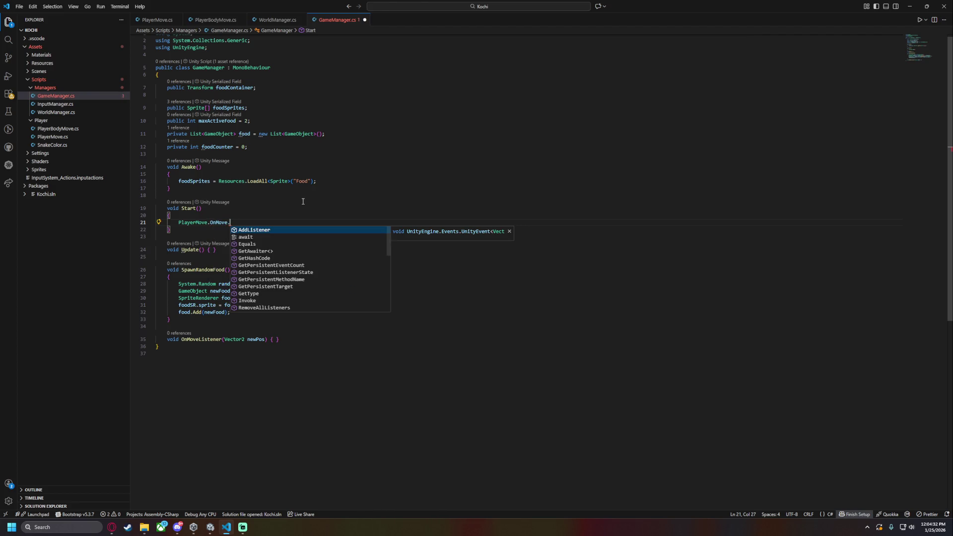
key(Tab)
text((onm)
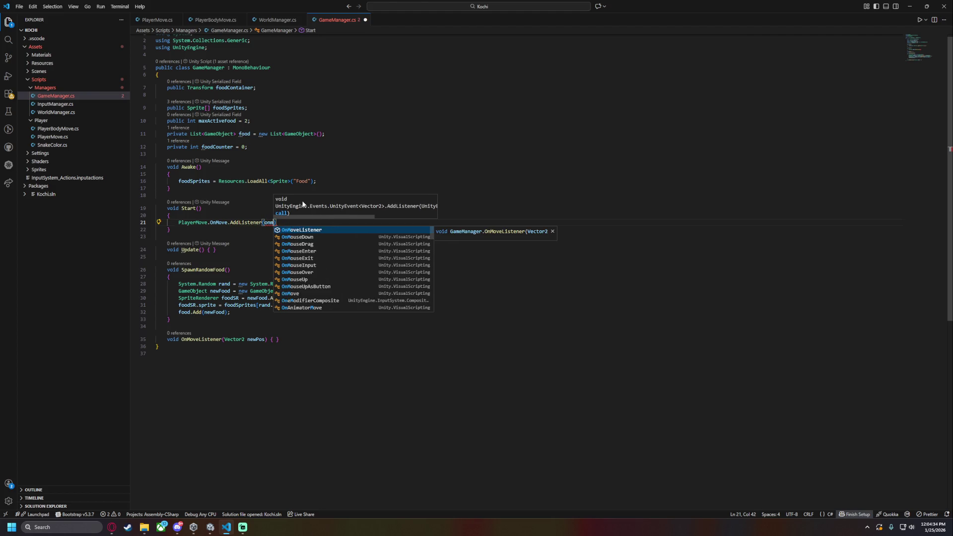
key(Tab)
text();)
key(ctrl+s)
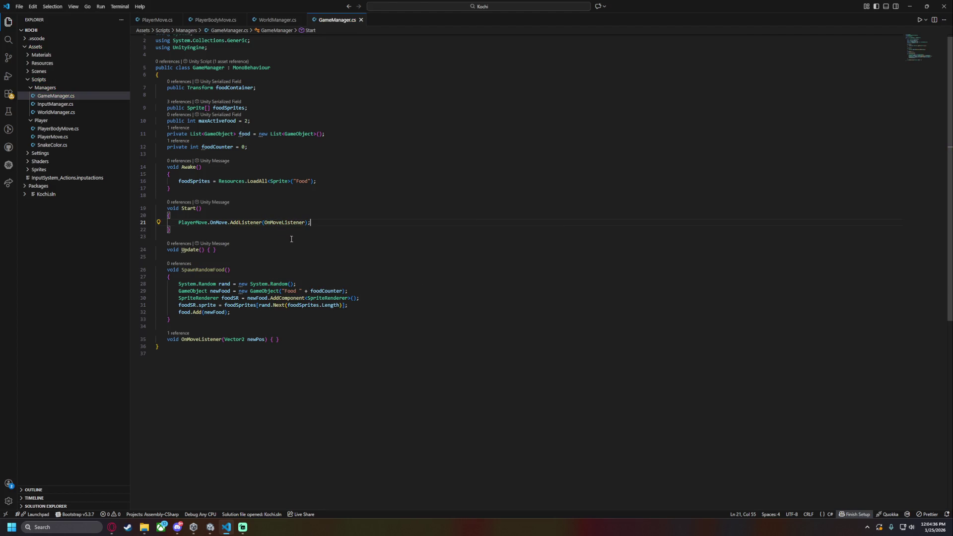
Add a TODO in OnMoveListener to check whether the position overlaps any food
click(278, 342)
key(Return)
text(//TODO: Check if a)
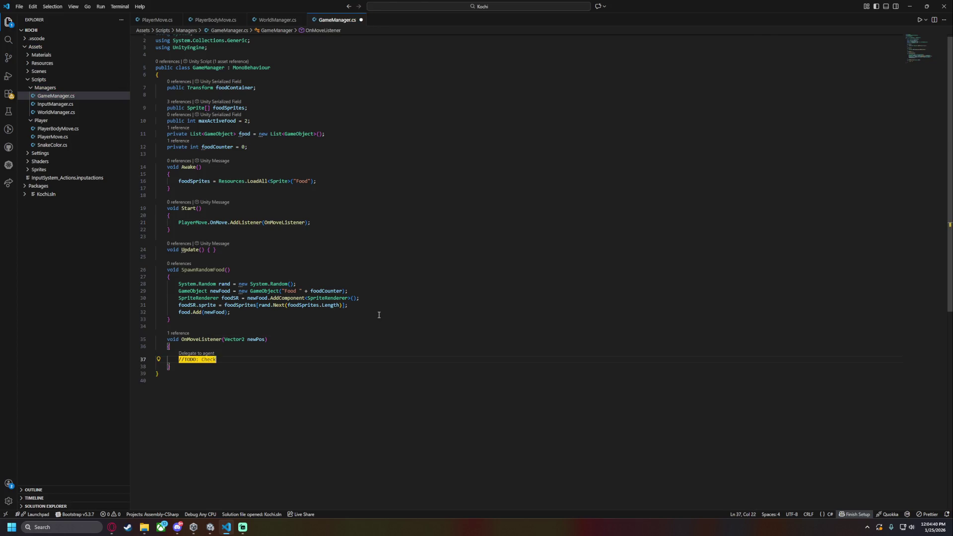
text(sition over)
text(laps with any food)
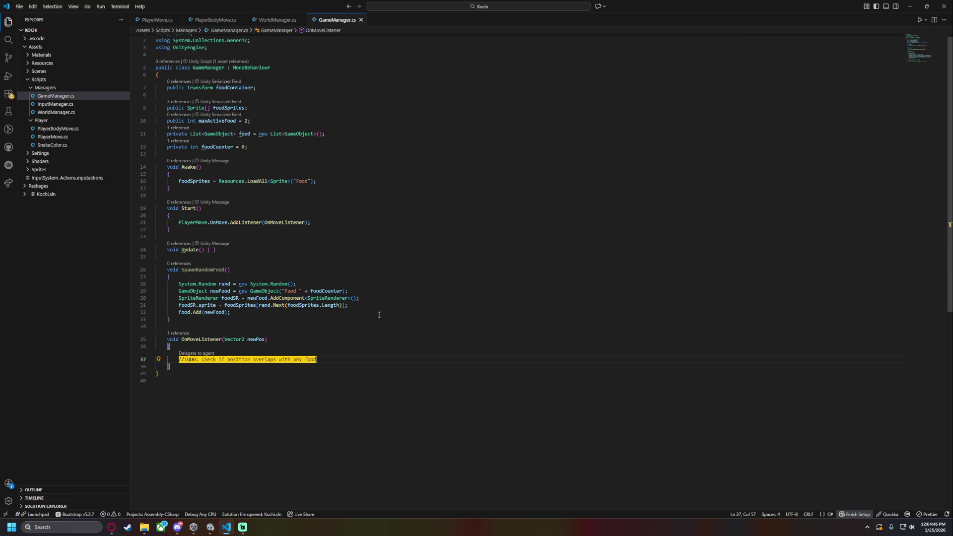
Insert a TODO before food.Add to find a random empty space on the board to spawn food
click(355, 315)
key(Return)
key(Return)
key(Return)
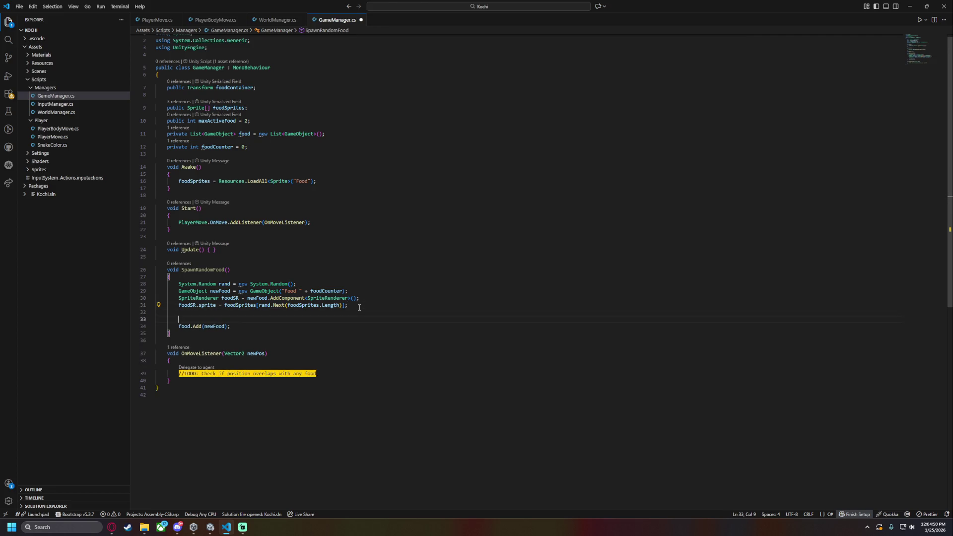
key(Up)
text(//TODO:)
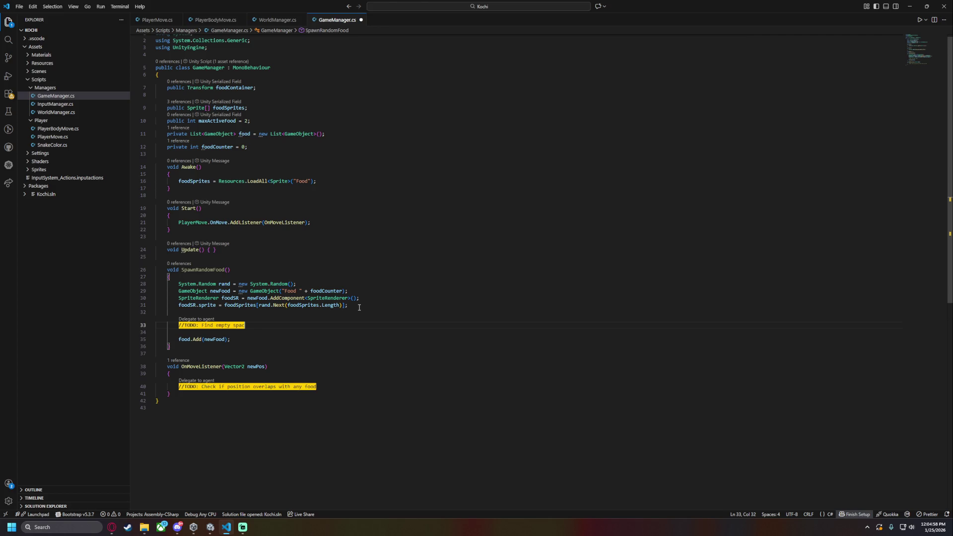
text(boa)
key(ctrl+BackSpace)
key(ctrl+BackSpace)
key(ctrl+BackSpace)
text(dom)
key(BackSpace)
key(BackSpace)
key(BackSpace)
text(Find)
text(space on)
text(to spawn food)
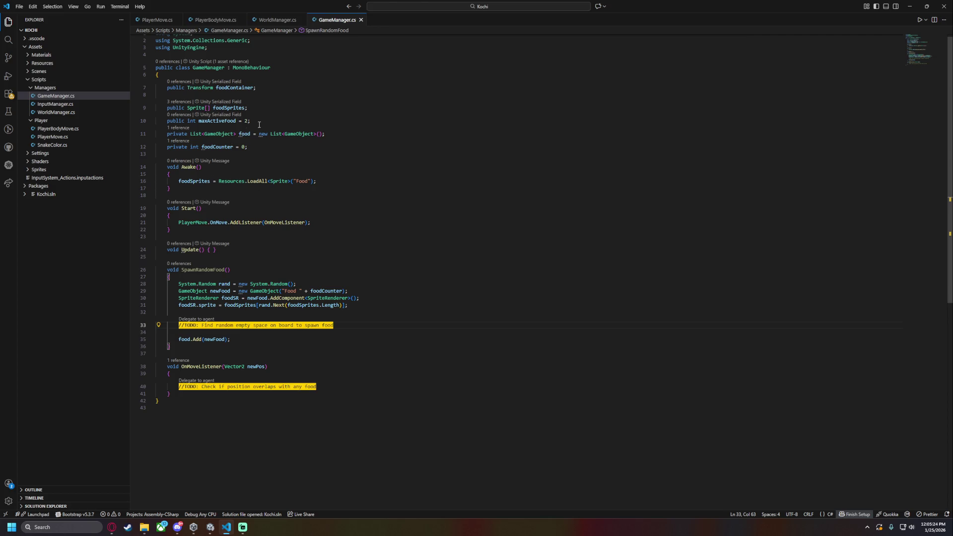
click(209, 250)
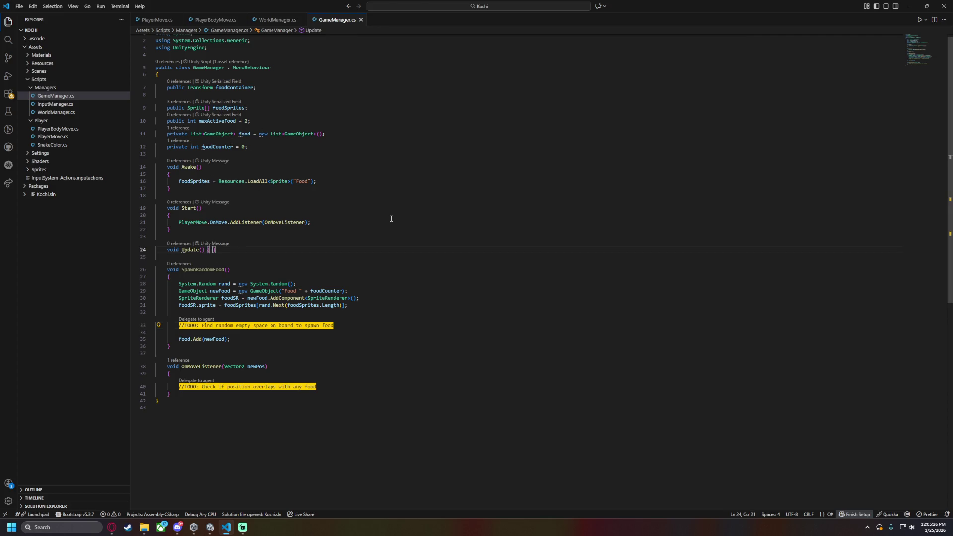
Make Update call SpawnRandomFood() when food.Count < maxActiveFood, and save
key(Return)
text(if()
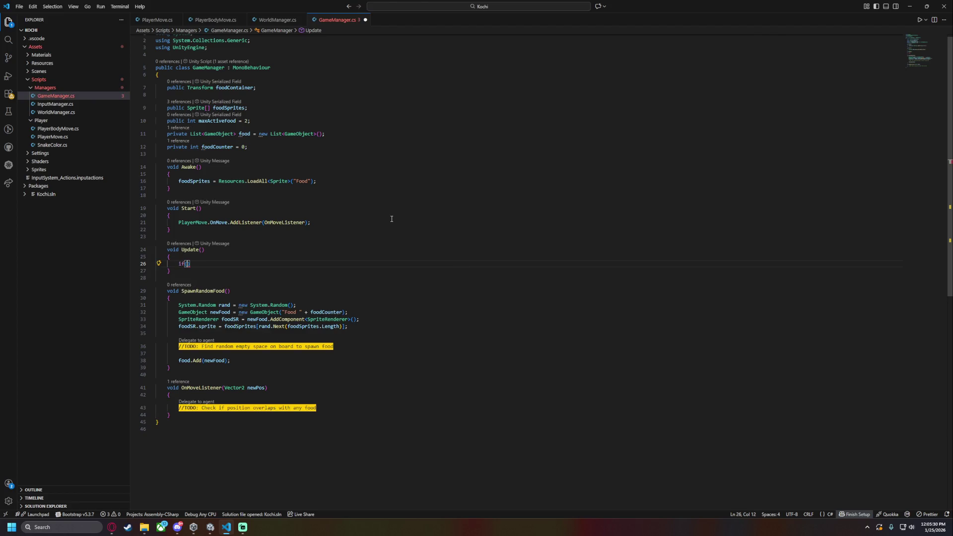
text(food.cou)
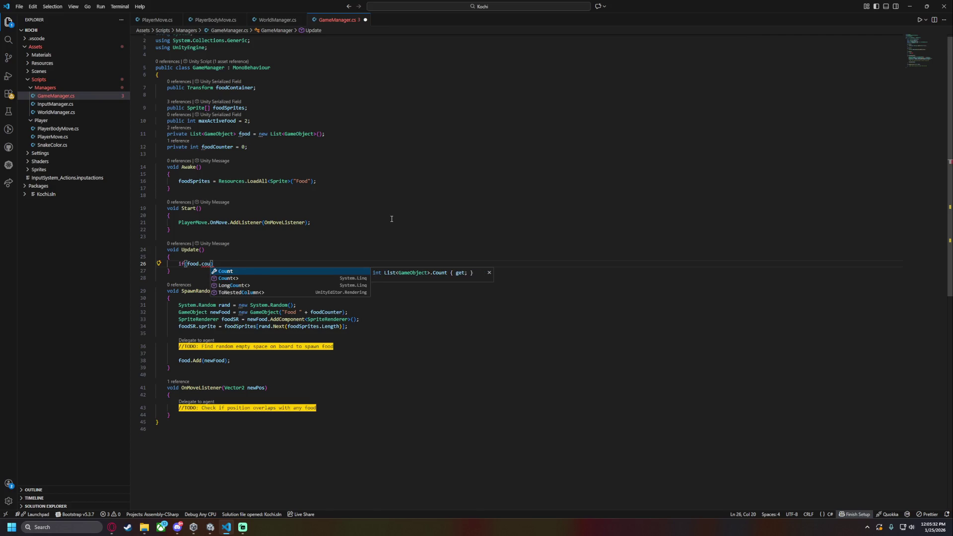
key(Tab)
text(< max)
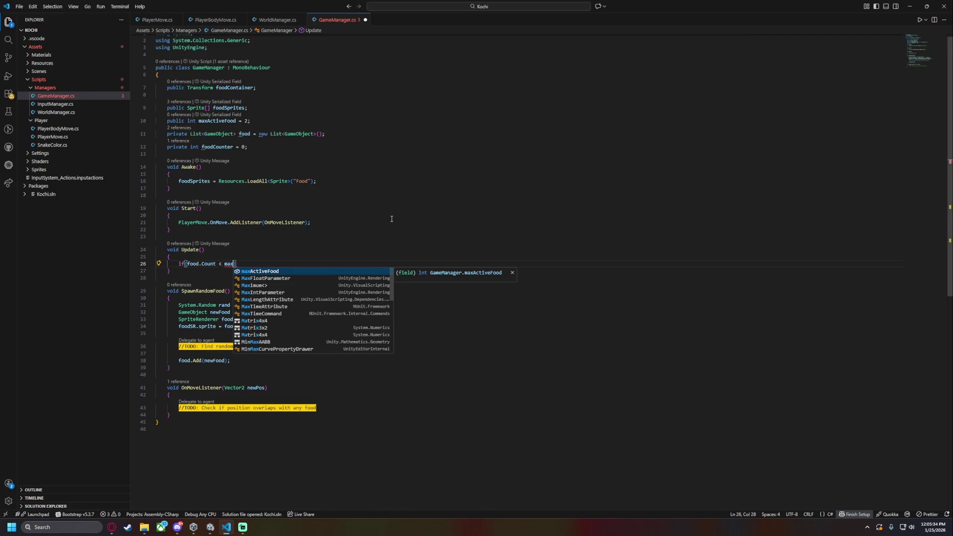
key(Tab)
text() spawn)
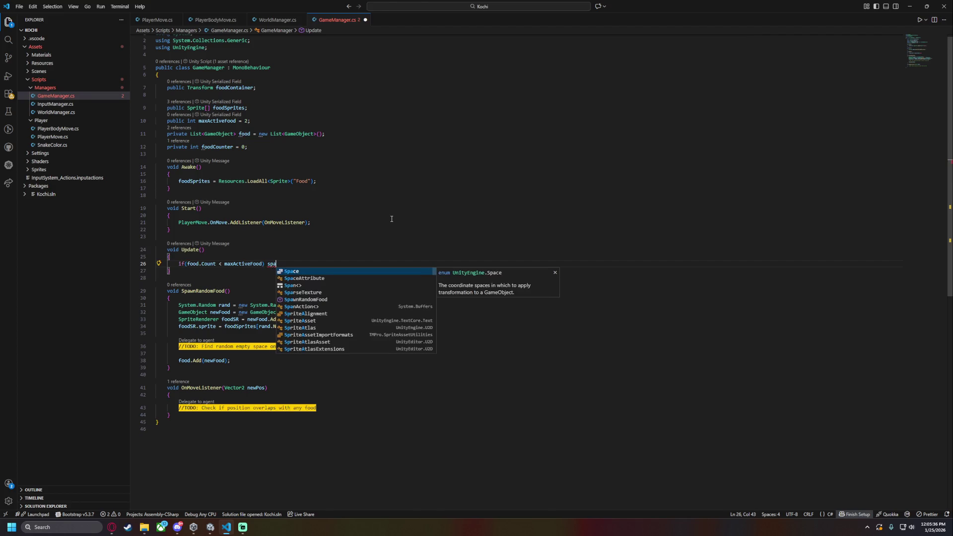
key(Tab)
text(();)
key(ctrl+s)
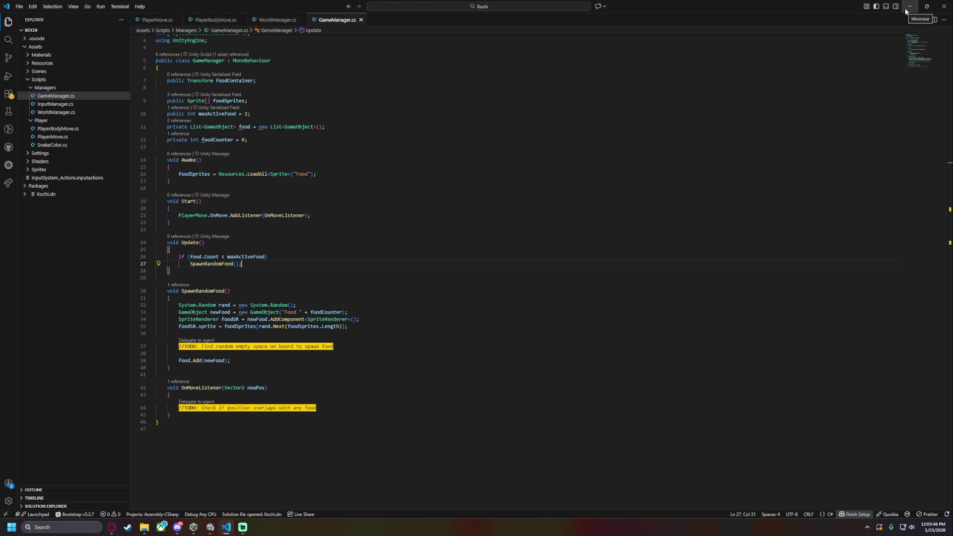
Make foodSprites private, move maxActiveFood above it, and switch to Unity
click(178, 101)
click(176, 101)
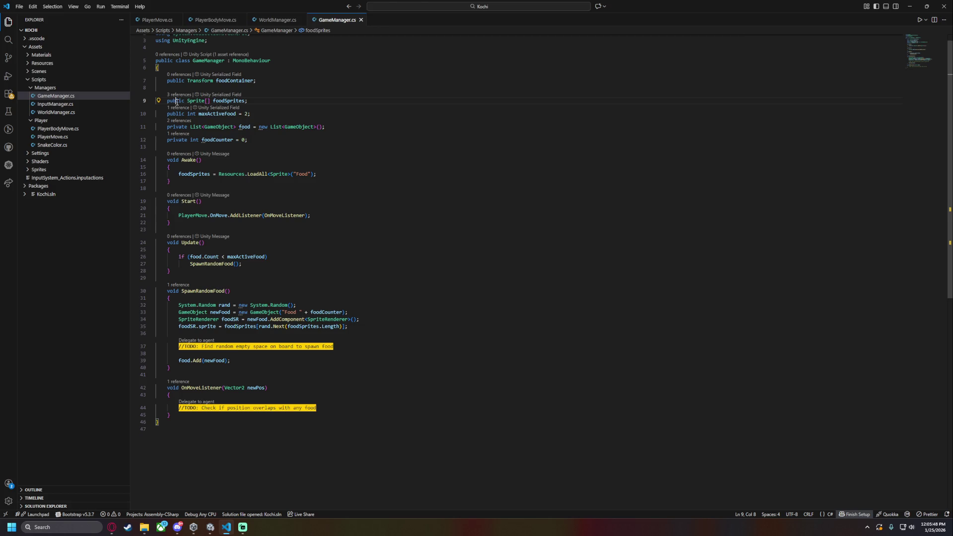
double_click(176, 101)
text(private)
click(386, 114)
key(alt+Up)
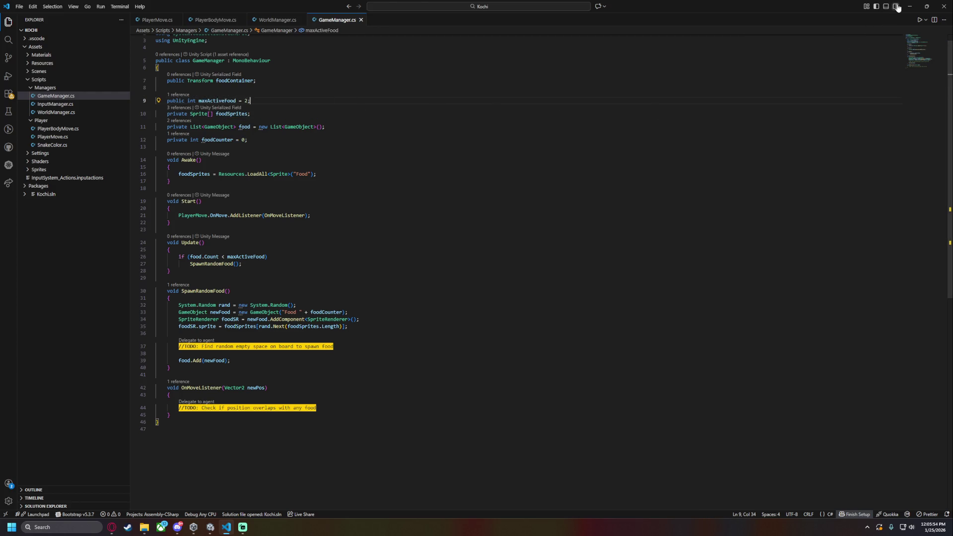
key(alt+Tab)
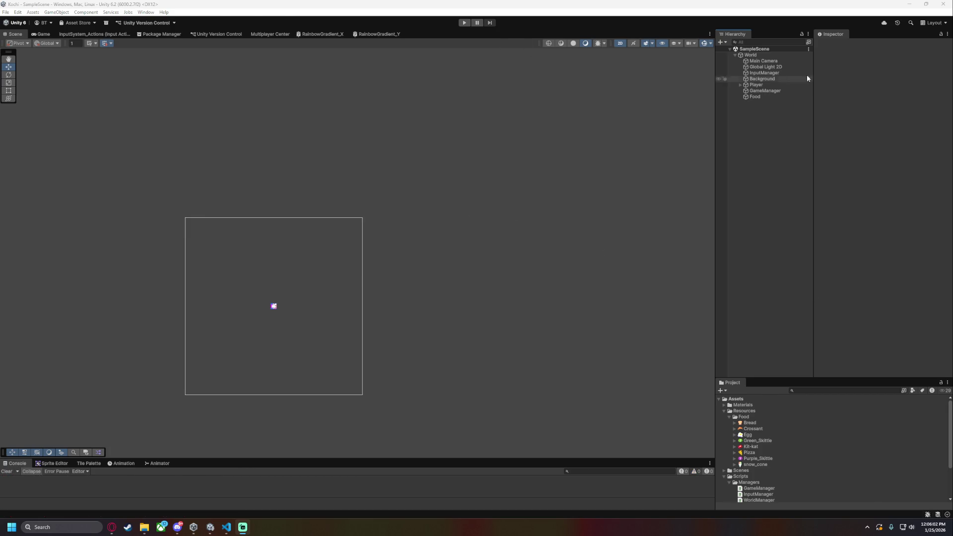
Play and pause the game, then frame and select both spawned Food 0 objects
click(765, 91)
click(464, 22)
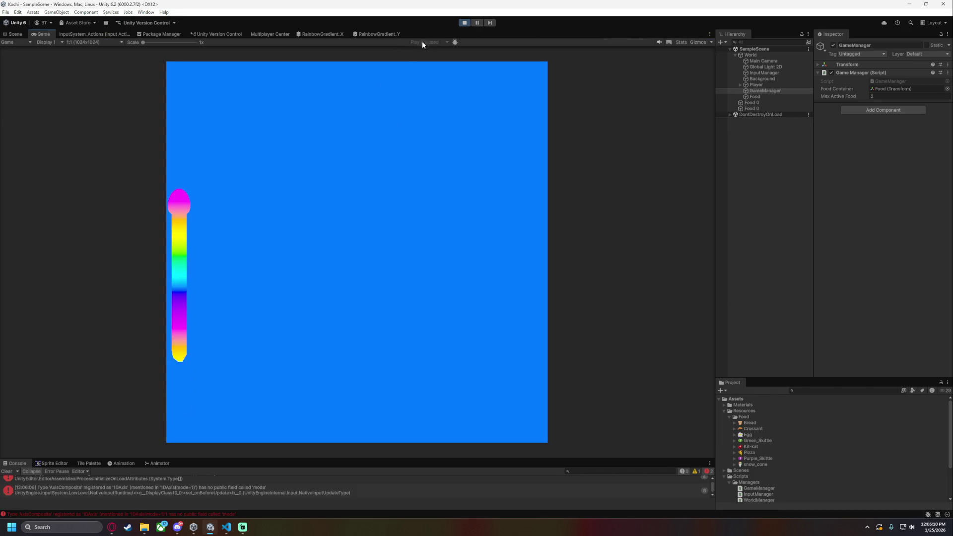
key(ctrl+shift+p)
key(ctrl+1)
click(758, 103)
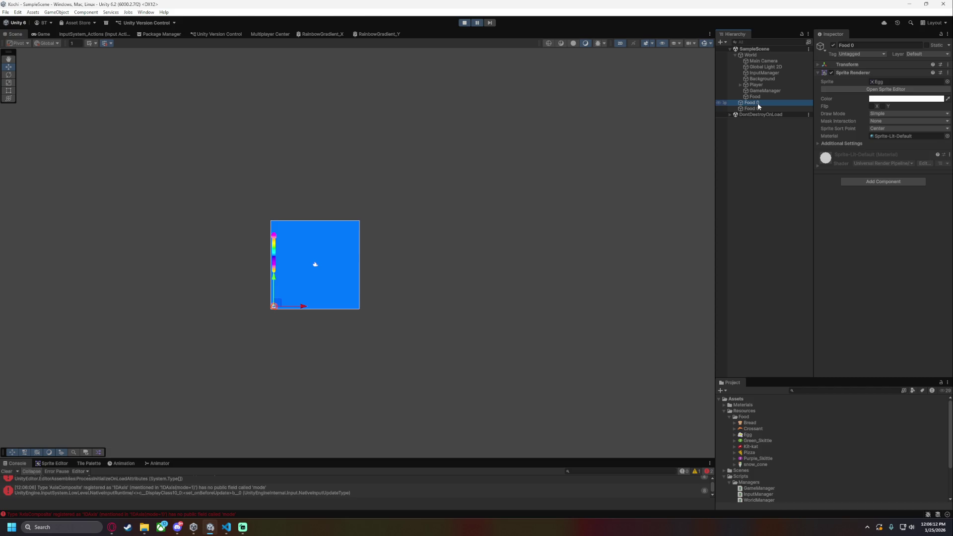
key(f)
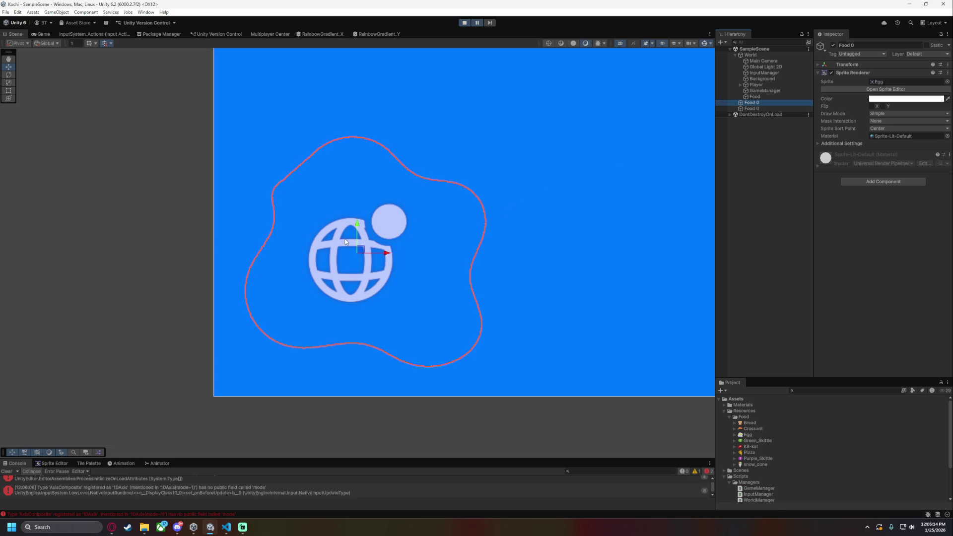
ctrl+click(779, 109)
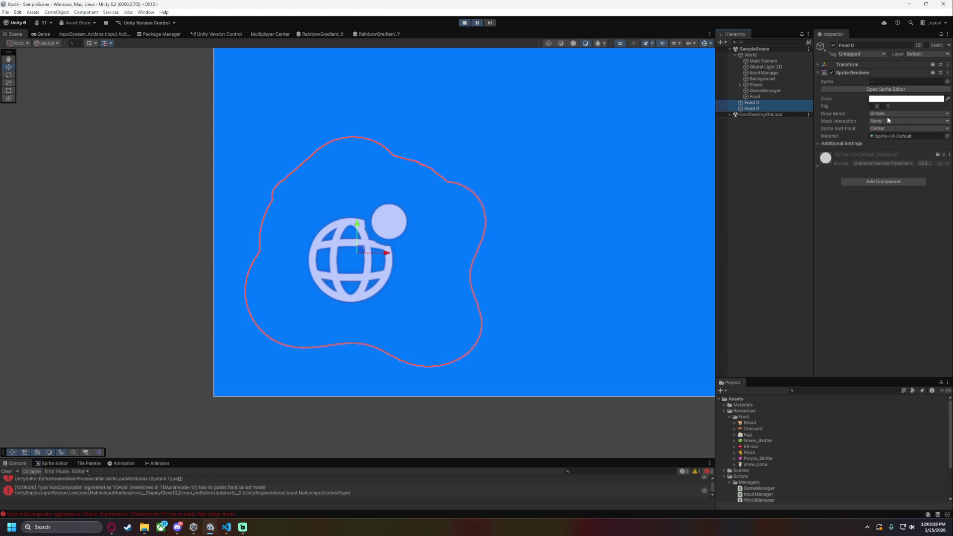
Put the food sprite on the Player sorting layer, open Add Sorting Layer, and exit play mode
click(844, 143)
click(888, 151)
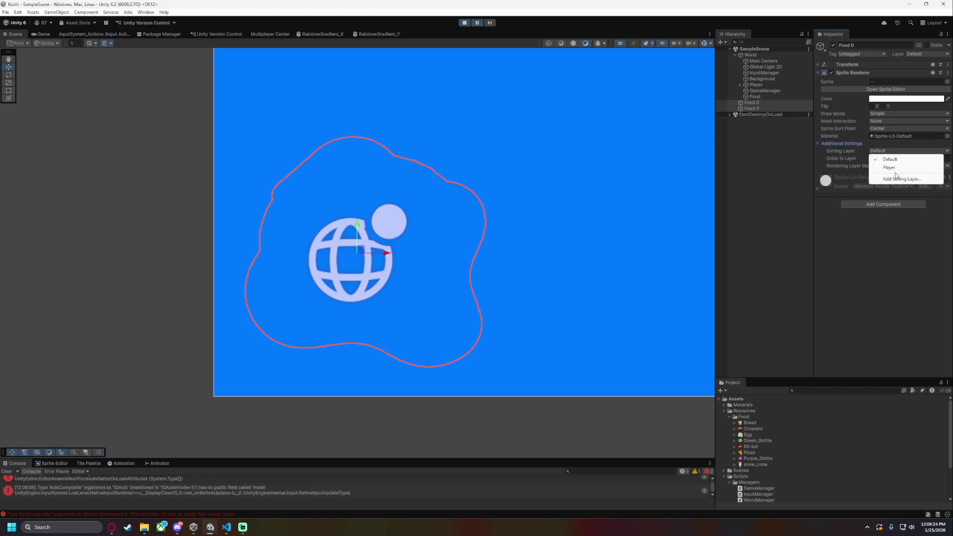
click(895, 168)
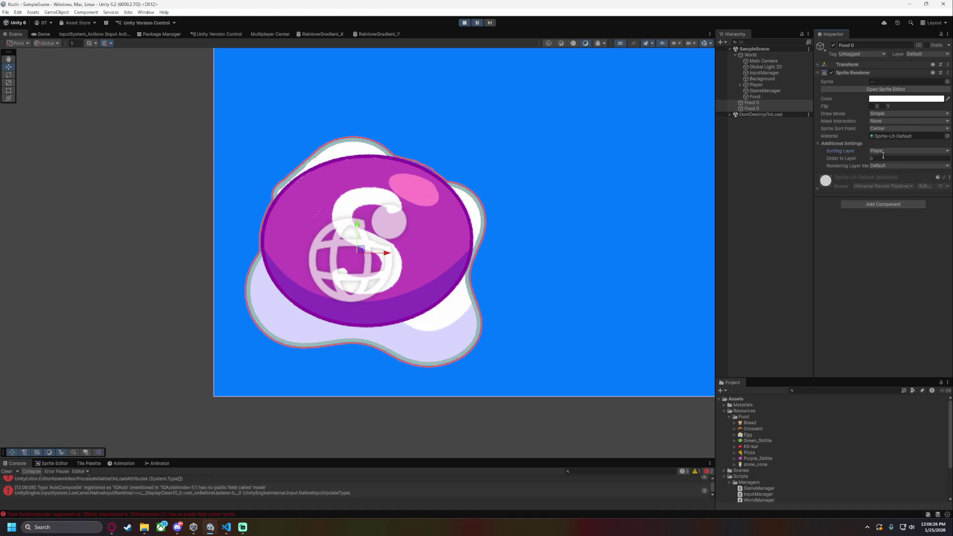
click(888, 151)
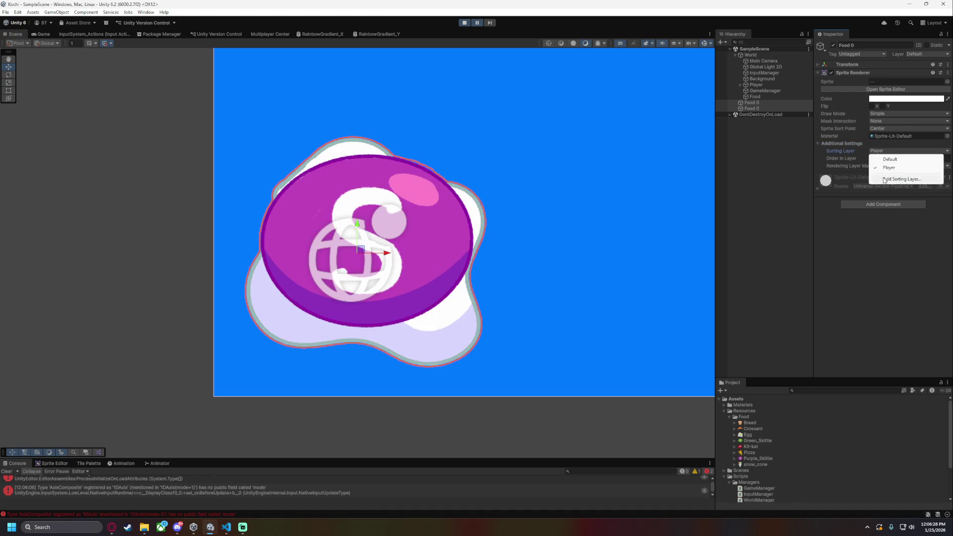
click(888, 178)
click(465, 22)
Create a Pickups sorting layer ordered before Player, then return to GameManager.cs
click(931, 99)
click(908, 98)
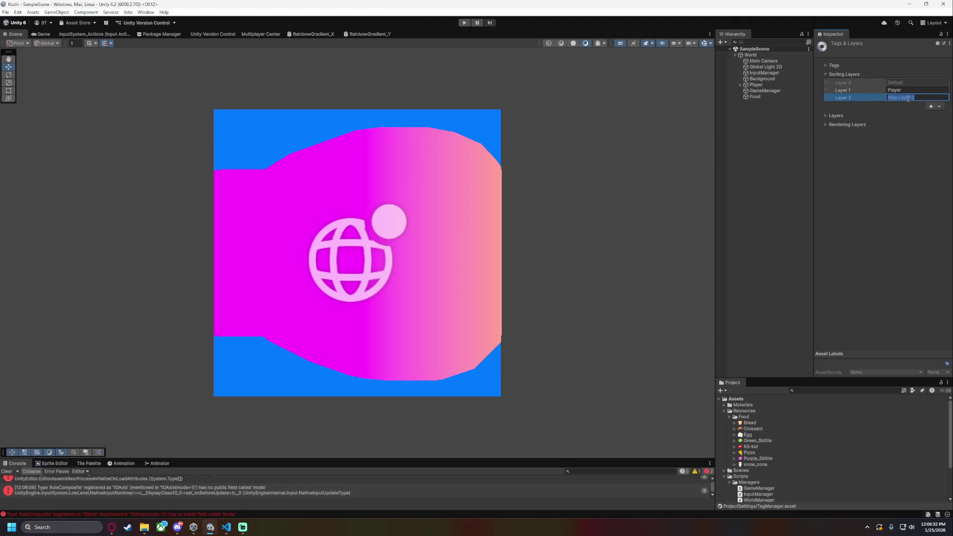
text(Pickups)
drag(828, 101, 828, 93)
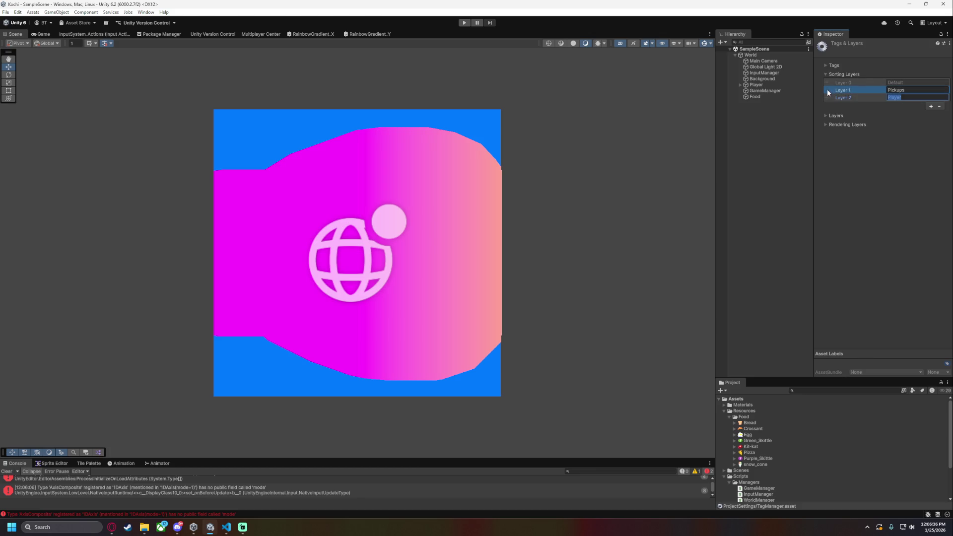
click(773, 97)
click(226, 527)
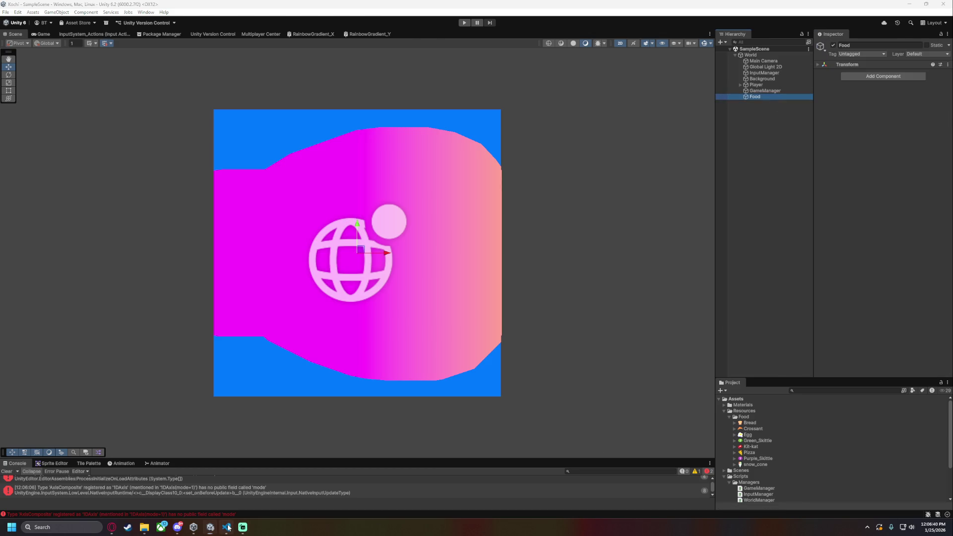
click(361, 328)
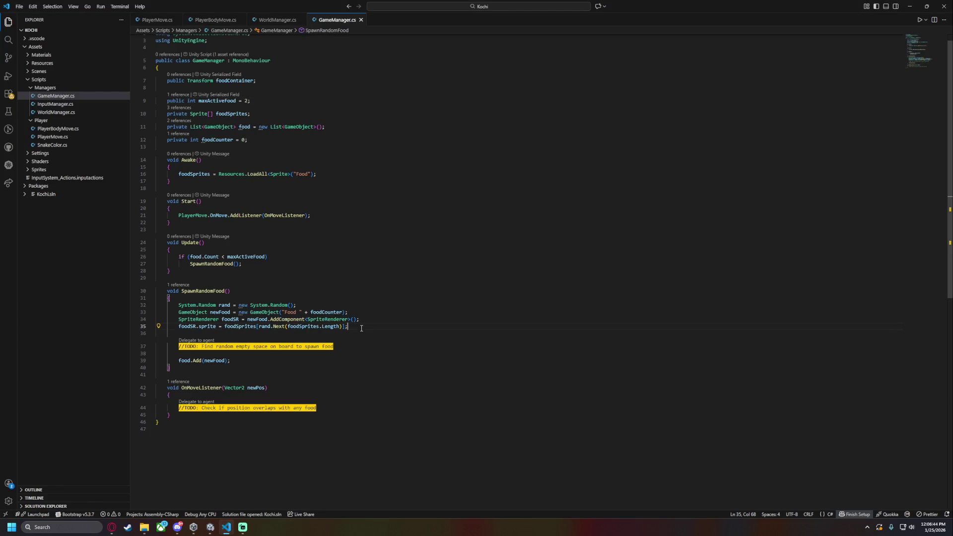
Parent each new food to foodContainer with SetParent, placed right under newFood's creation
key(Return)
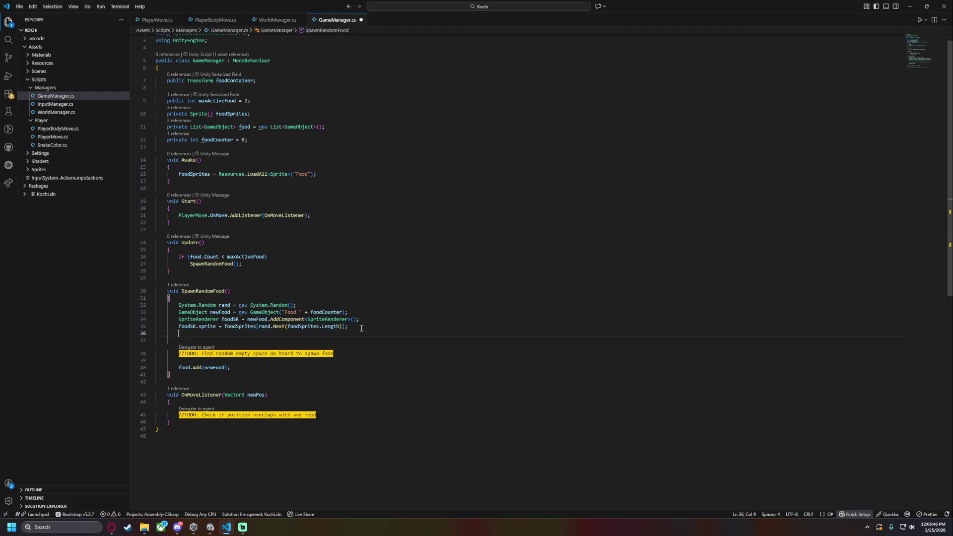
text(newFood.t)
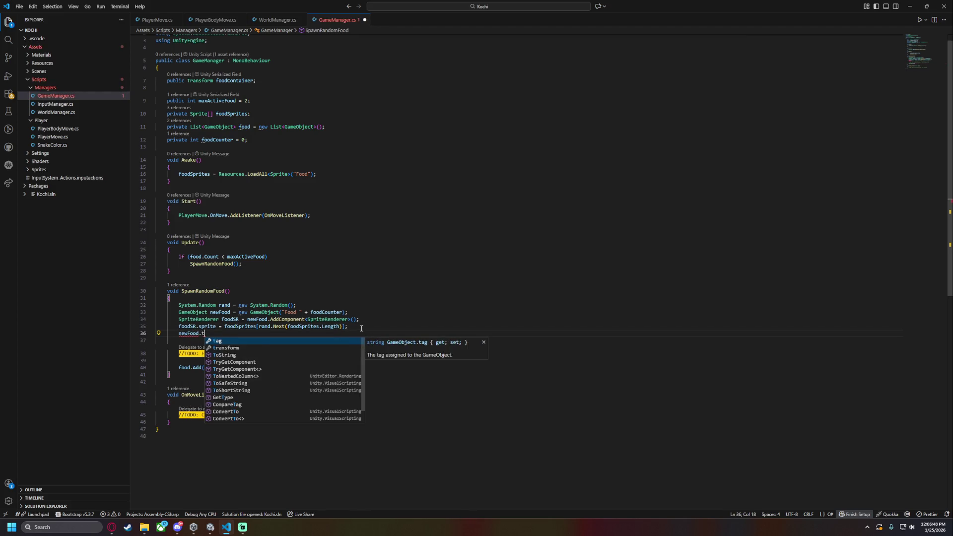
text(ransform.SetParent)
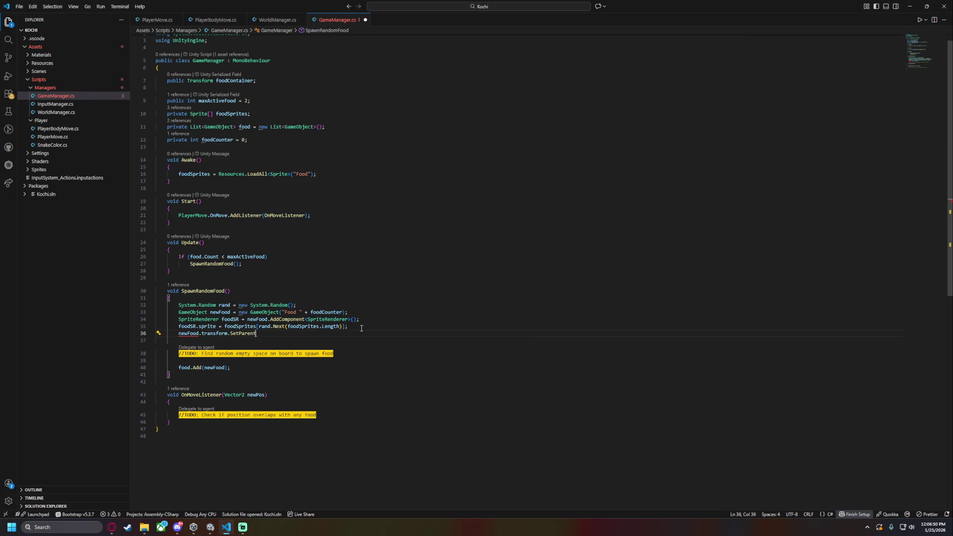
text((foodC)
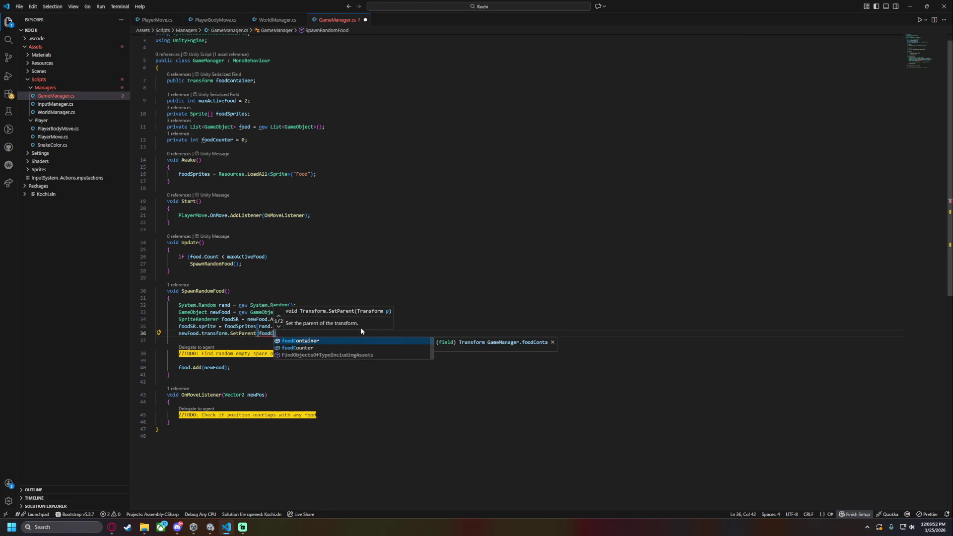
text(ontainer);)
key(Return)
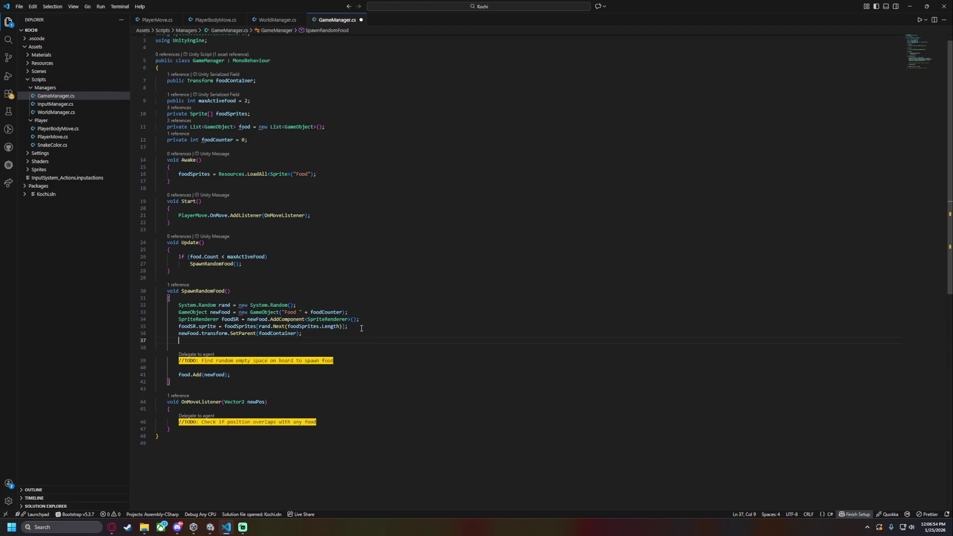
text(new)
key(ctrl+z)
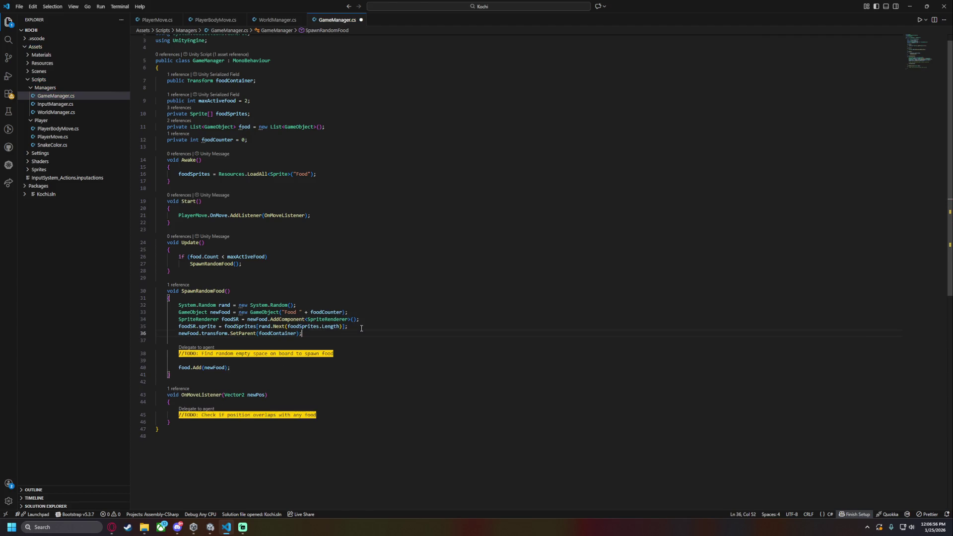
key(End)
key(Down)
key(alt+Up)
key(alt+Up)
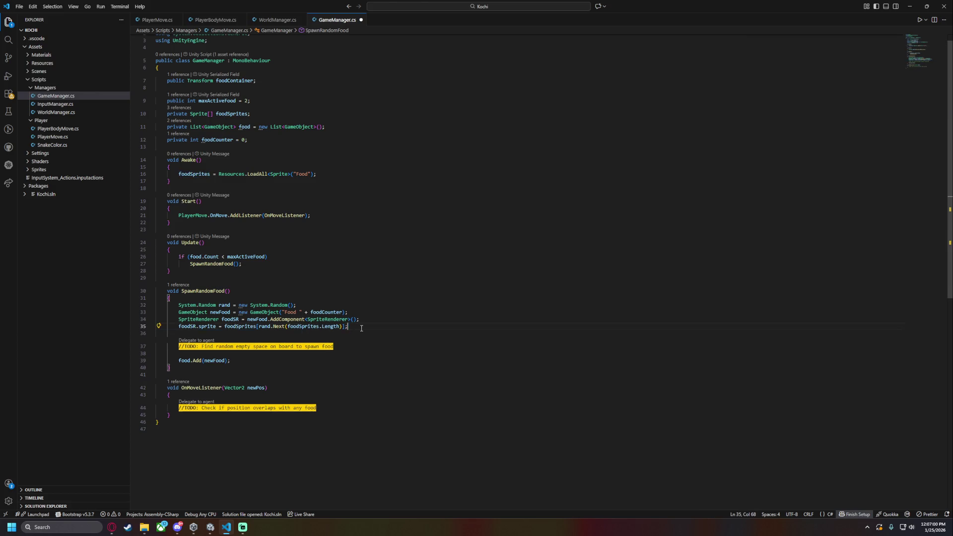
key(Return)
Add a foodSR.sortingLayerName line with the "Pickups" layer after the sprite assignment and save
click(387, 330)
key(Return)
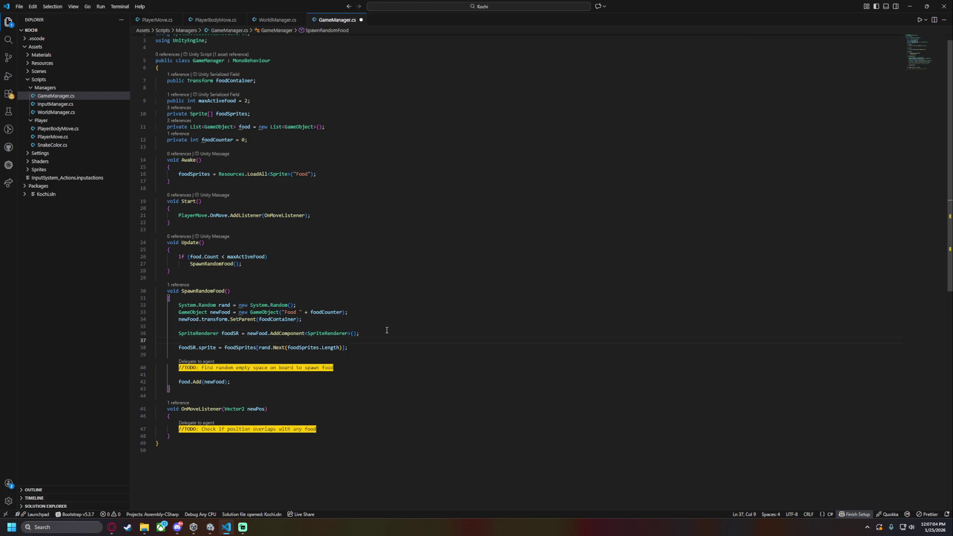
text(foodSR.)
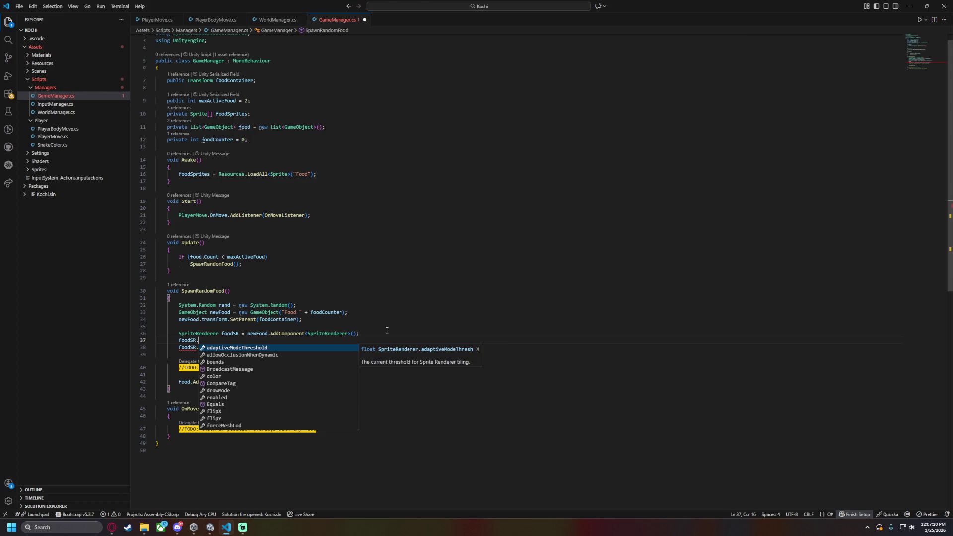
text(lay)
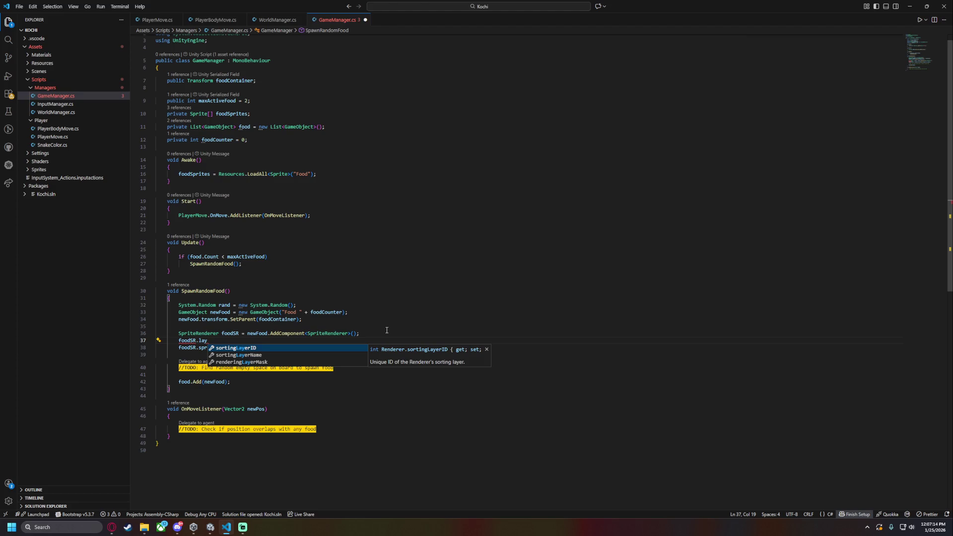
key(Down)
key(Tab)
text((")
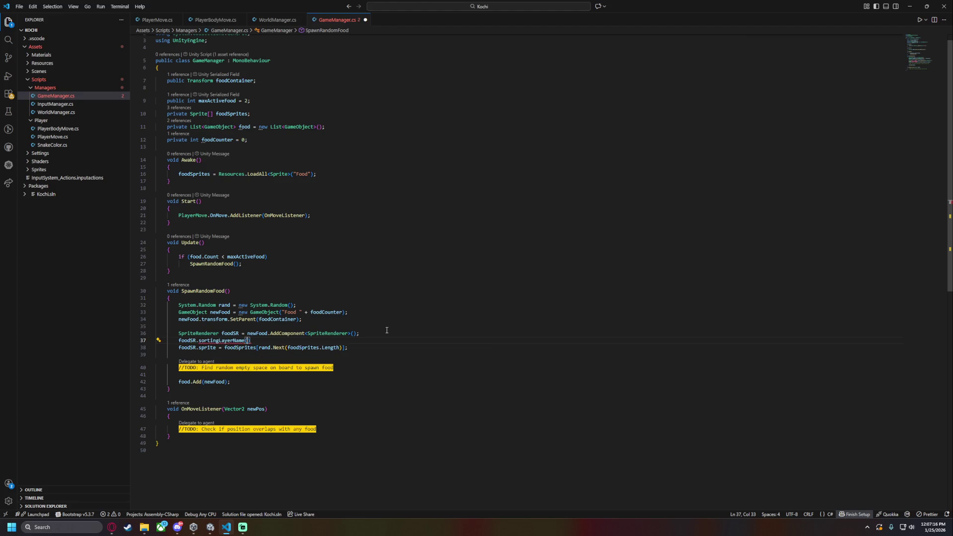
text(Pick)
text(up)
click(299, 333)
click(288, 342)
text(;)
key(Left)
key(Left)
key(Left)
text(s)
key(ctrl+s)
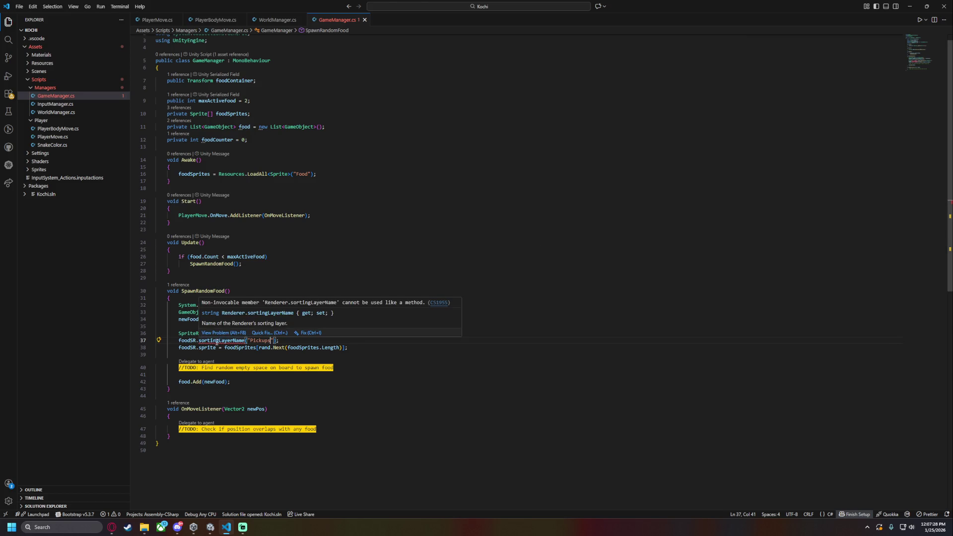
Correct line 37 to the assignment foodSR.sortingLayerName = "Pickups";
double_click(217, 342)
key(BackSpace)
key(ctrl+space)
text(sorting)
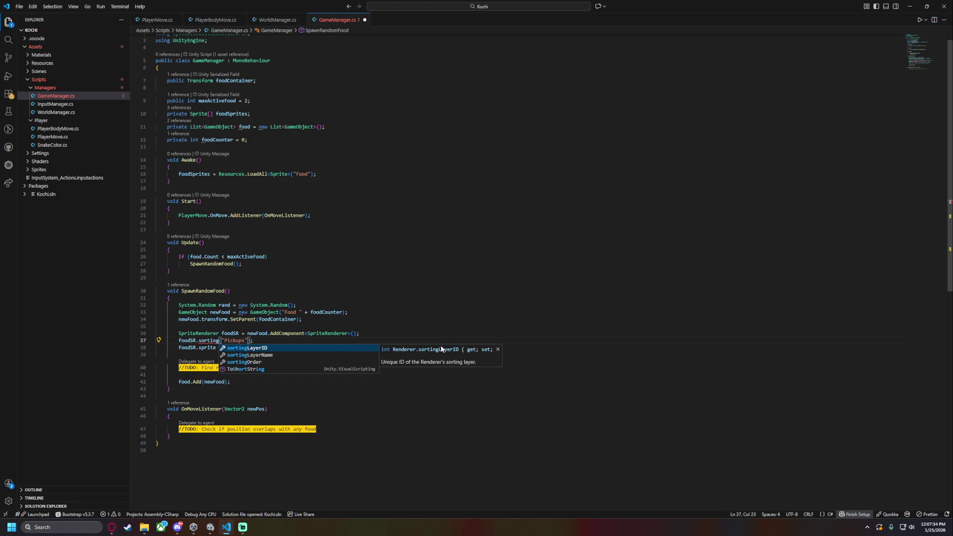
key(Down)
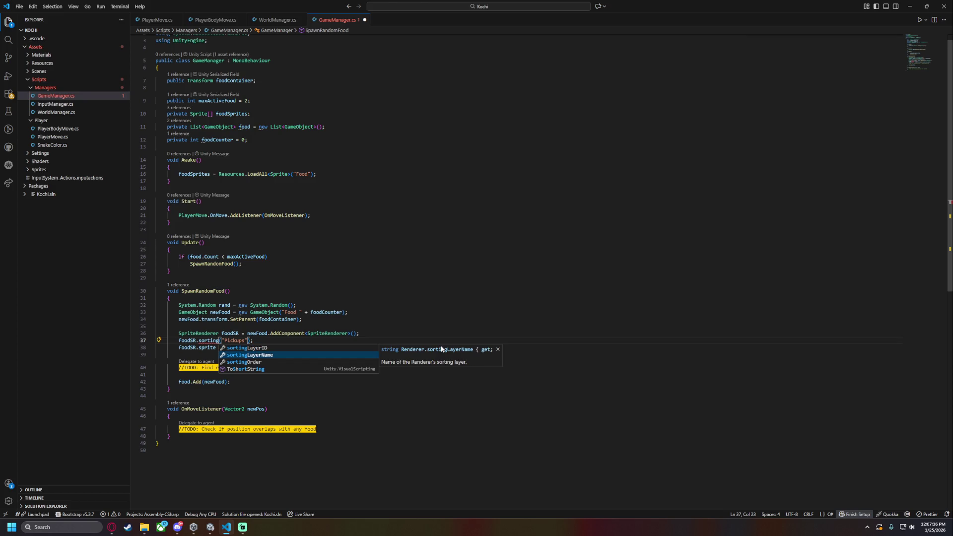
key(Down)
key(Up)
key(Up)
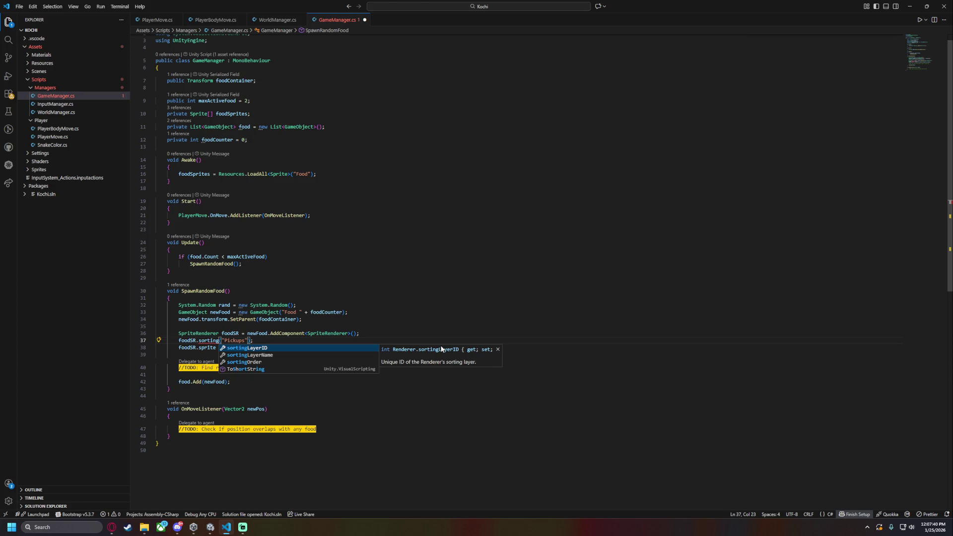
key(Tab)
key(shift+Right)
key(shift+Right)
key(shift+Right)
text(1)
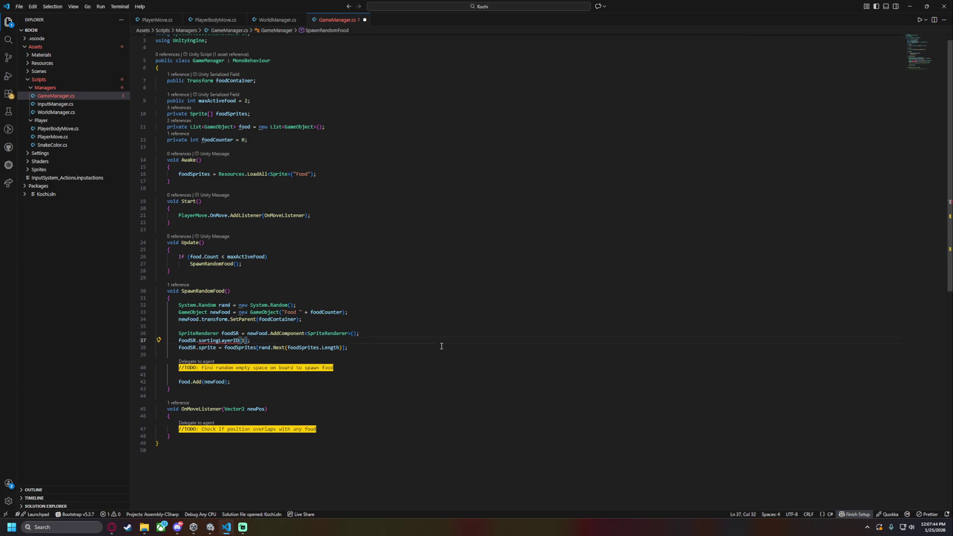
key(ctrl+z)
key(ctrl+z)
key(ctrl+y)
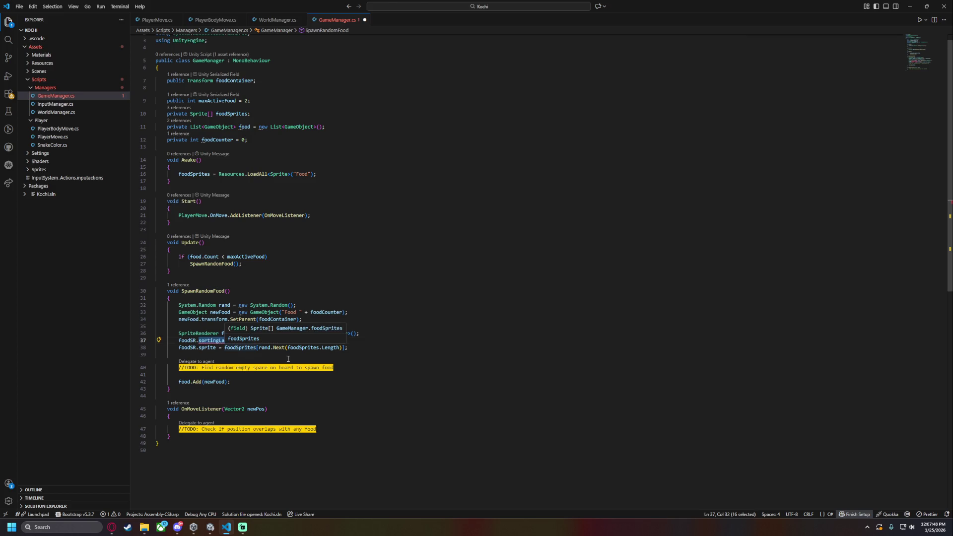
drag(276, 341, 241, 341)
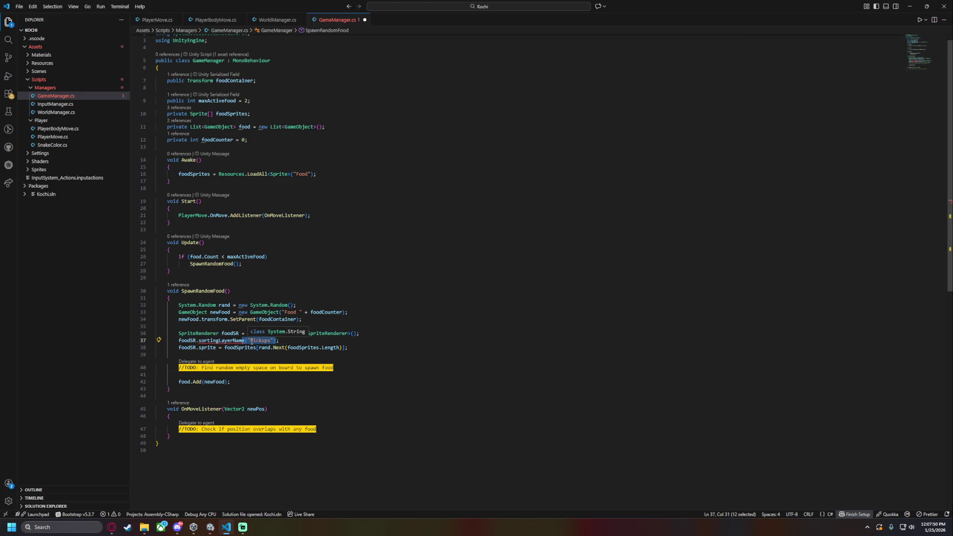
text(= "Pic)
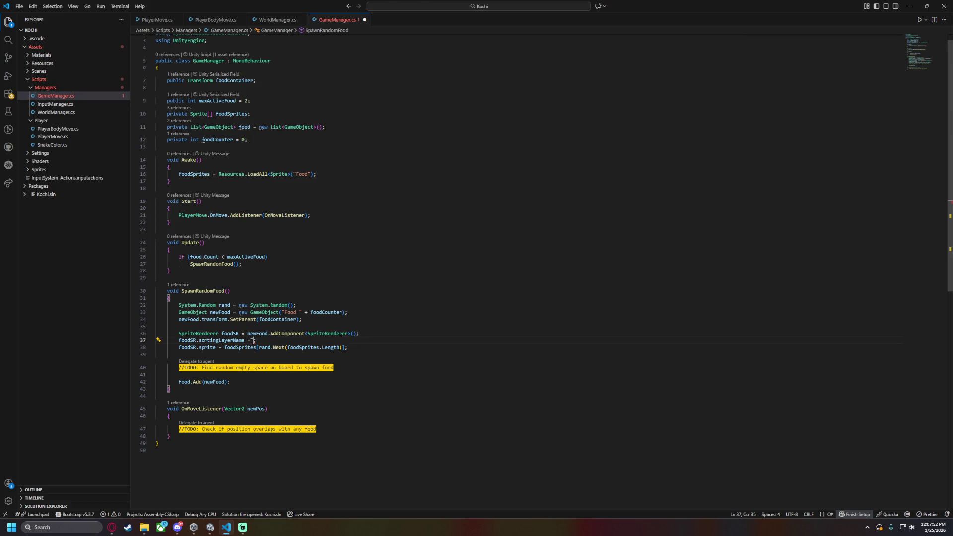
text(kups)
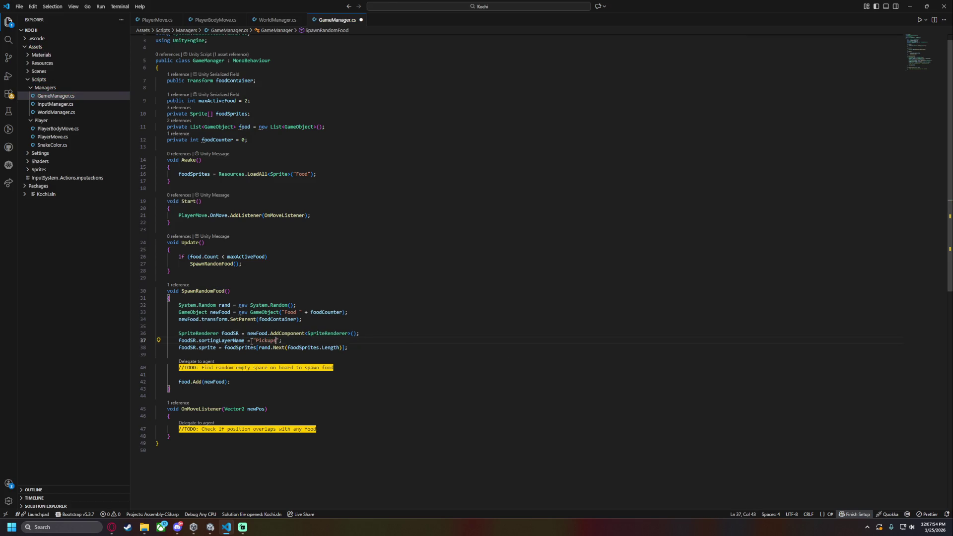
key(alt+Tab)
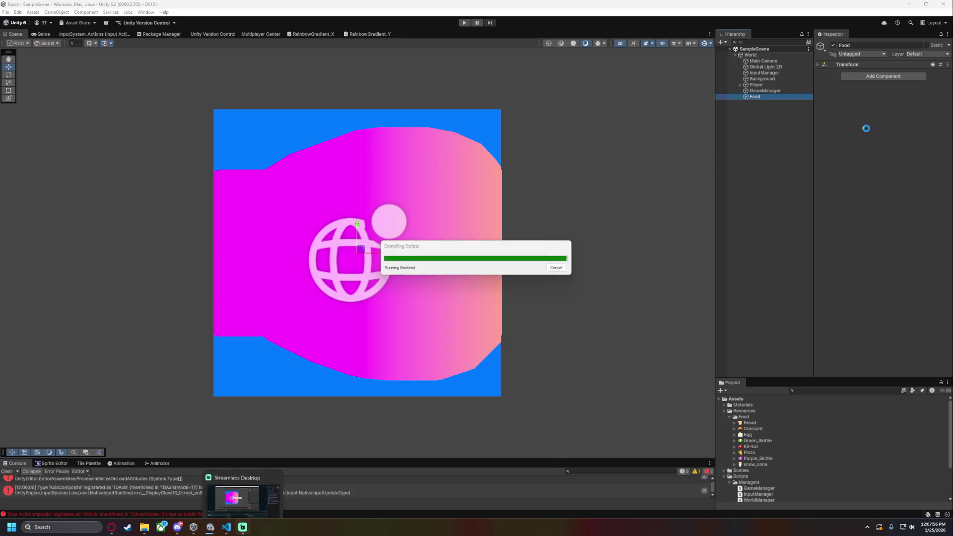
click(757, 85)
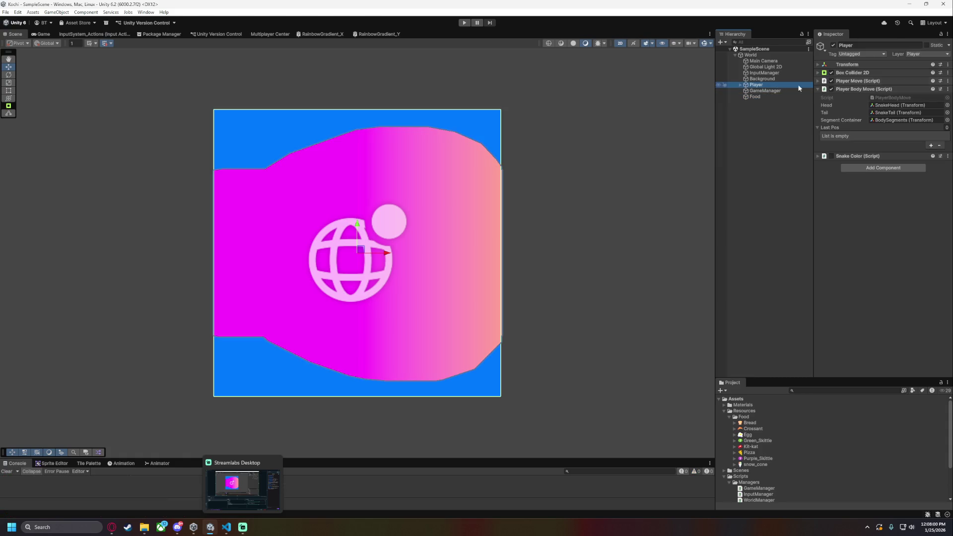
click(740, 85)
click(747, 92)
click(746, 91)
click(766, 96)
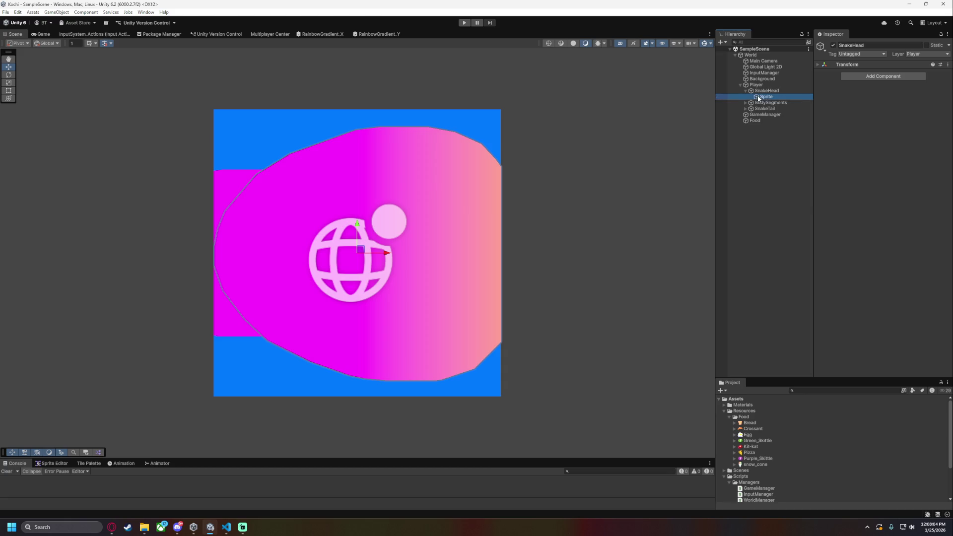
click(894, 169)
click(894, 205)
click(893, 90)
click(464, 23)
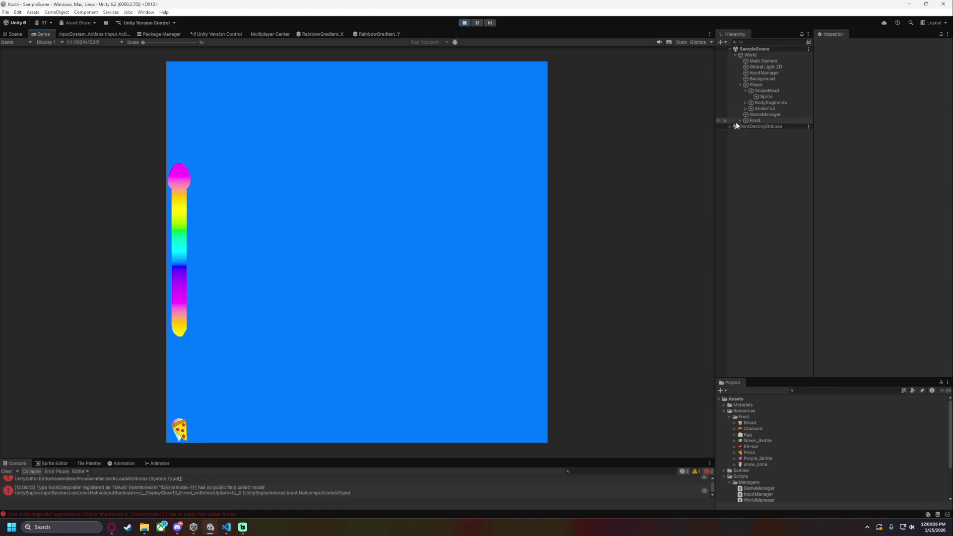
click(740, 120)
click(758, 127)
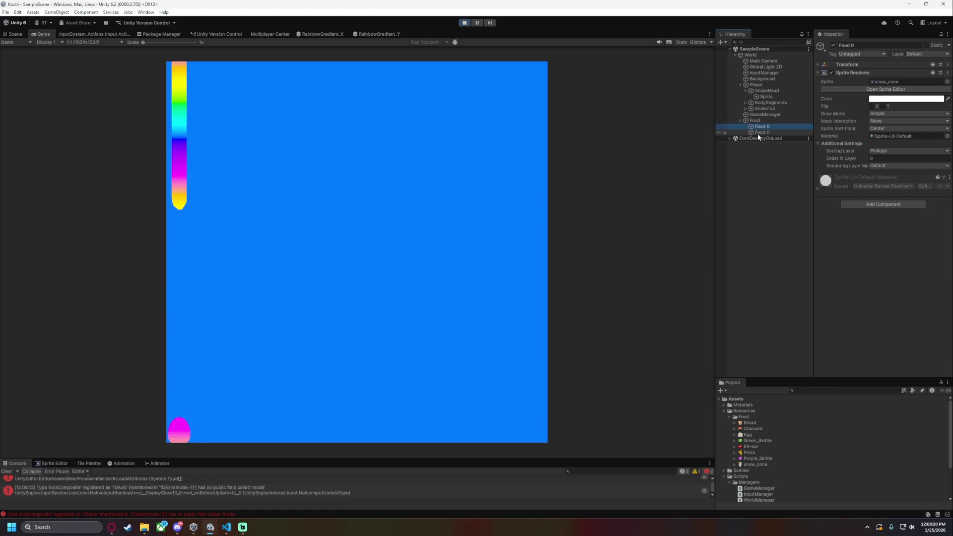
click(758, 134)
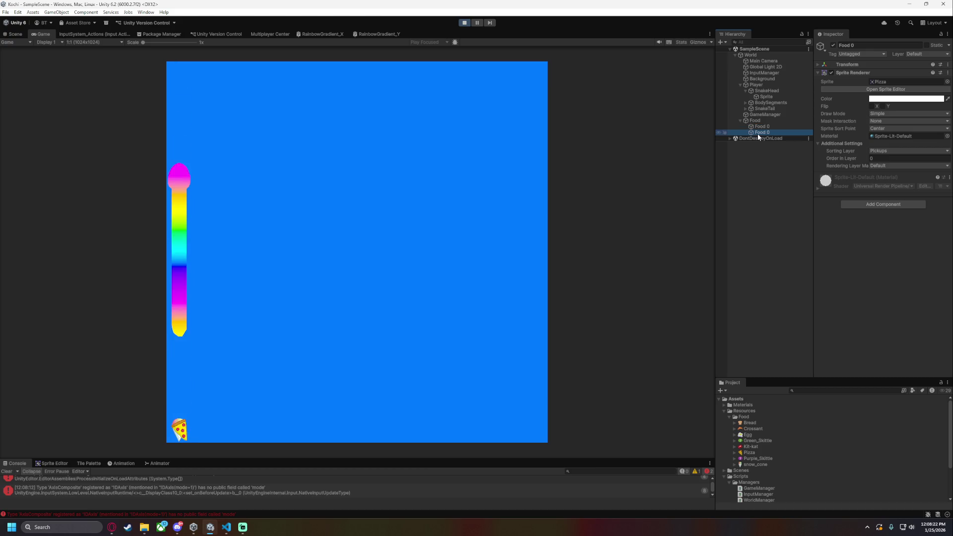
click(464, 23)
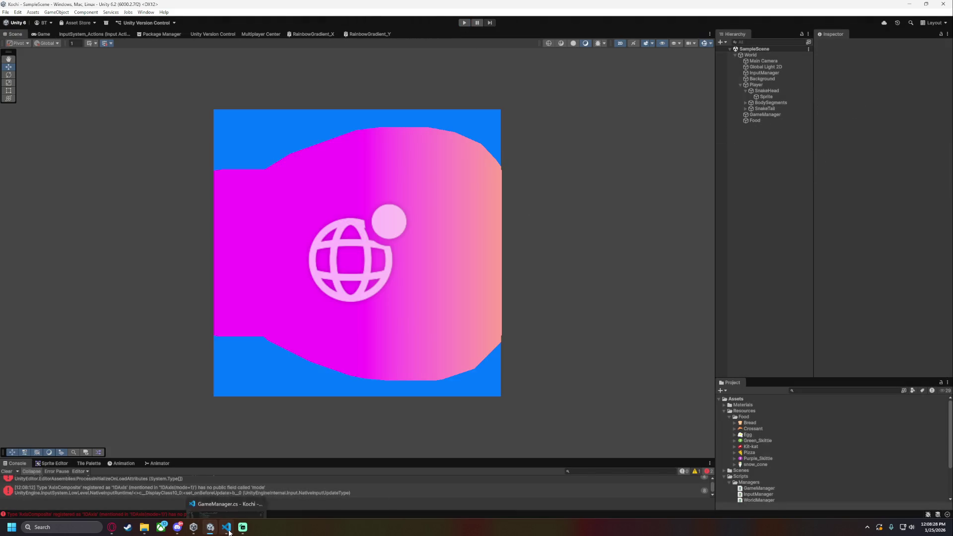
Set the eight selected food textures to 32 Pixels Per Unit and apply
mouse_move(244, 530)
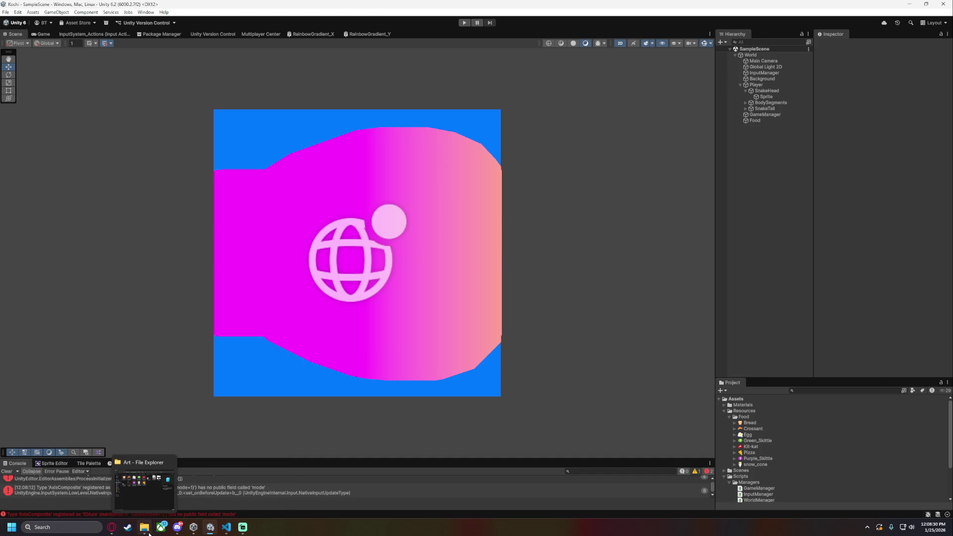
click(749, 423)
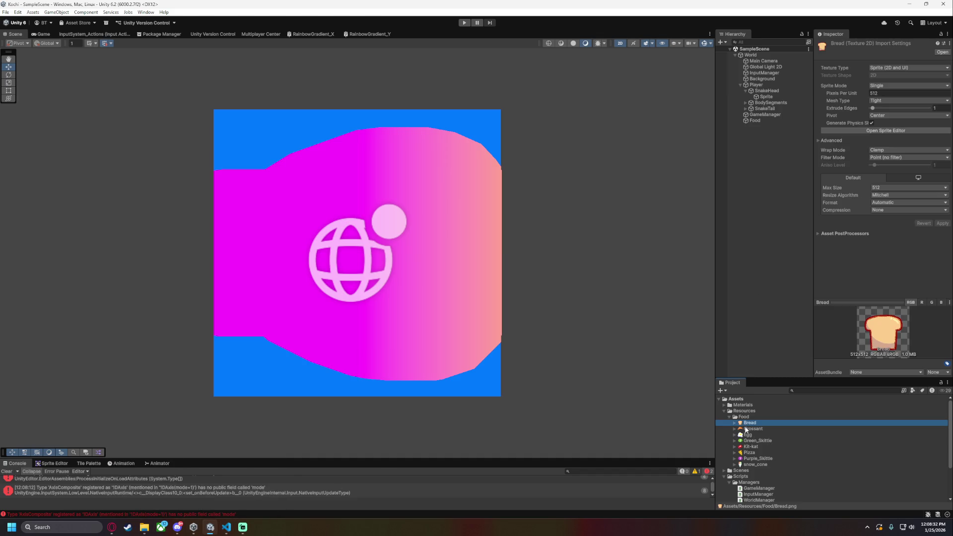
shift+click(755, 464)
click(891, 94)
click(891, 94)
text(320)
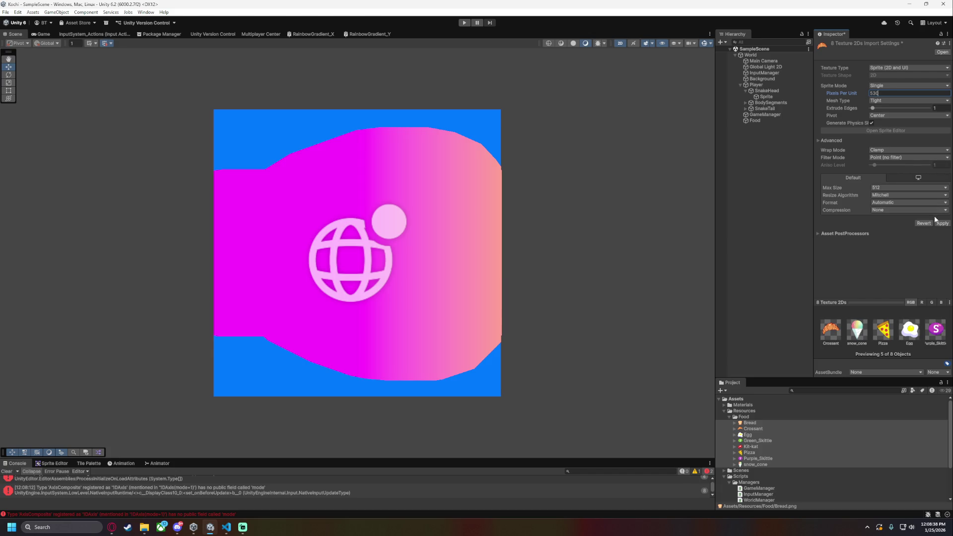
click(941, 223)
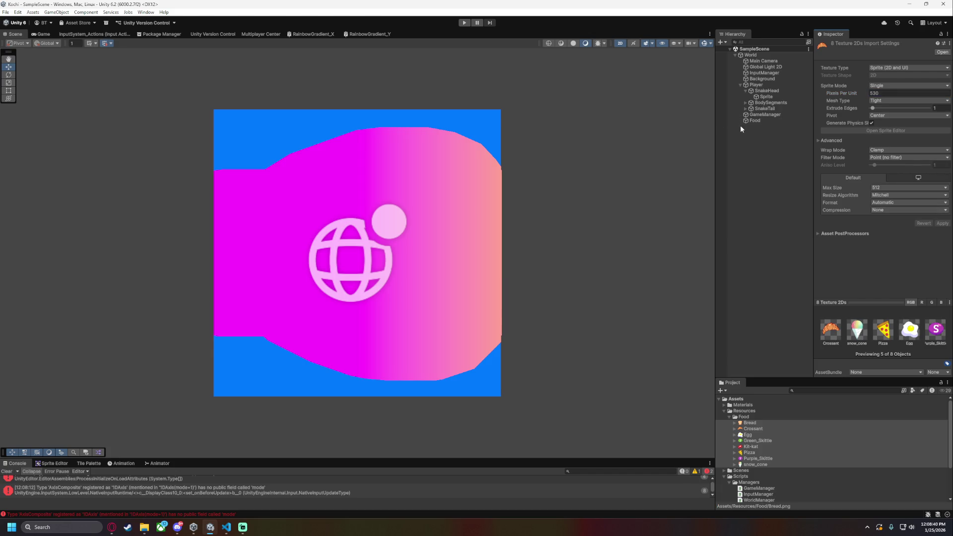
Reset the eight food textures to 512 Pixels Per Unit and apply the change
click(776, 186)
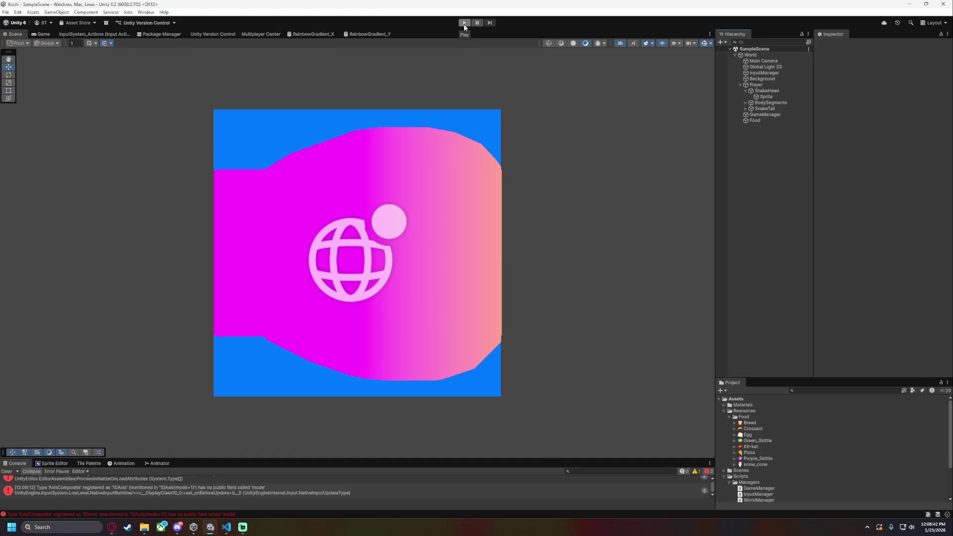
click(750, 422)
shift+click(754, 464)
click(886, 93)
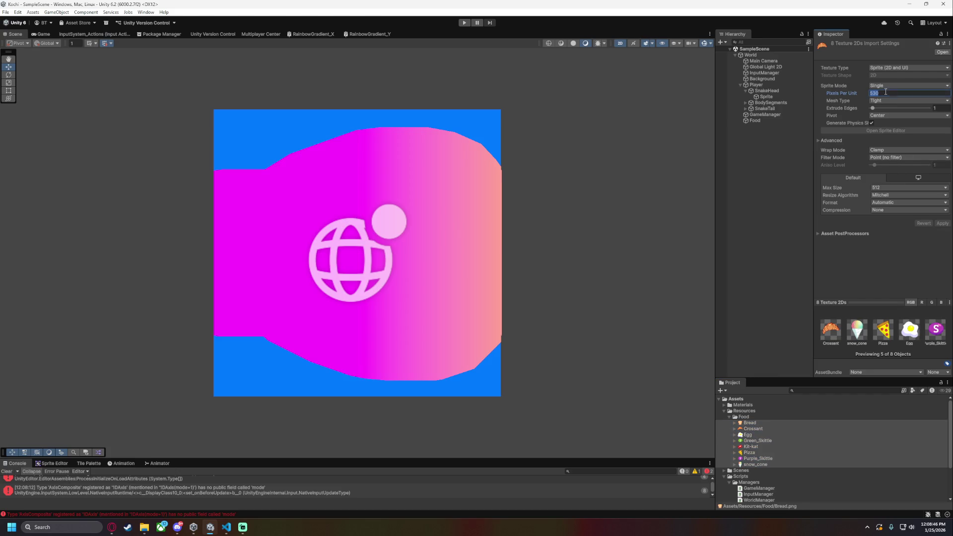
text(512)
key(Return)
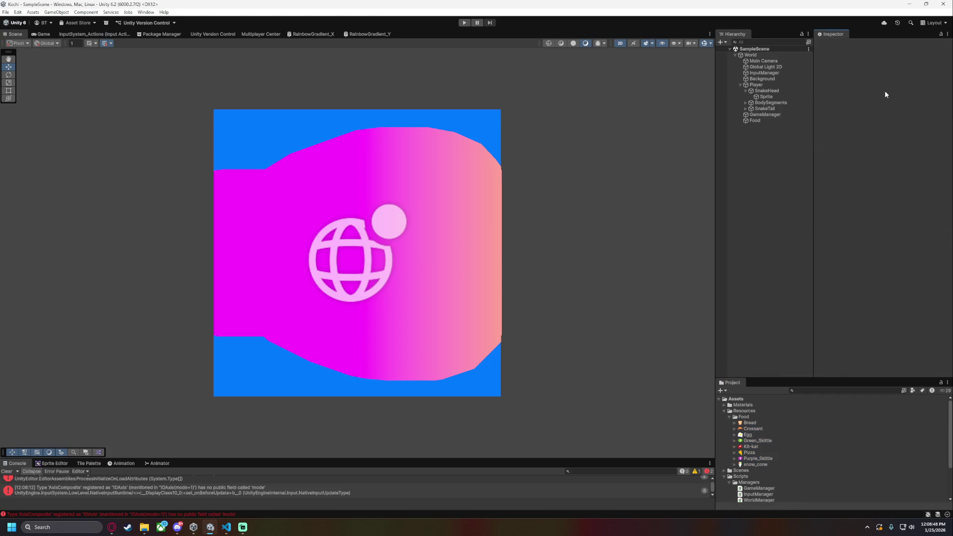
click(942, 223)
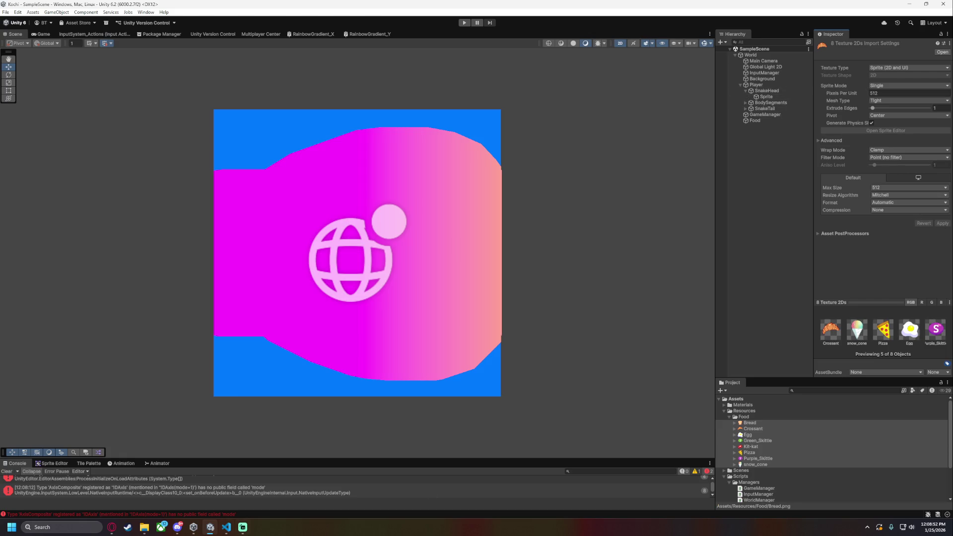
click(226, 527)
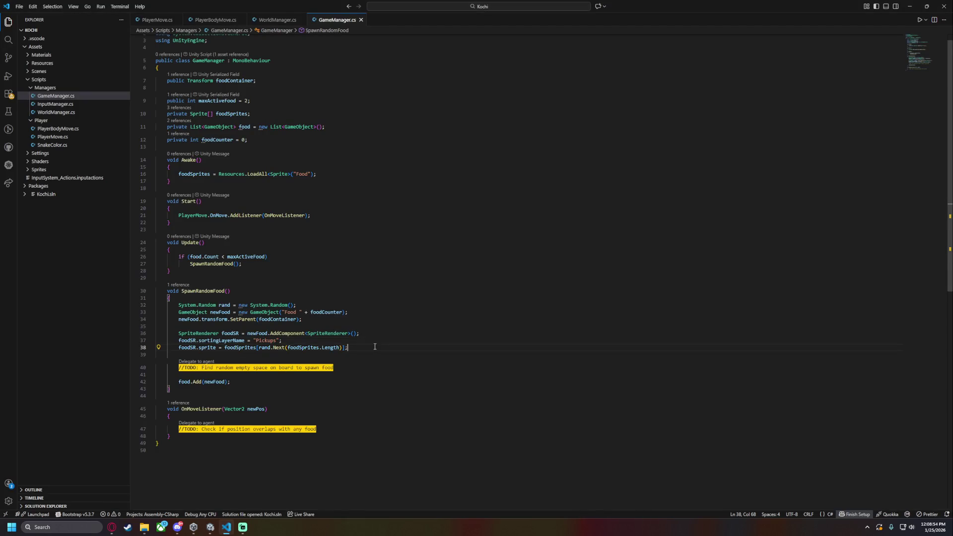
Add newFood.transform.localScale = Vector3.one * 0.9f; below the SetParent line
key(Up)
key(Up)
key(Up)
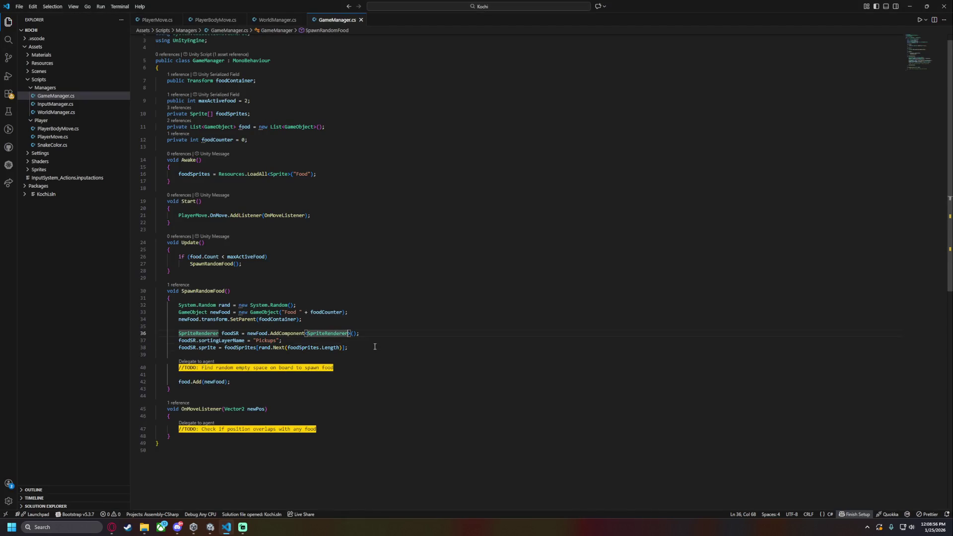
key(Return)
text(newFood.te)
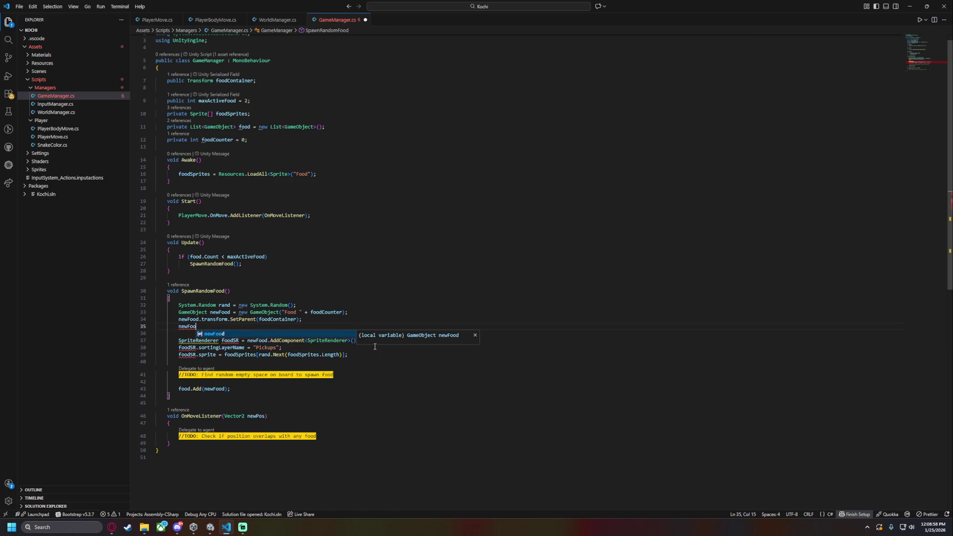
key(Escape)
scroll(375, 348, down, 1)
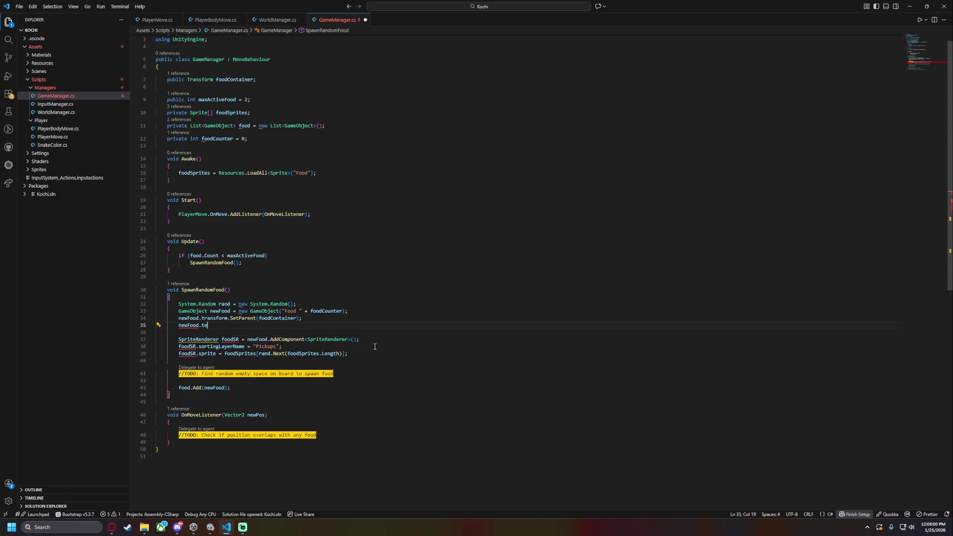
text(ransform.sc)
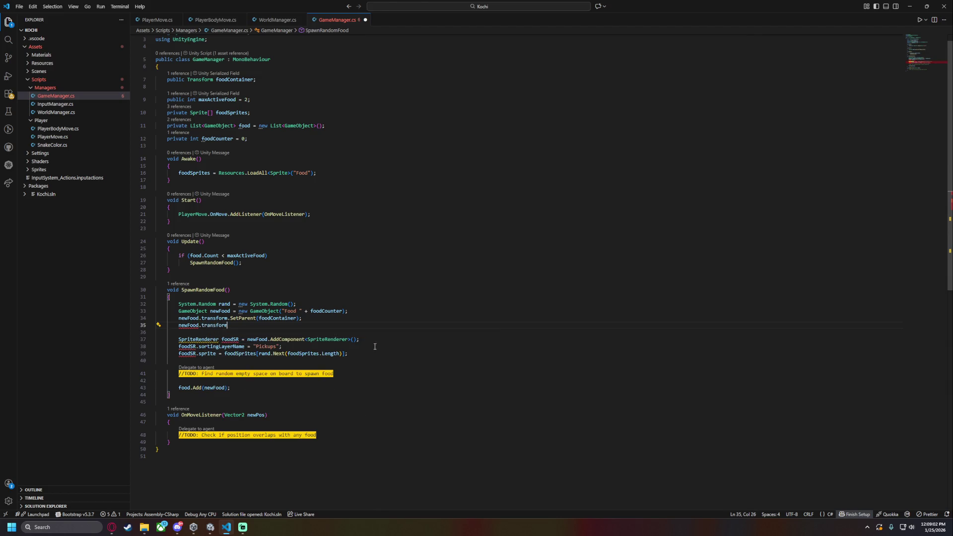
key(Down)
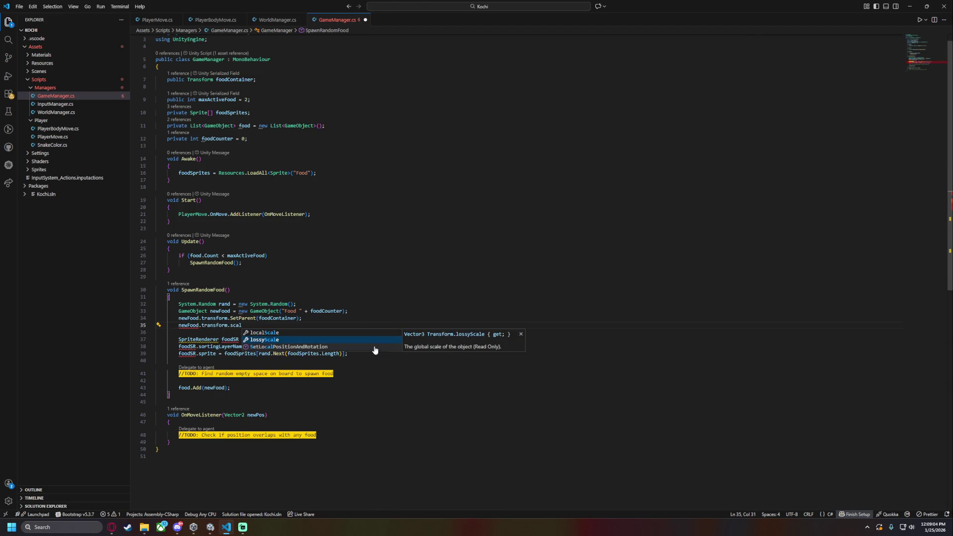
key(Tab)
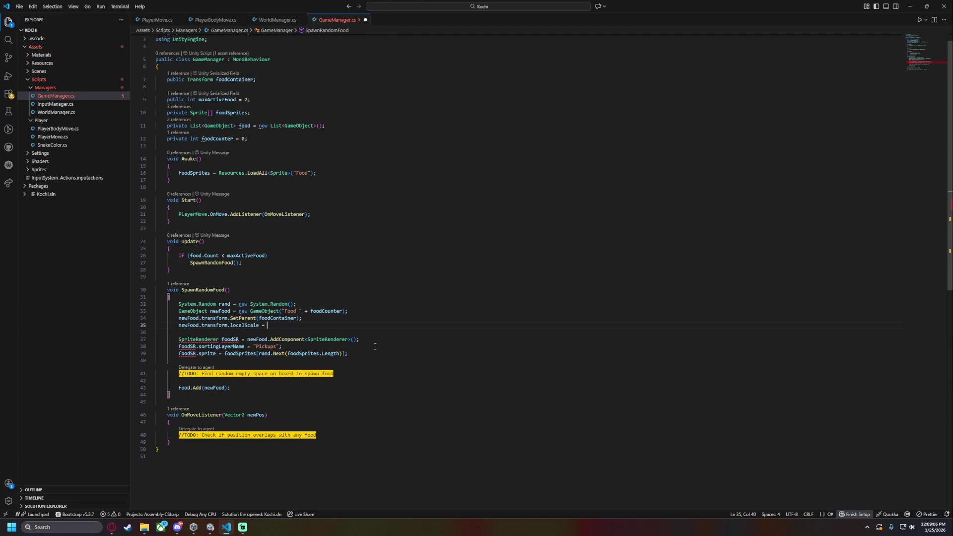
text(= Vec)
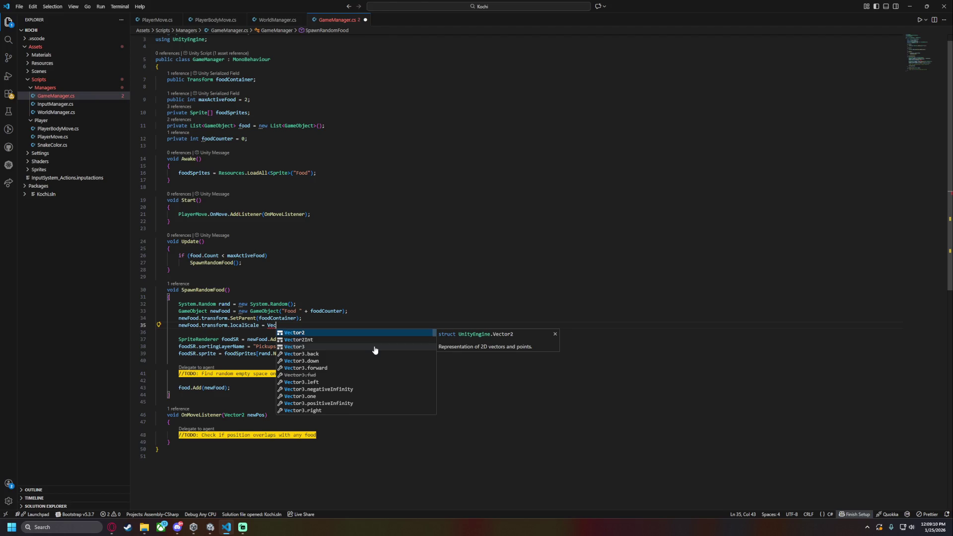
click(374, 347)
text(.one)
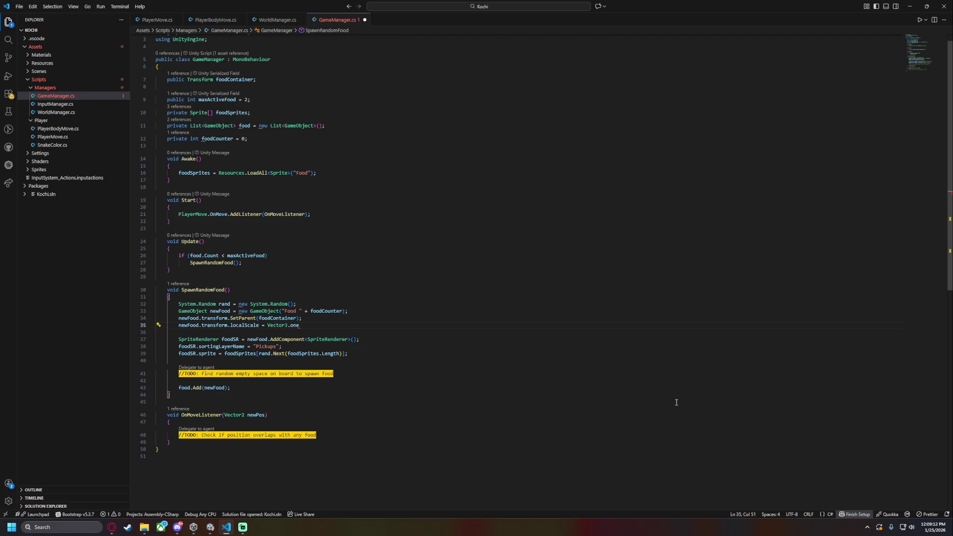
text( * )
text(0.9)
text(f;)
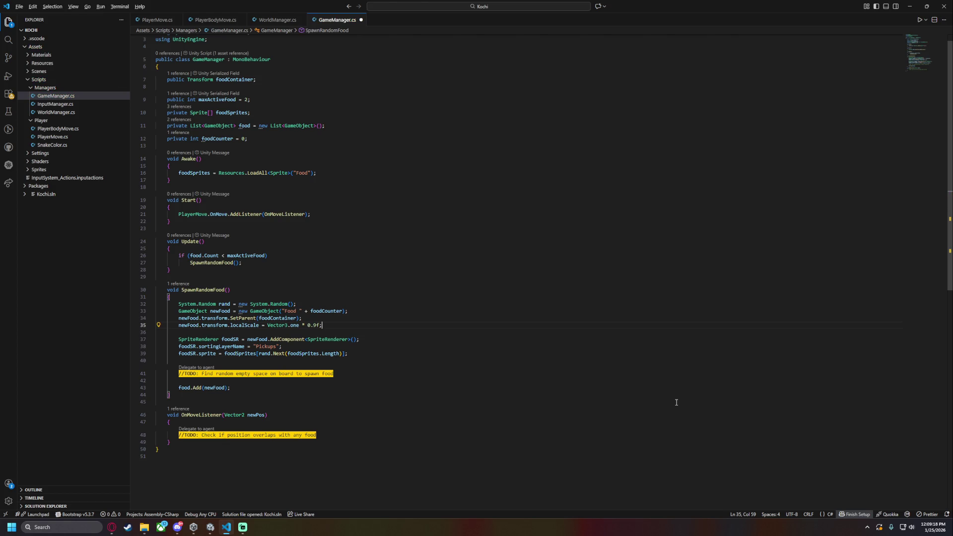
click(910, 6)
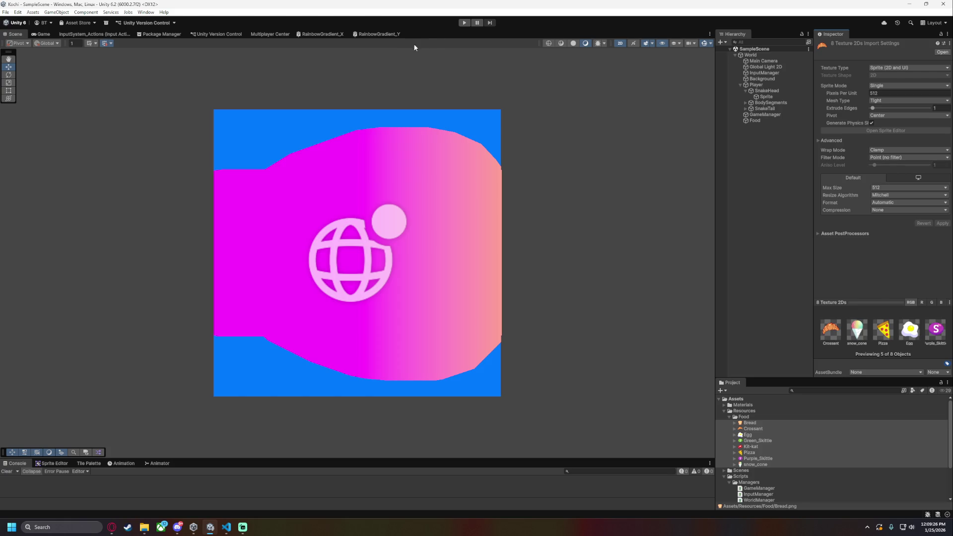
Run the game, steer the snake with the arrow keys to check the pizza food, then stop
key(ctrl+p)
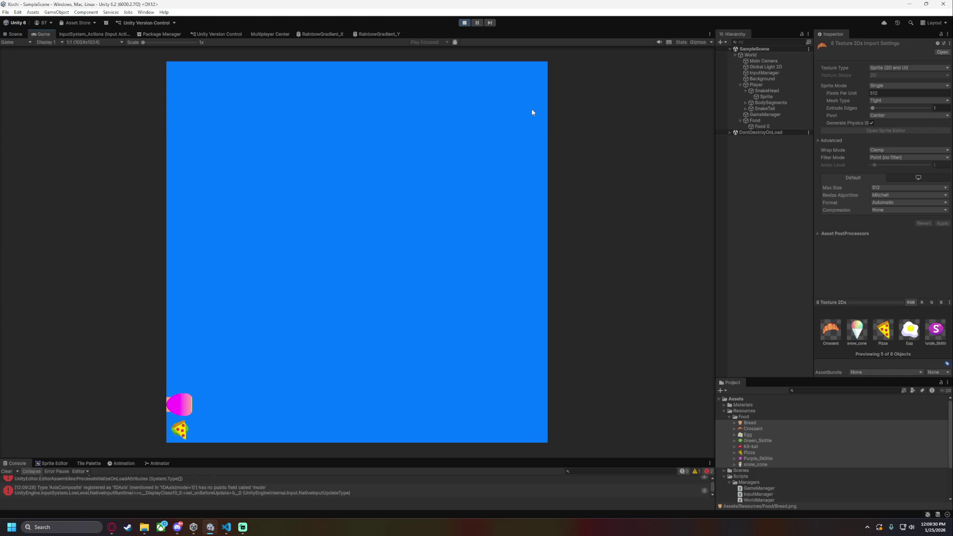
key(Down)
key(Left)
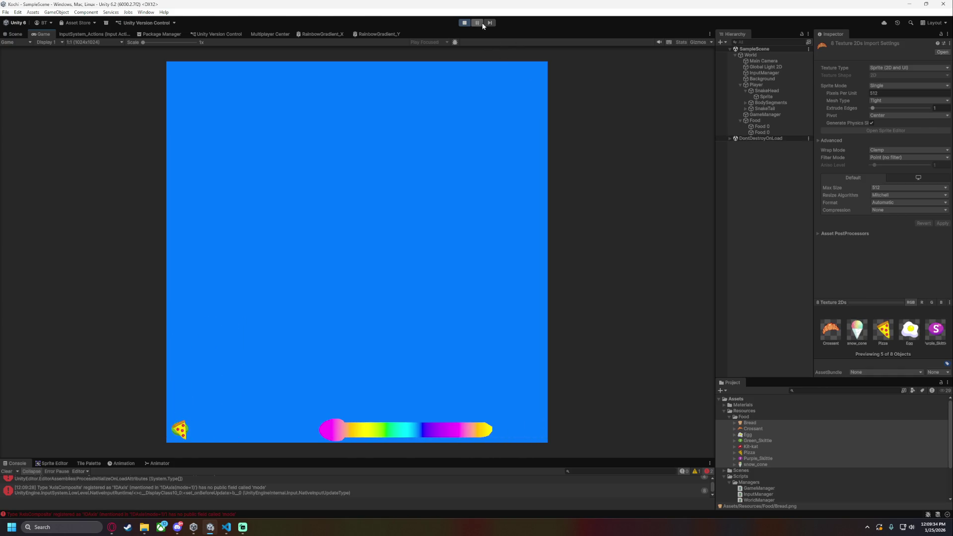
key(Up)
key(Up)
key(Left)
key(Up)
key(Right)
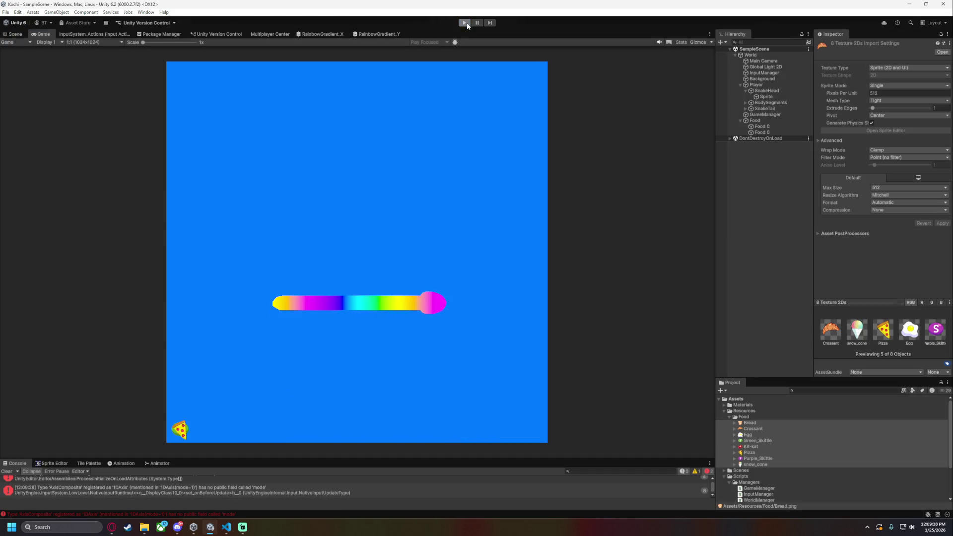
click(464, 22)
click(227, 527)
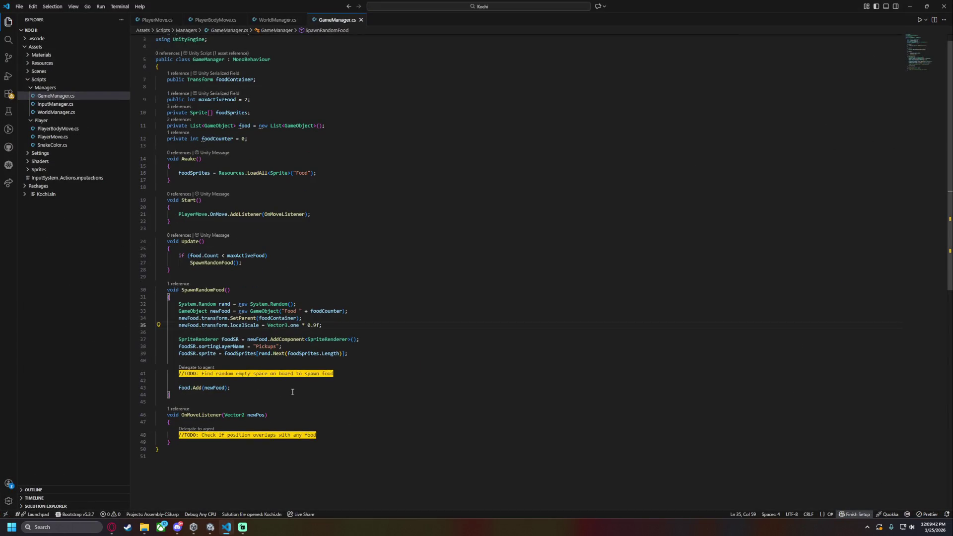
Below the TODO, position newFood at random x, y within WorldManager's gridSize and z 0f, then save
scroll(292, 393, up, 1)
scroll(306, 368, down, 2)
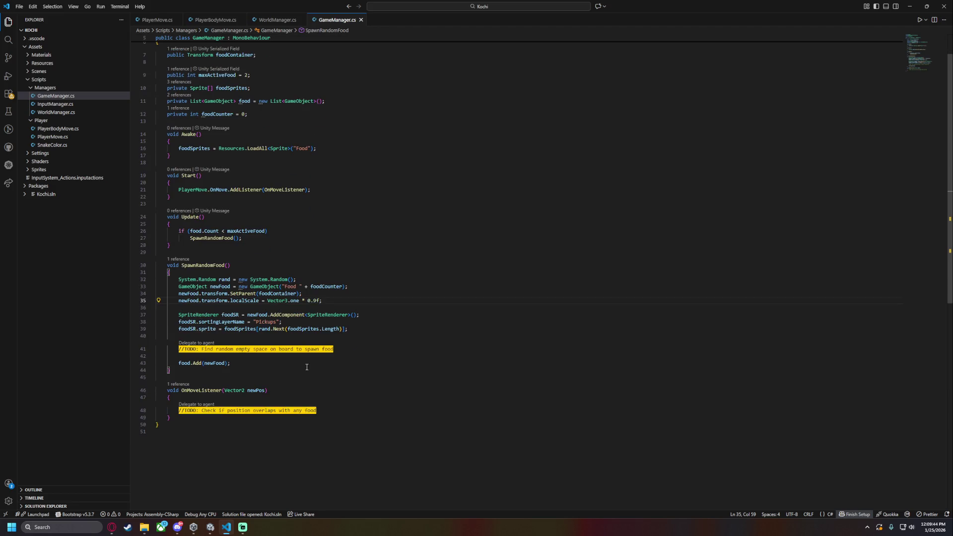
click(355, 328)
key(Down)
key(Down)
key(Return)
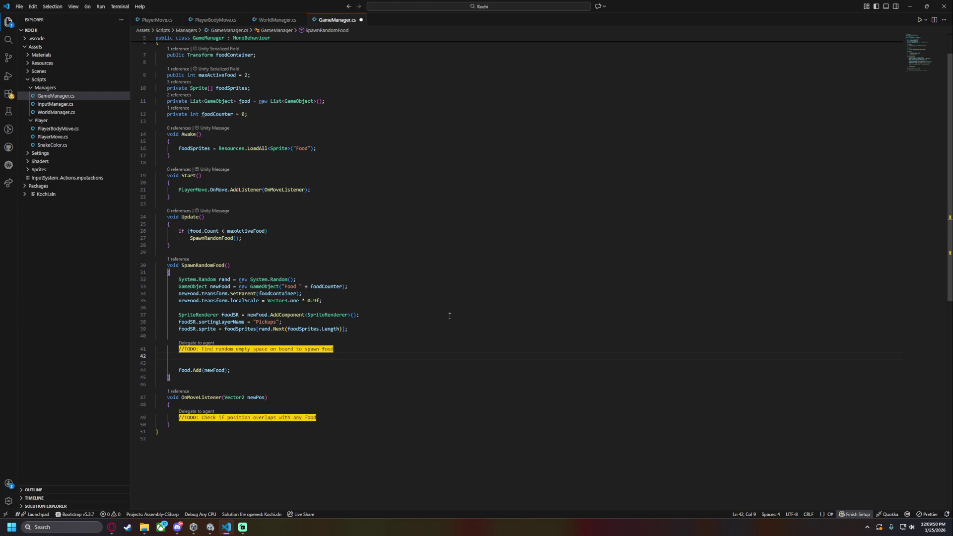
text(newFood)
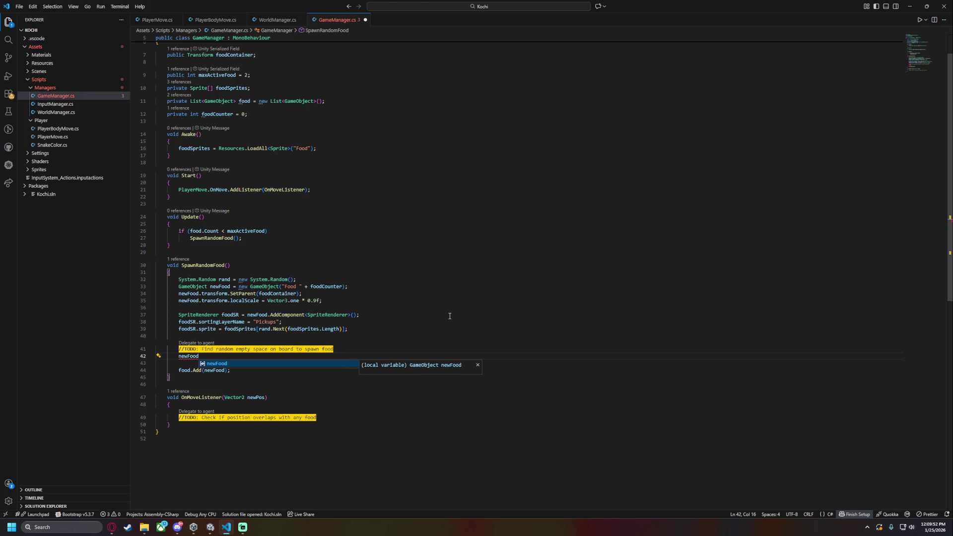
text(.transform.position = )
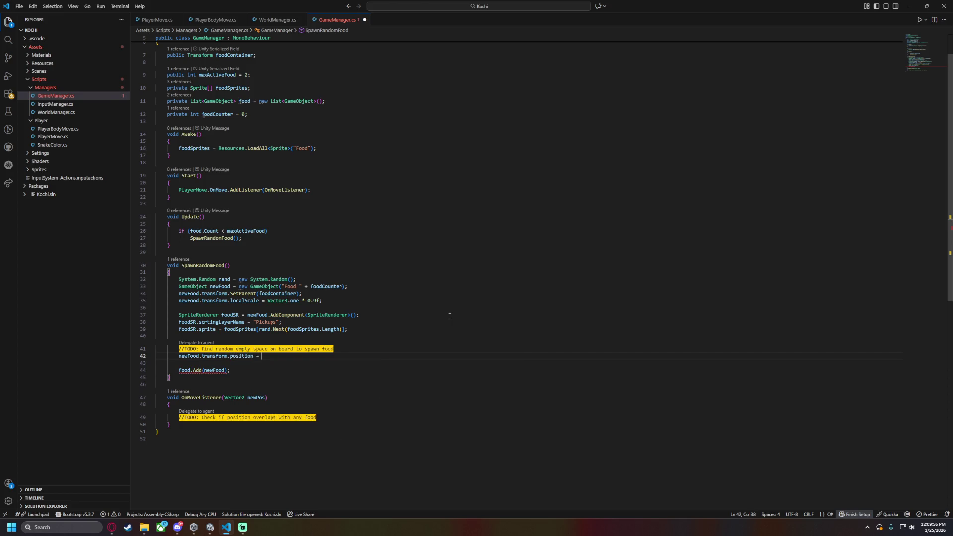
text(new Vector3()
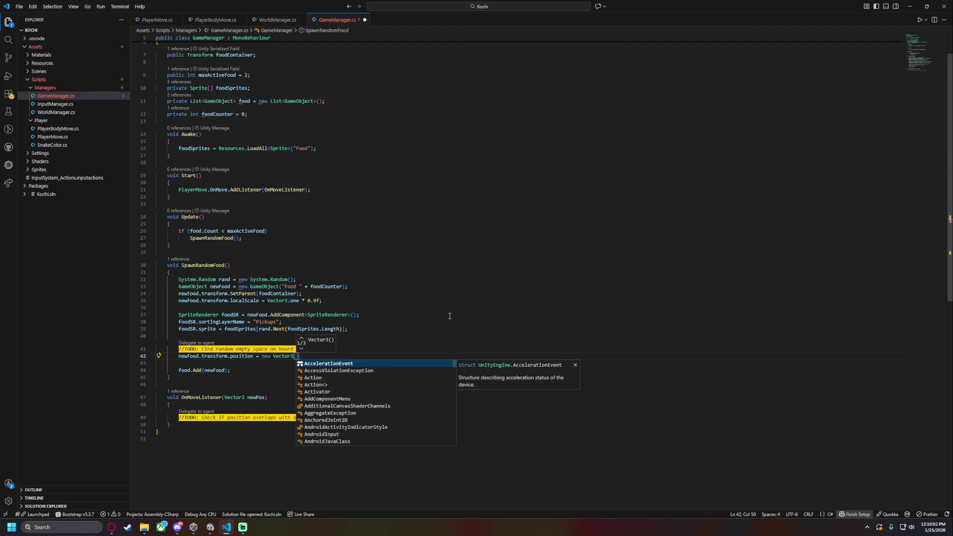
text(rand.next)
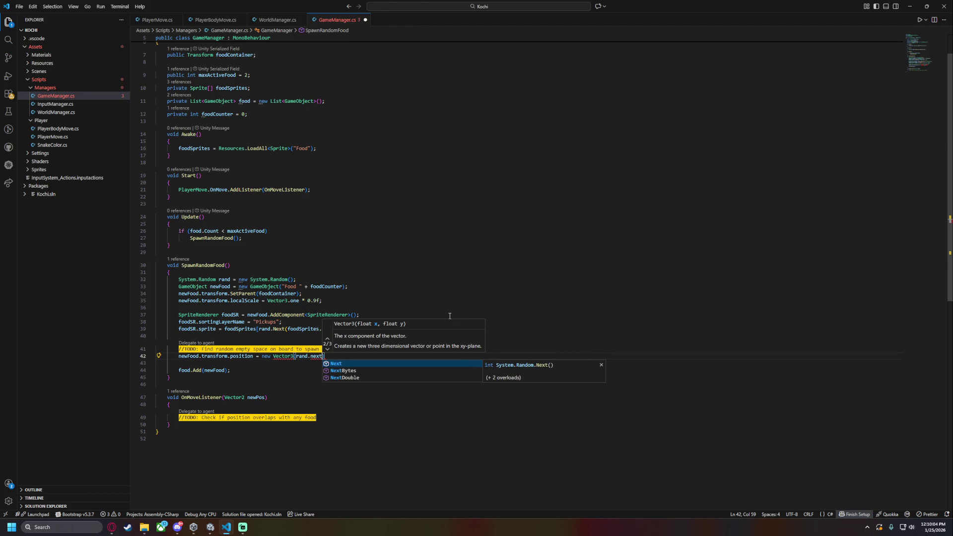
text(()
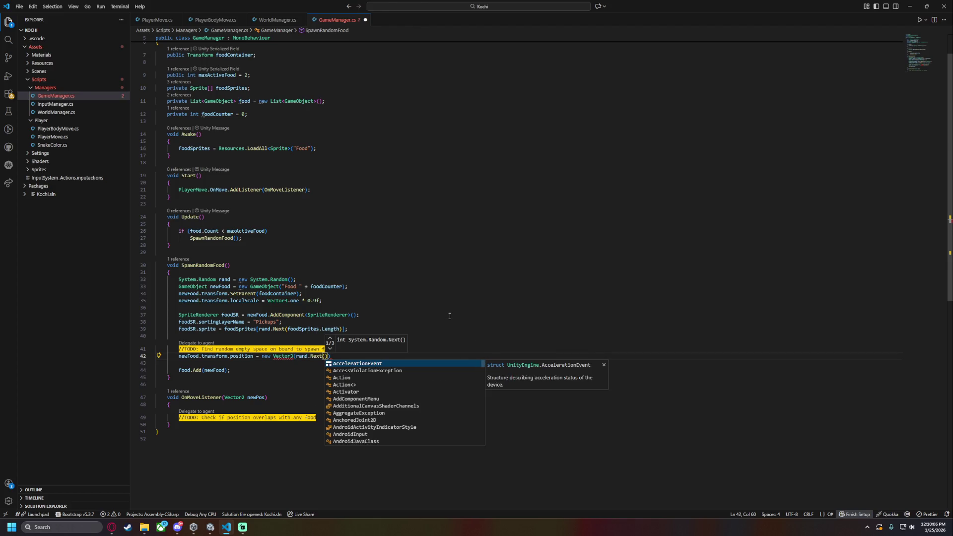
text(WorldManager.)
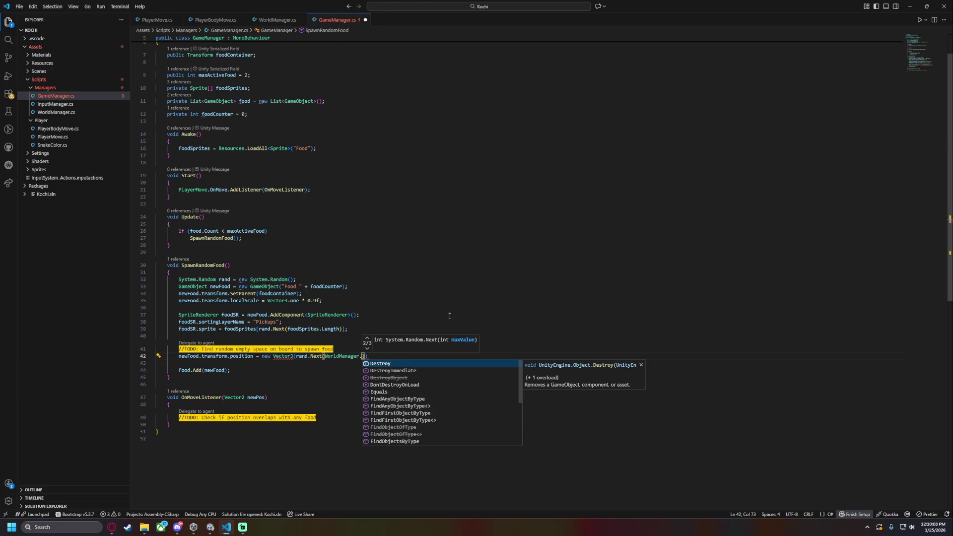
text(Instance.gridSize)
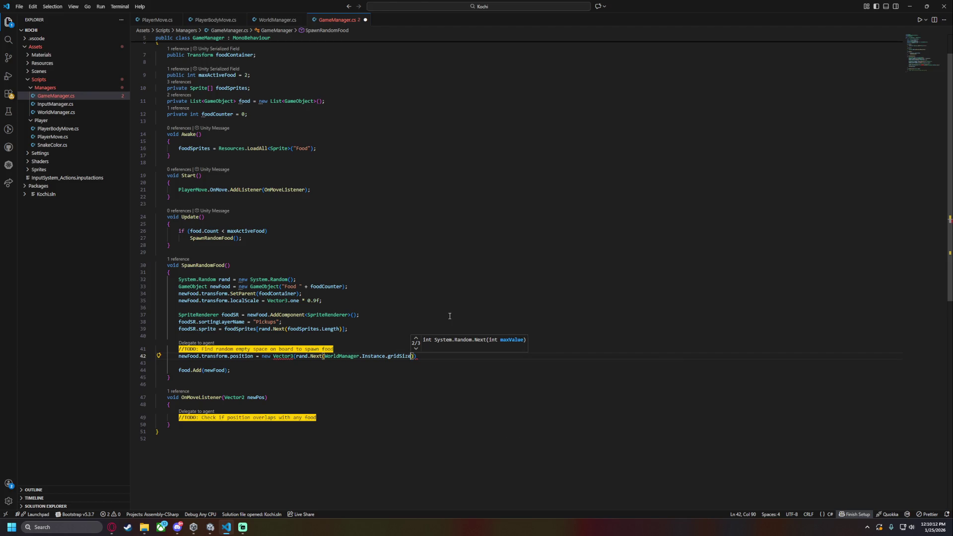
text(),)
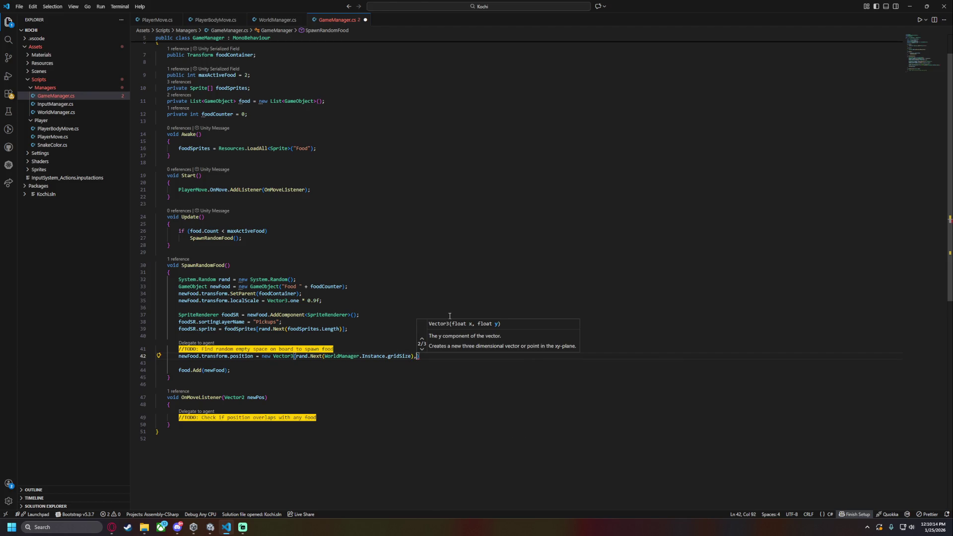
text( , 0f)
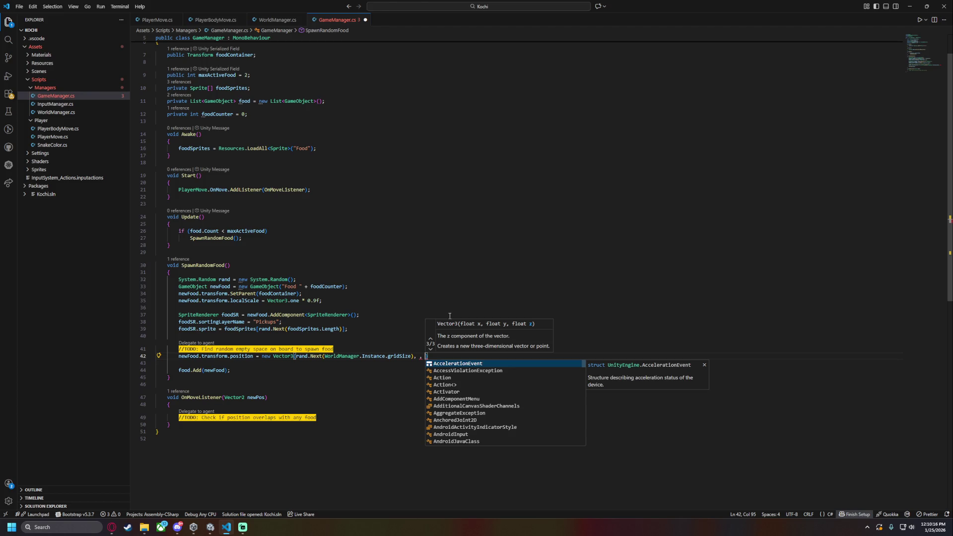
text(;)
mouse_move(294, 356)
mouse_down()
mouse_move(423, 356)
mouse_move(415, 356)
mouse_up()
click(420, 356)
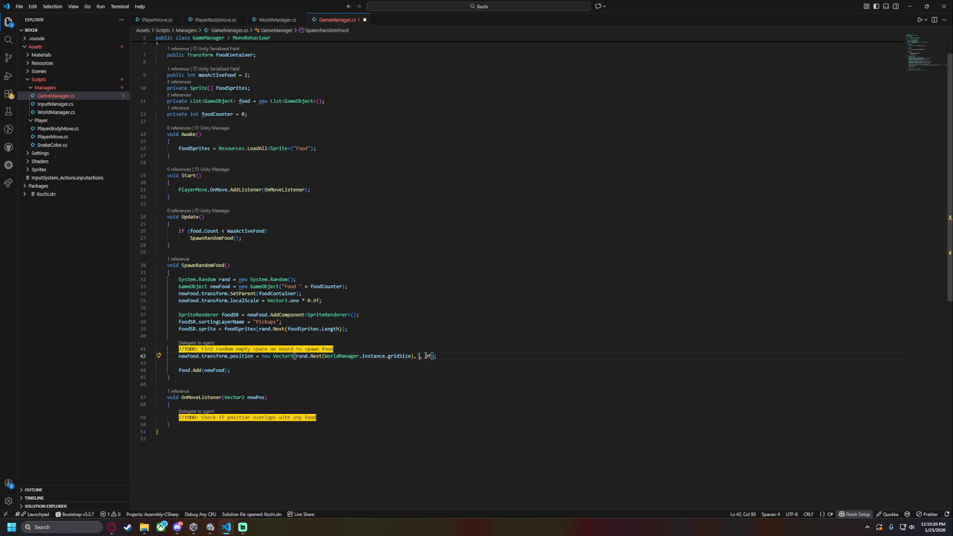
key(Tab)
key(ctrl+s)
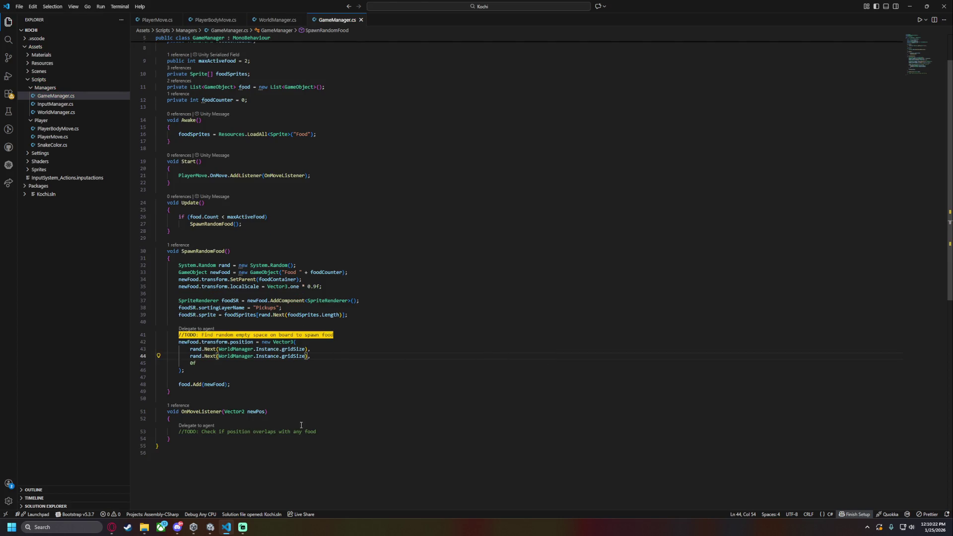
click(227, 528)
Run the game and steer the snake to see egg and snow cone food at random spots, then stop
click(465, 24)
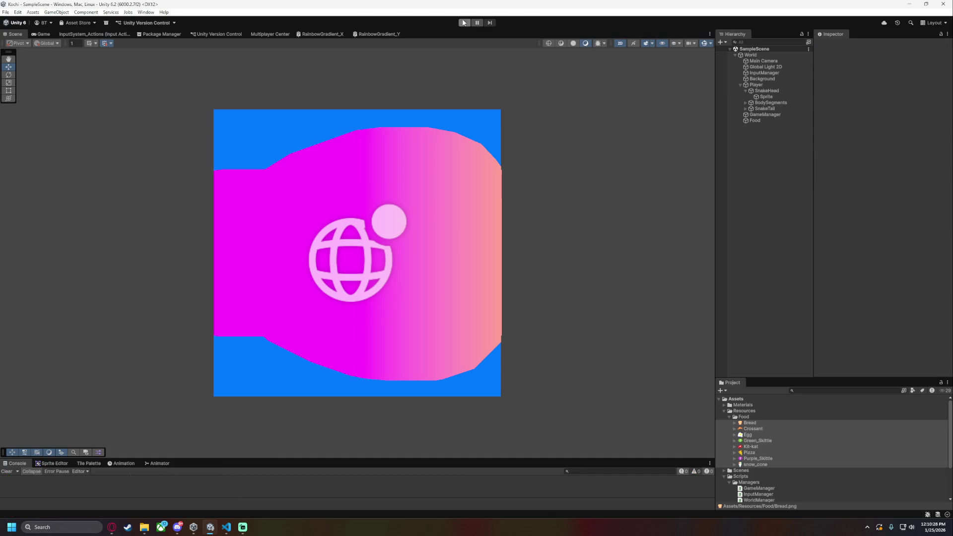
click(464, 24)
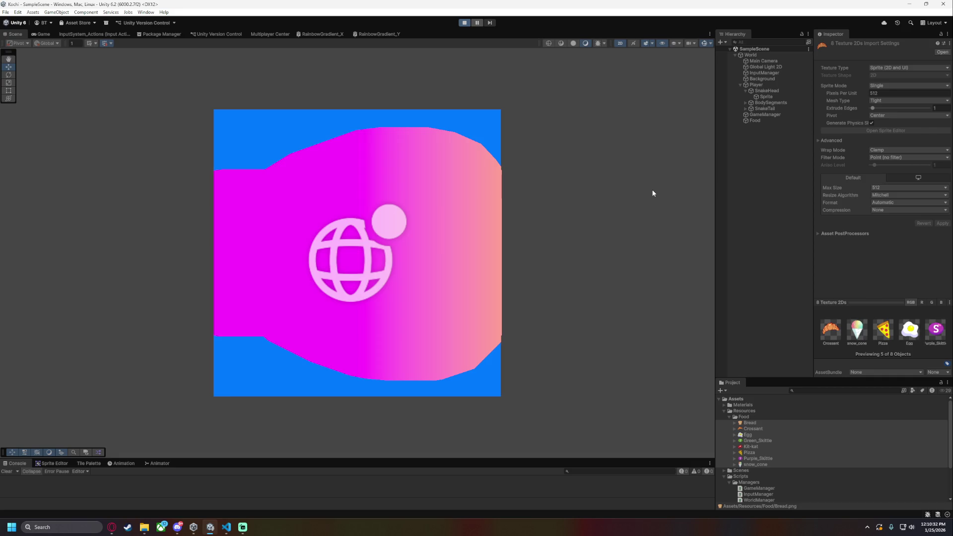
key(Right)
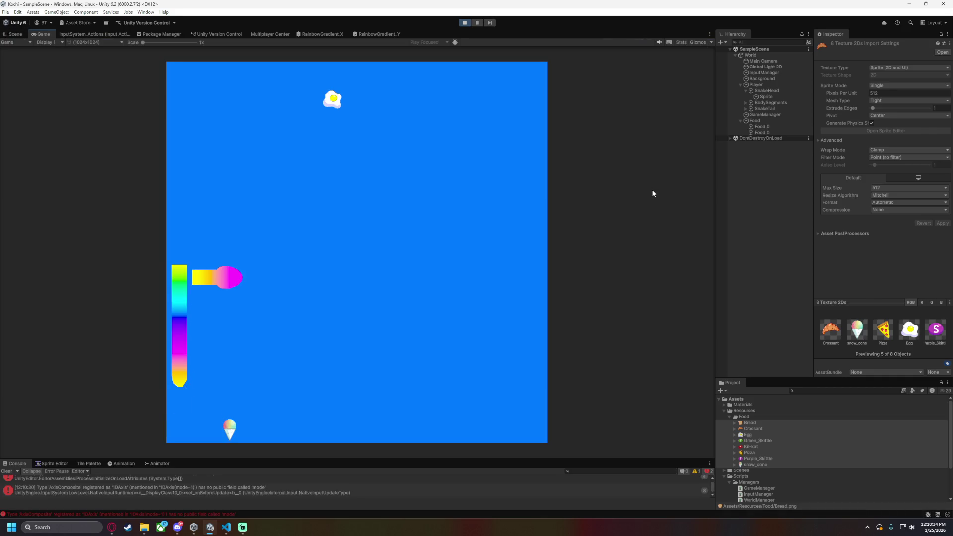
key(Up)
key(Right)
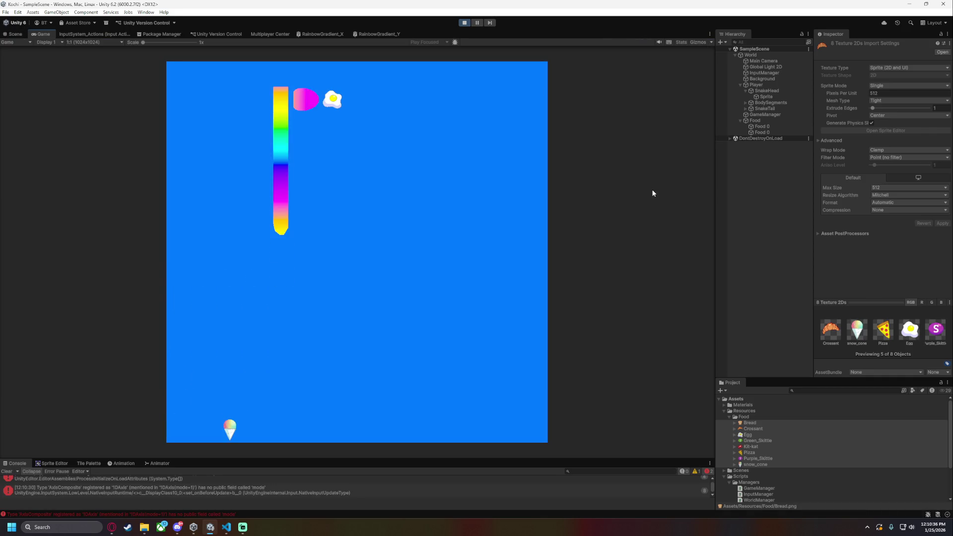
key(Down)
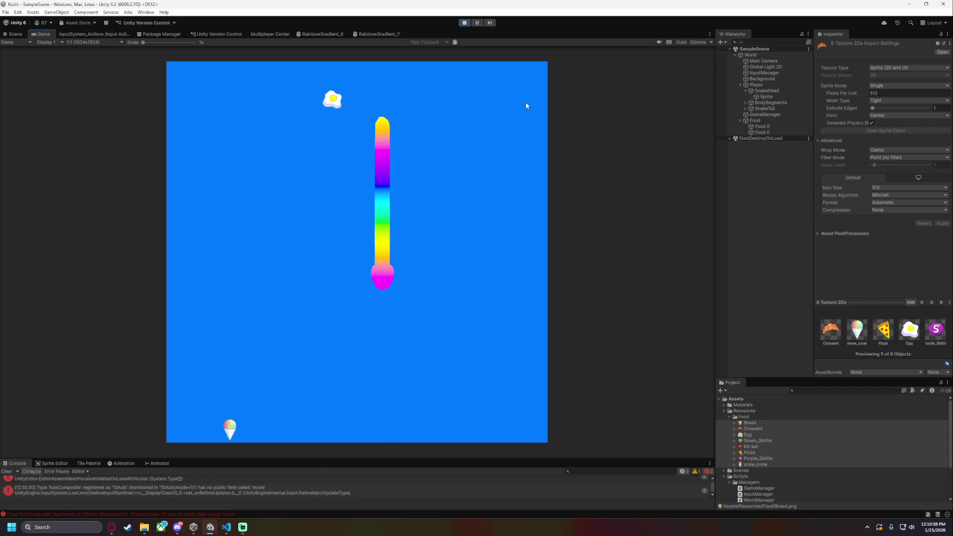
key(ctrl+p)
click(227, 527)
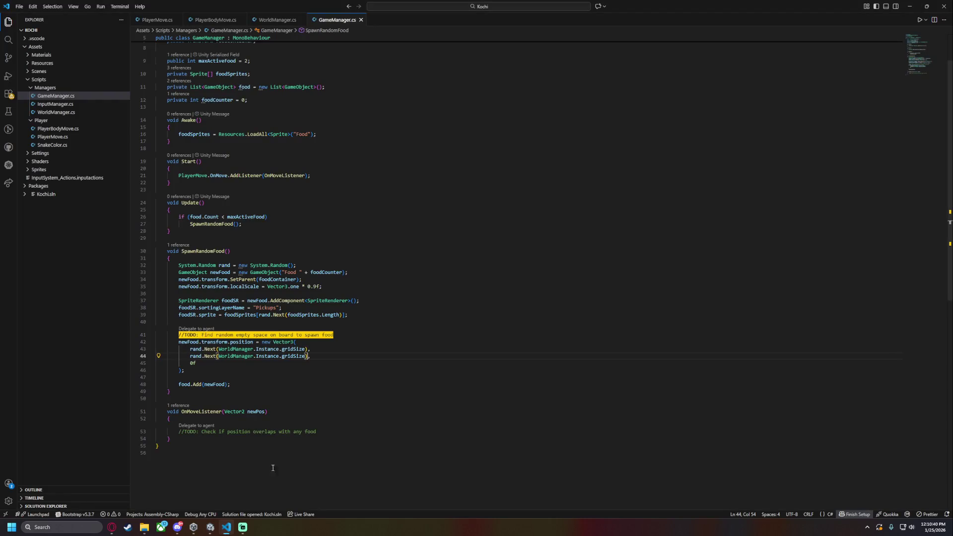
Replace the overlap-check TODO with a foreach loop over food containing an if
click(326, 432)
key(shift+Home)
key(BackSpace)
text(for()
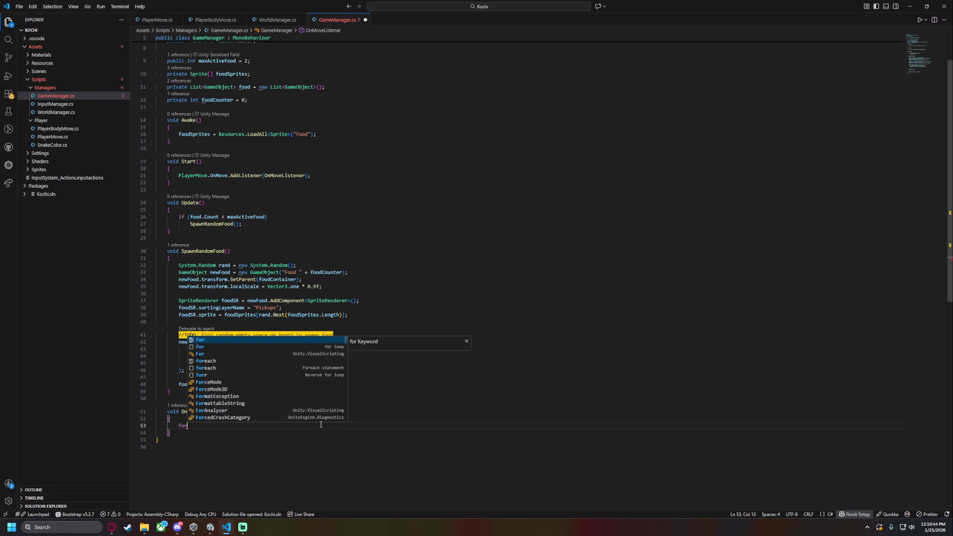
key(BackSpace)
text(each()
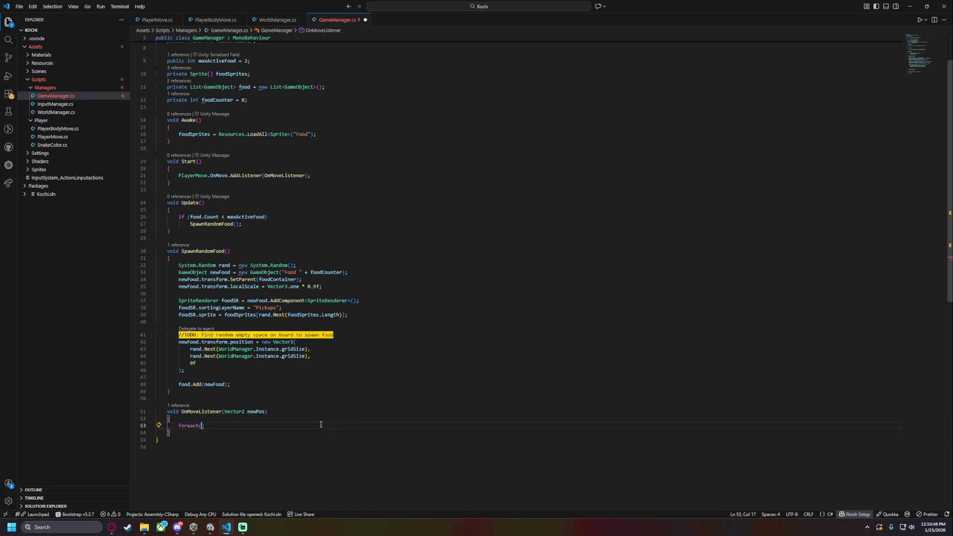
text(GameManager )
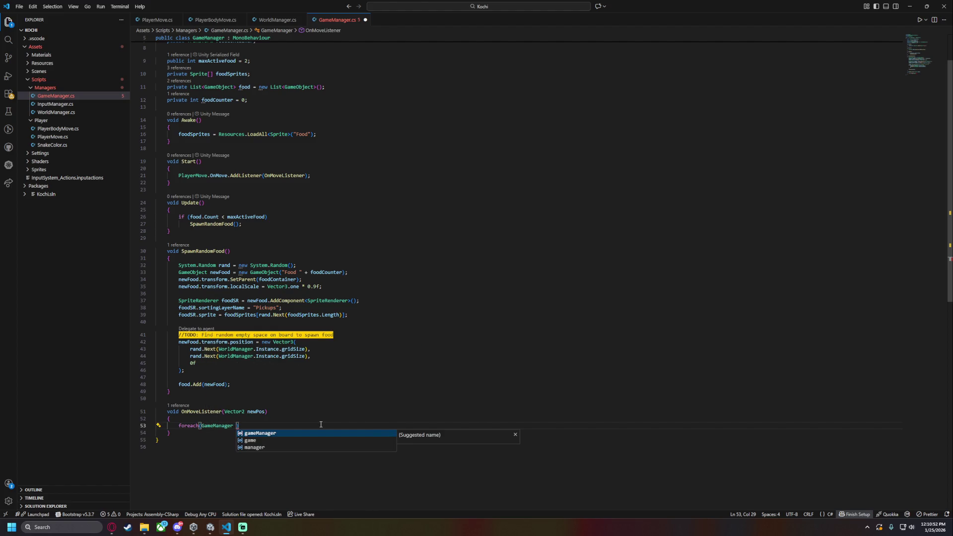
text(foo)
key(BackSpace)
key(BackSpace)
key(BackSpace)
text(foodObj of)
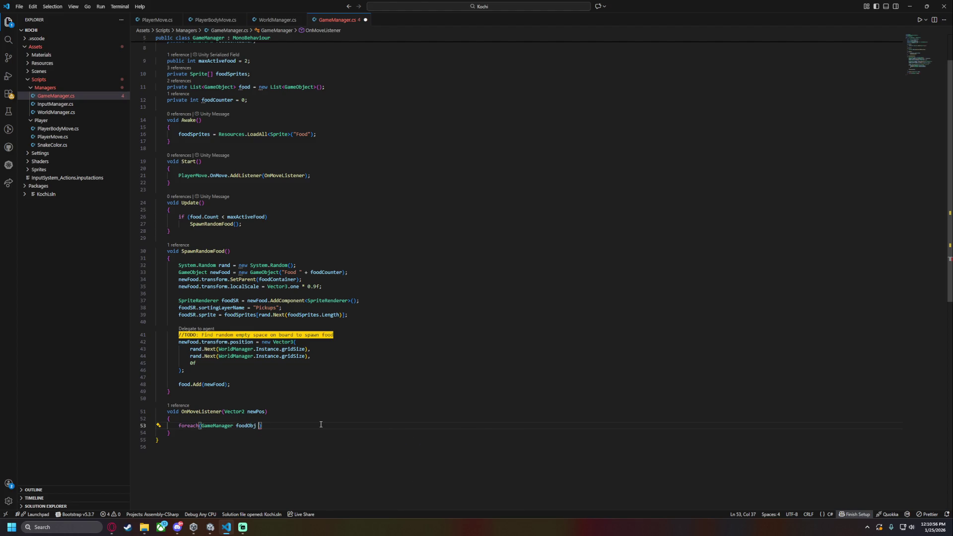
key(BackSpace)
key(BackSpace)
text(in fo)
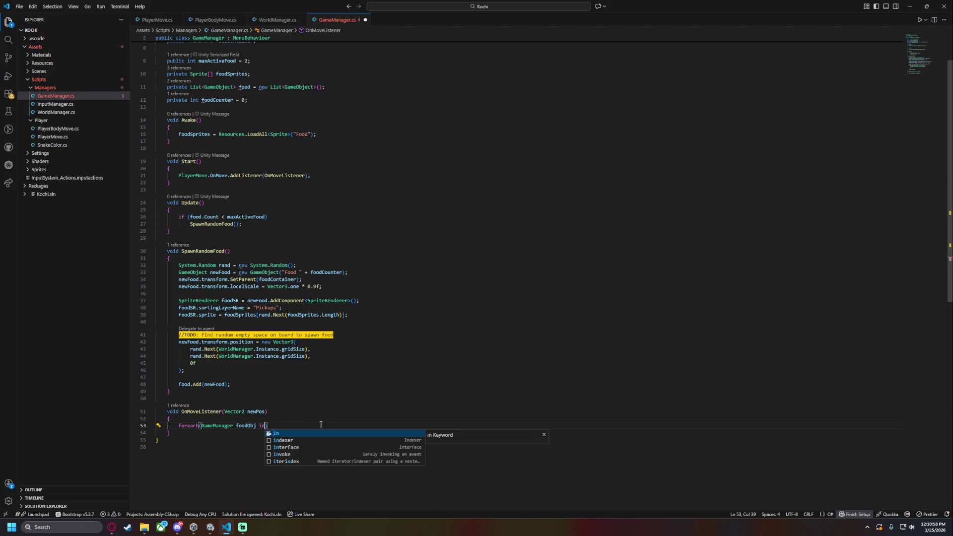
text(od){)
key(Return)
text(if)
key(Escape)
Make the loop variable a GameObject and write the condition newPos == foodObj.transform.position
click(198, 419)
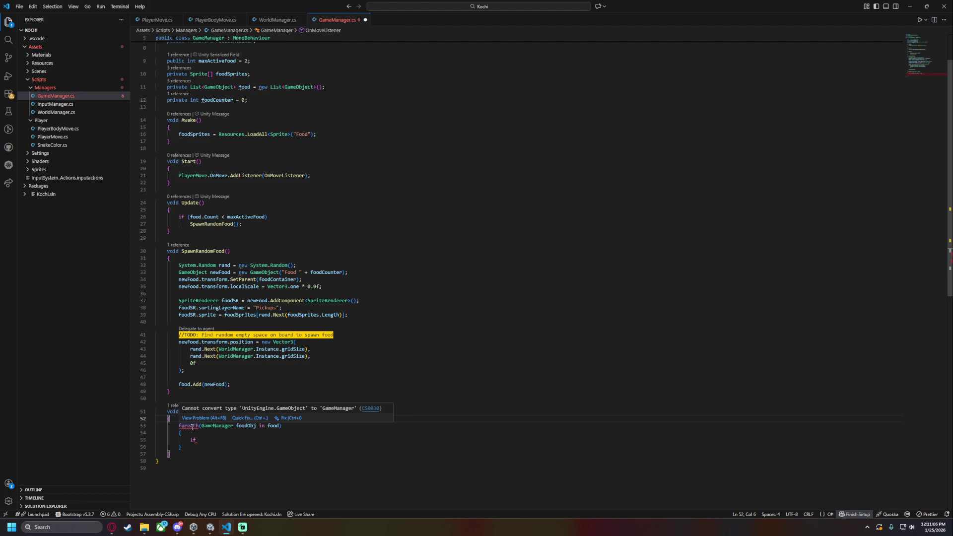
double_click(218, 426)
key(BackSpace)
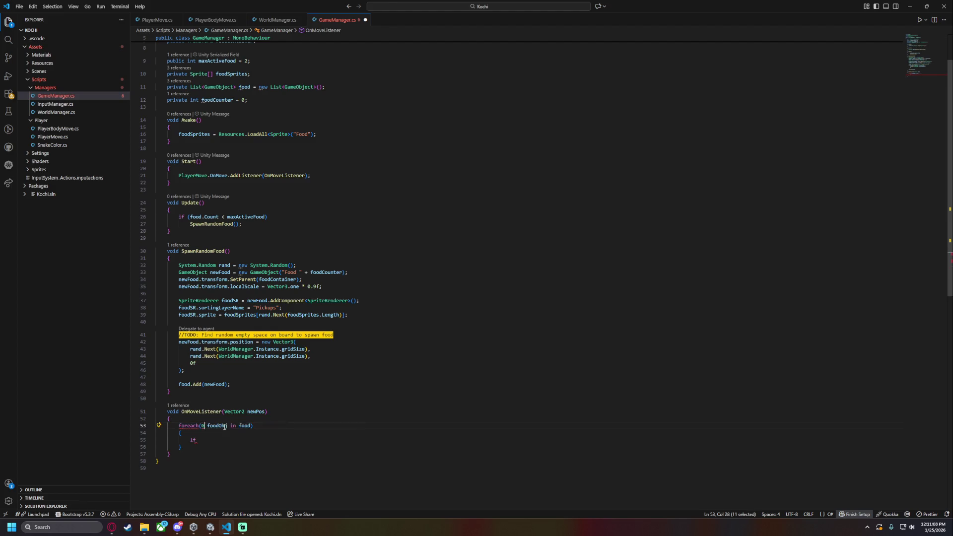
text(GameObj)
key(Tab)
key(Down)
key(Down)
text(()
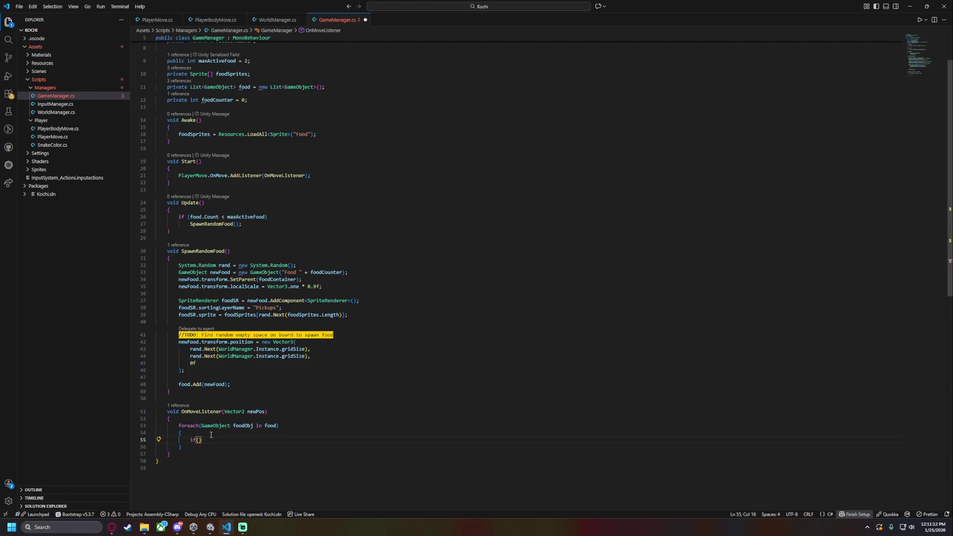
text(newPos)
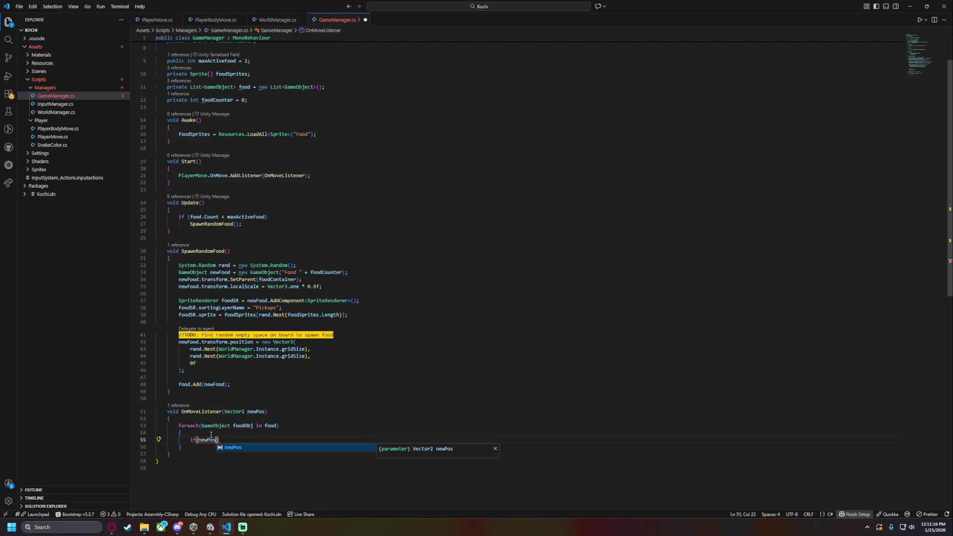
text(.)
key(BackSpace)
text(== )
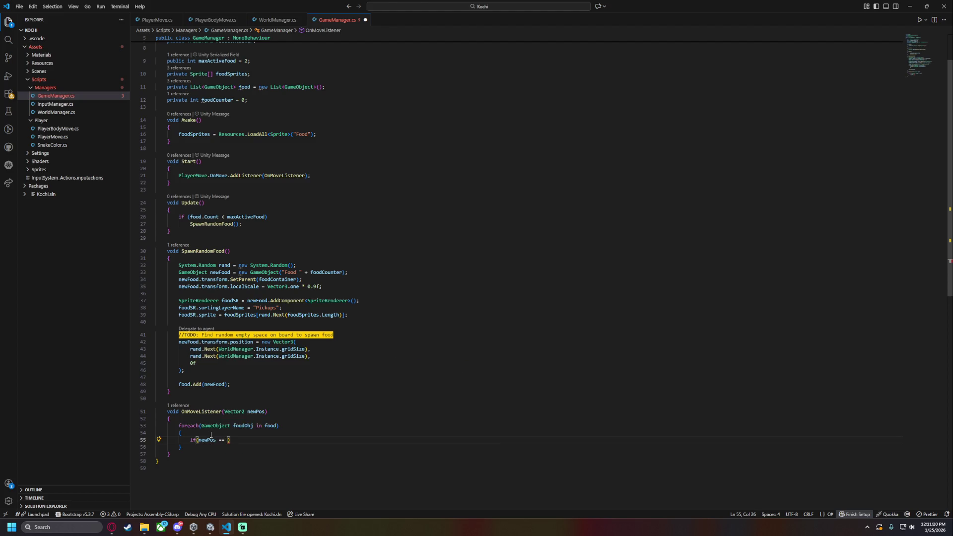
text(foodObj.transform)
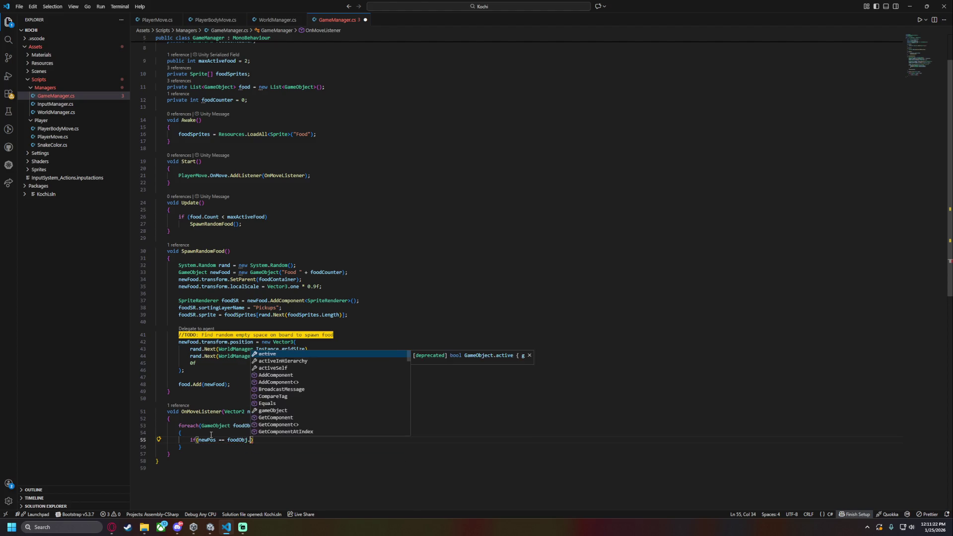
text(.pos)
key(Tab)
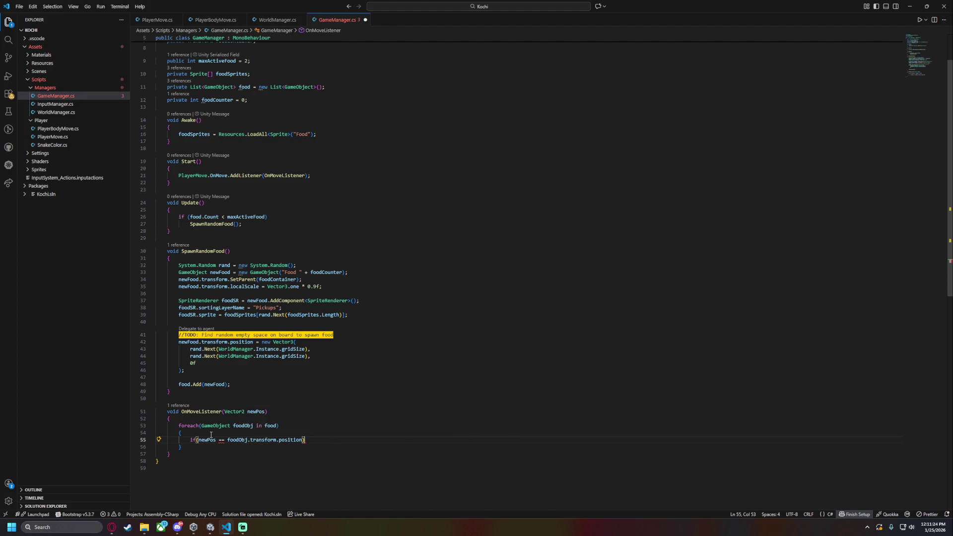
key(Return)
text({)
key(Return)
Cast newPos to Vector3 in the if condition and give the if an empty braced body
click(199, 439)
text((()
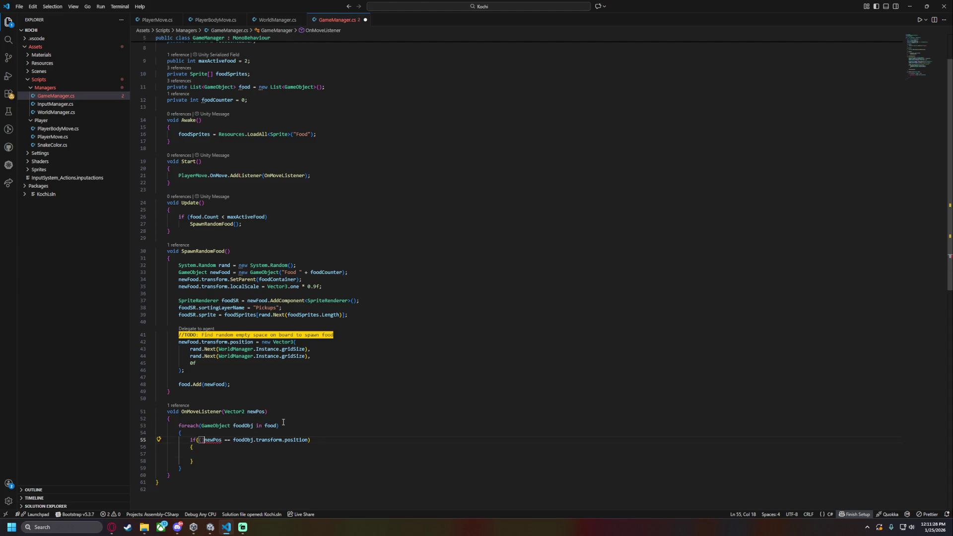
text(Vecot)
key(Escape)
text(tor3)
key(shift+alt+f)
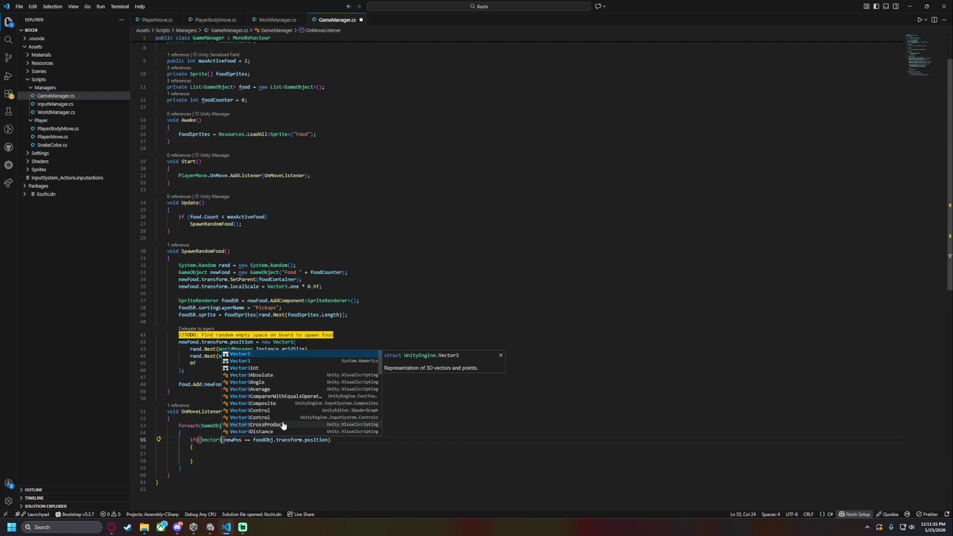
key(End)
key(Return)
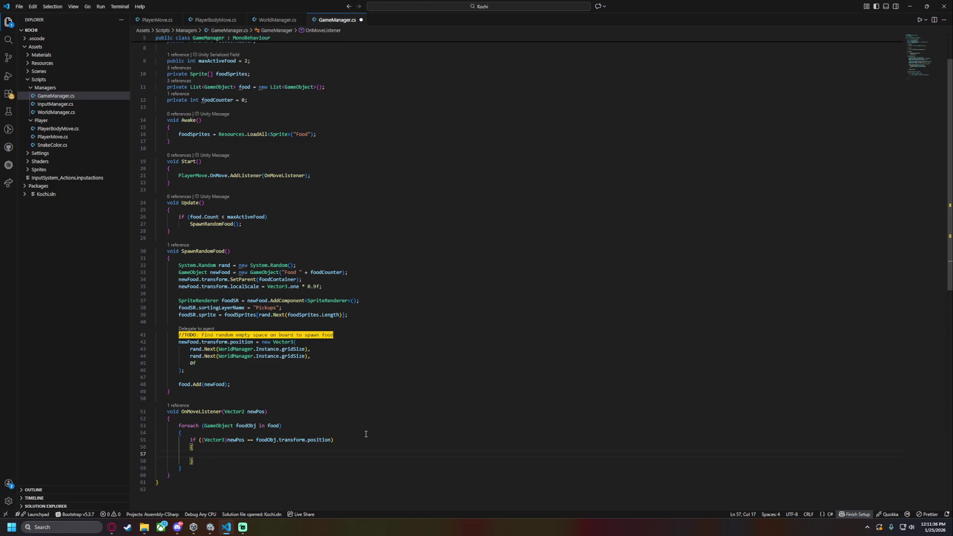
scroll(385, 269, up, 2)
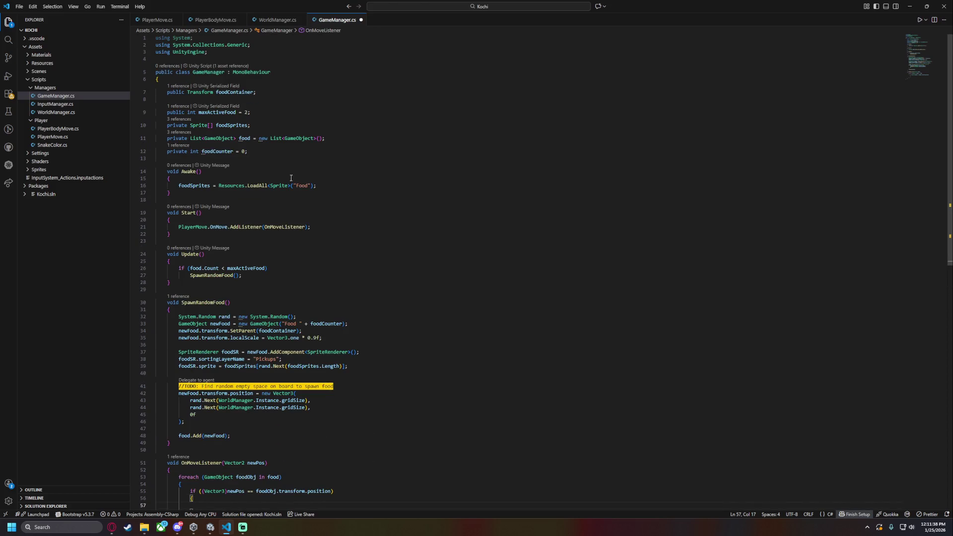
Declare 'public static int Score = 0;' above foodContainer and save the GameManager script
click(278, 110)
key(ctrl+shift+Return)
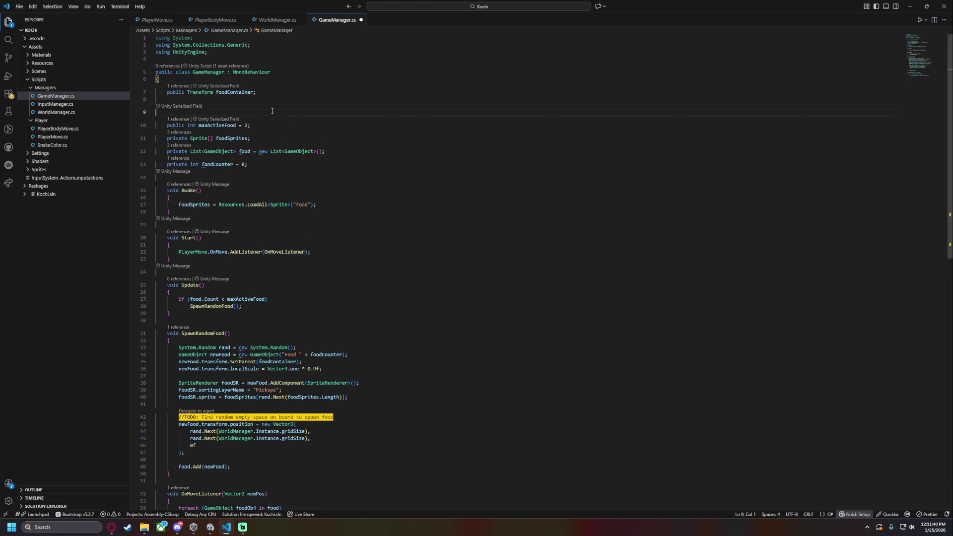
key(alt+Up)
key(alt+Up)
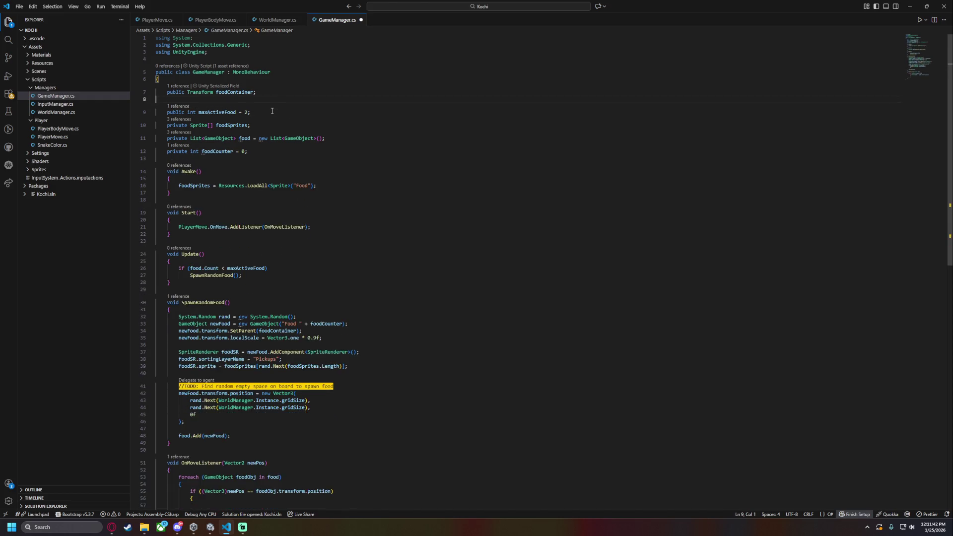
text(public static int Score;)
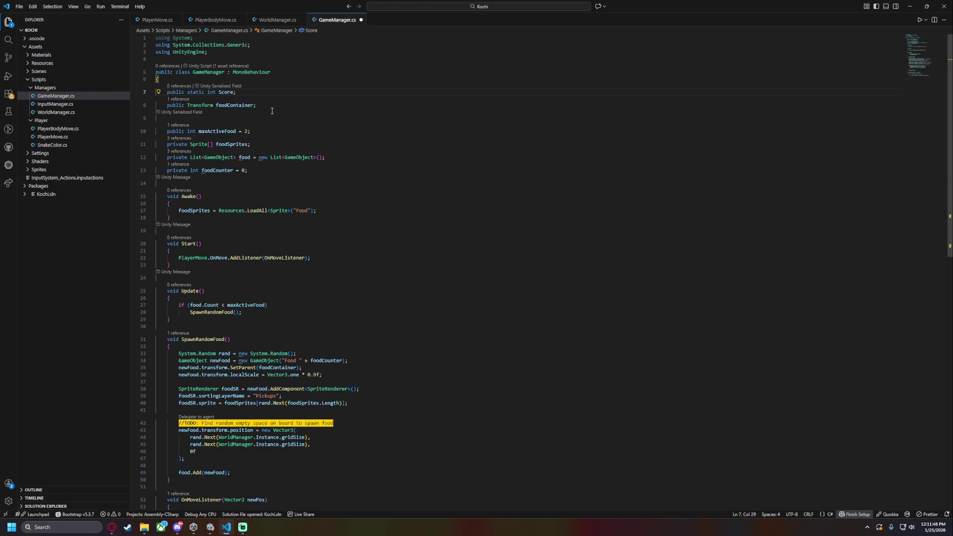
key(Return)
key(Up)
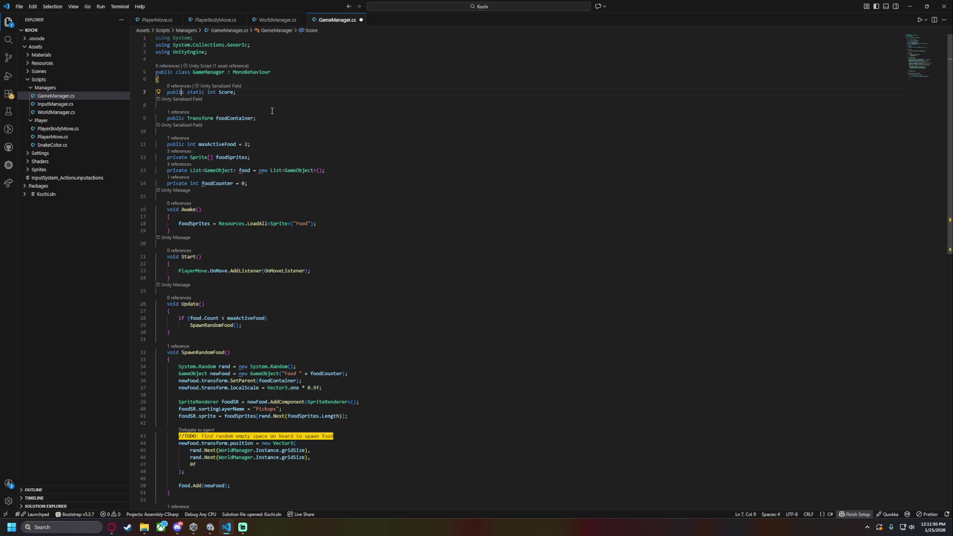
key(End)
key(Left)
text(= 0)
key(ctrl+s)
Add 'Score++;' inside the empty if block of the food-position check
scroll(243, 417, down, 5)
click(341, 399)
key(Return)
text(Score++;)
Review the Score declaration and the if and foreach blocks around Score++ by selecting them
scroll(388, 387, up, 5)
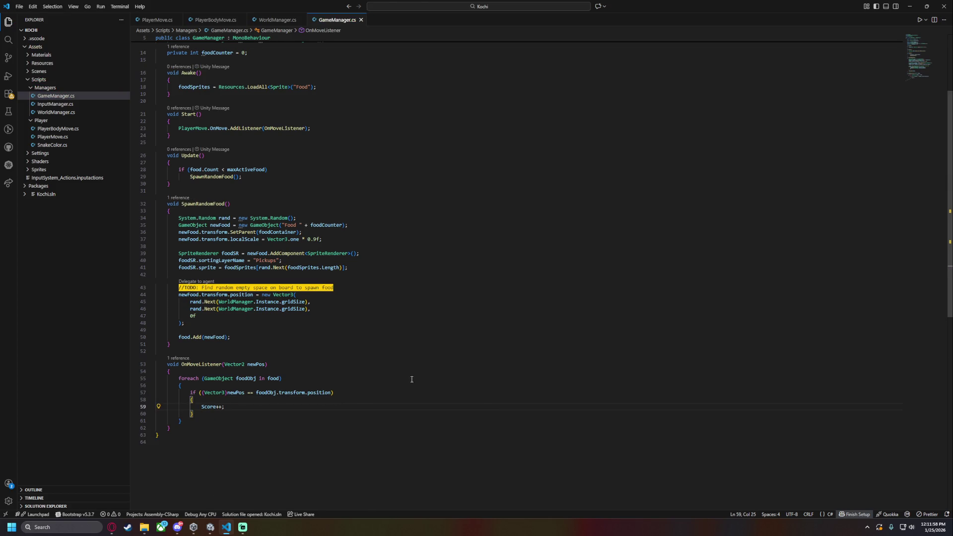
click(247, 92)
triple_click(246, 92)
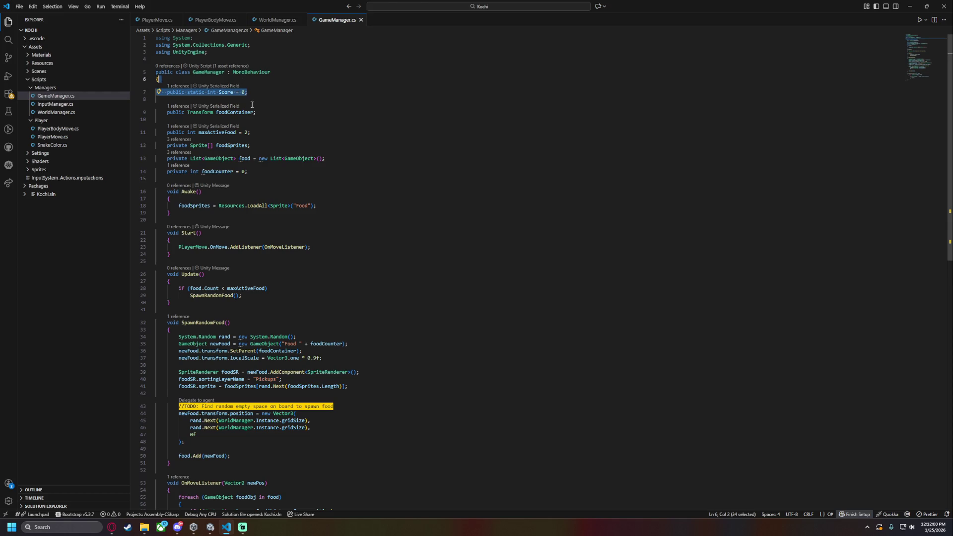
click(327, 158)
scroll(358, 272, down, 5)
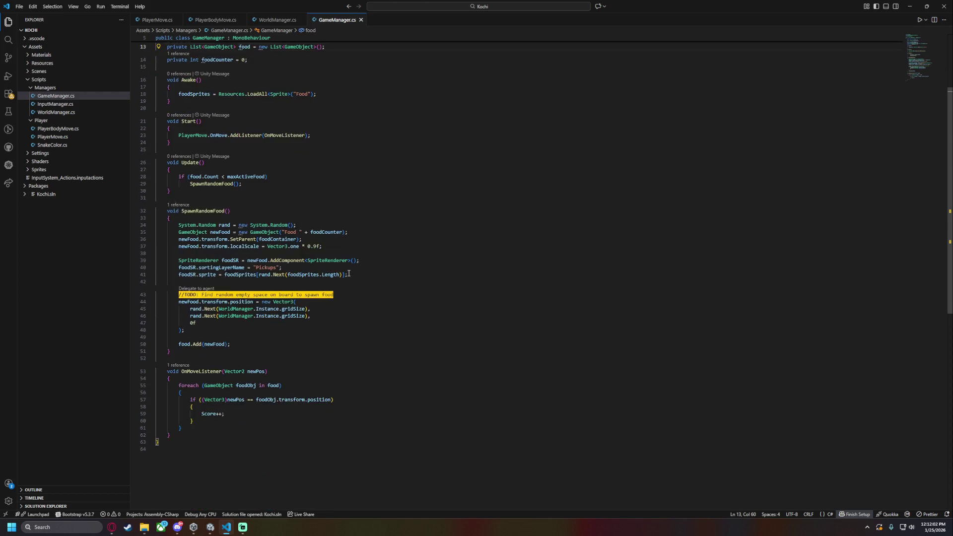
scroll(209, 326, up, 2)
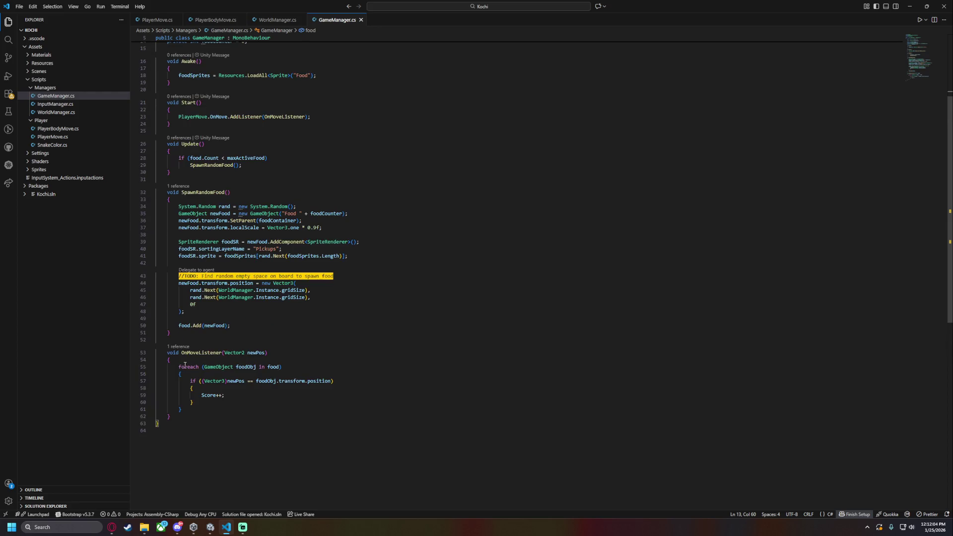
drag(193, 403, 190, 382)
drag(170, 416, 168, 366)
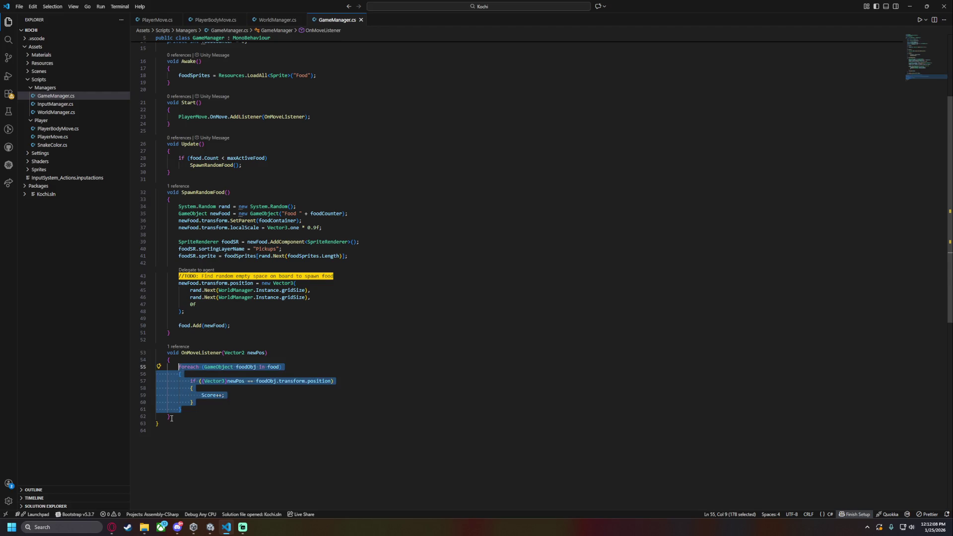
mouse_move(225, 395)
mouse_down()
mouse_move(169, 375)
mouse_move(164, 354)
mouse_move(286, 368)
mouse_up()
key(Down)
Highlight the OnMoveListener method, its foreach loop and the if block containing Score++
click(194, 382)
click(193, 402)
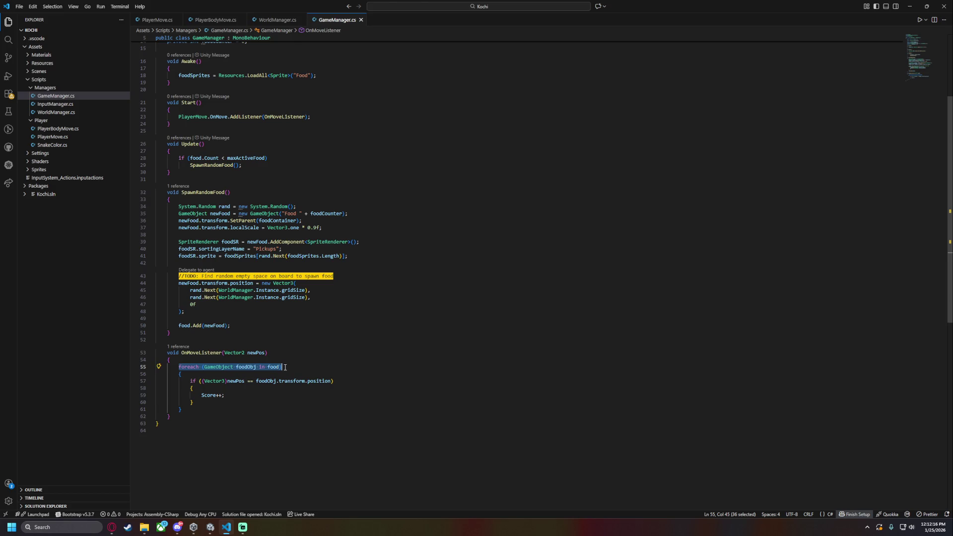
drag(191, 381, 193, 402)
click(181, 369)
drag(167, 353, 182, 418)
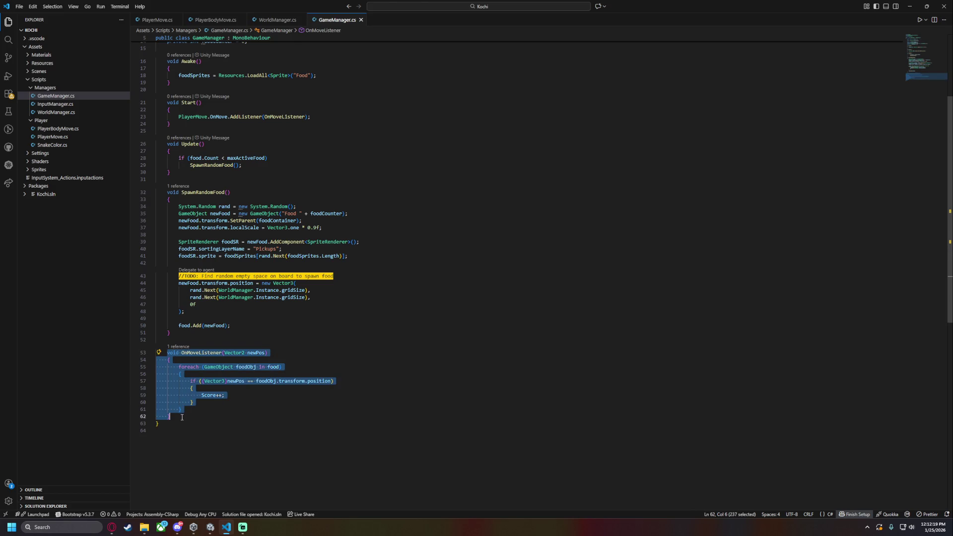
click(204, 375)
drag(198, 367, 169, 416)
click(193, 381)
drag(192, 380, 223, 396)
click(213, 408)
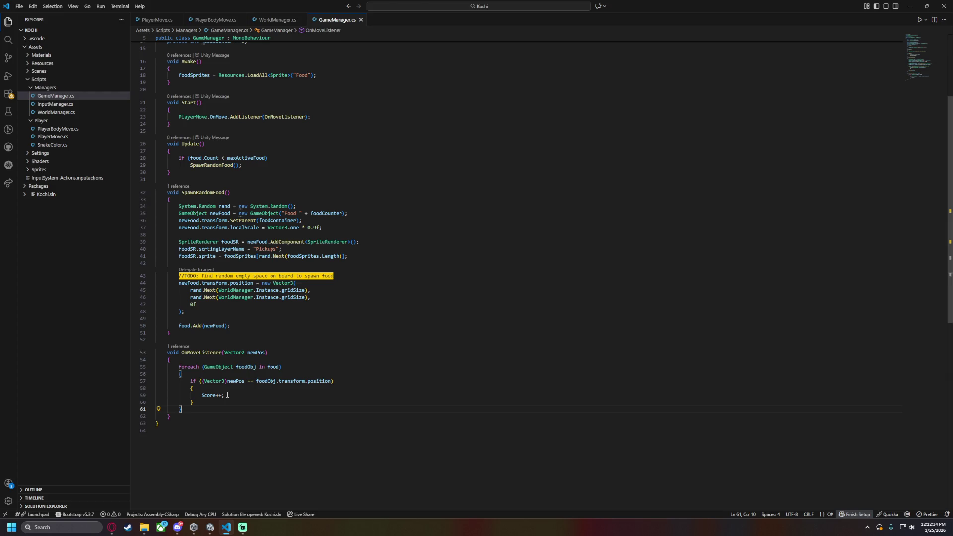
Add food.Remove(foodObj); on a new line after Score++, discarding an abandoned GameObject declaration
click(279, 400)
click(251, 393)
key(Return)
key(Return)
text(food)
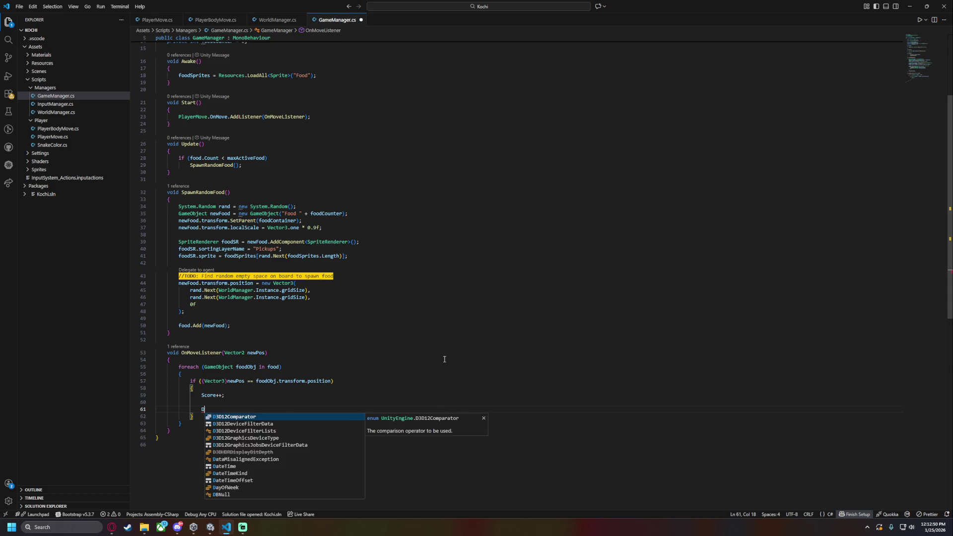
key(BackSpace)
key(BackSpace)
key(BackSpace)
text(GameObject food)
key(BackSpace)
key(BackSpace)
key(BackSpace)
key(shift+Up)
key(BackSpace)
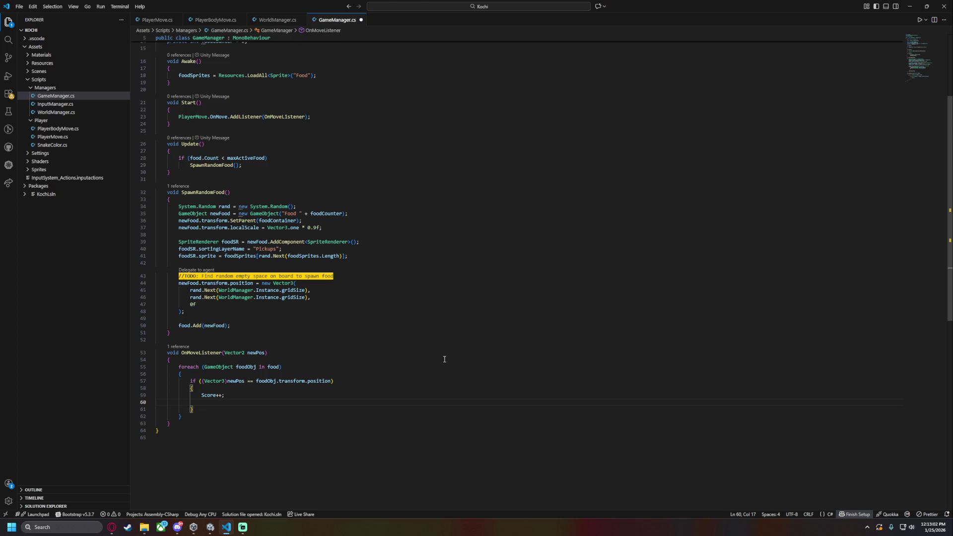
key(Return)
text(food.)
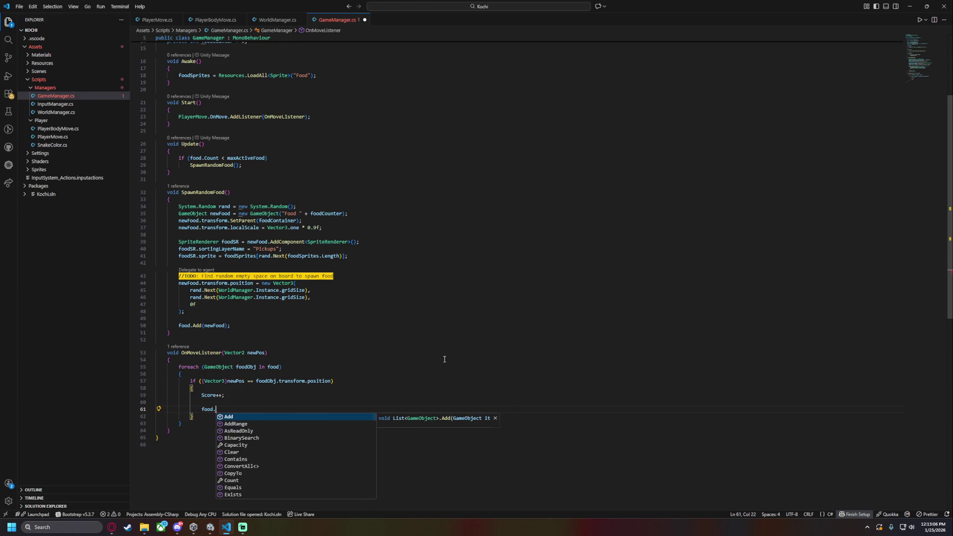
text(r)
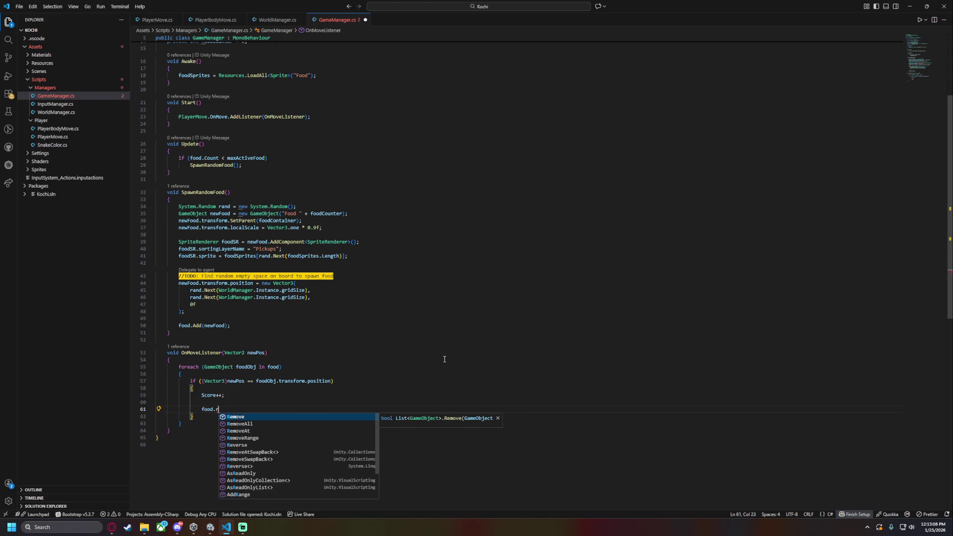
text(emo)
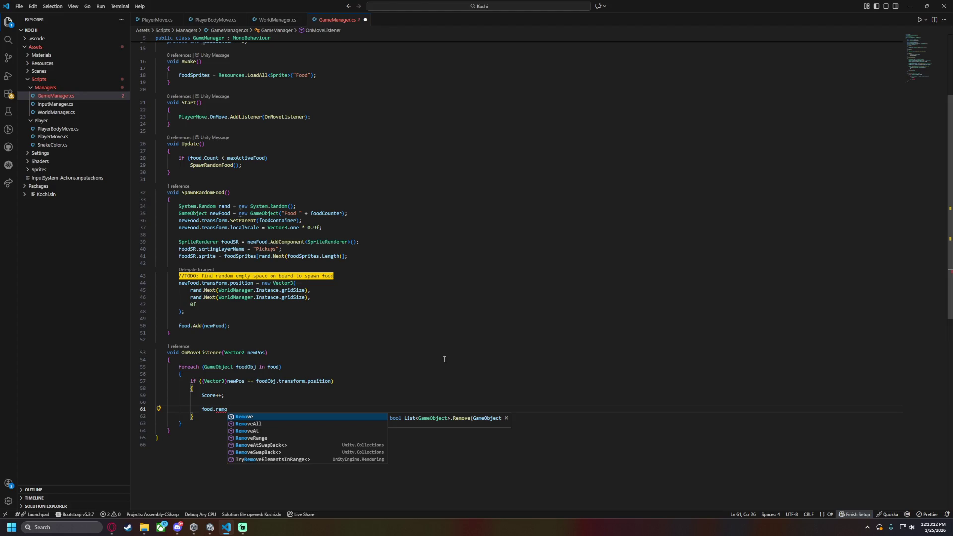
text((foodObj);)
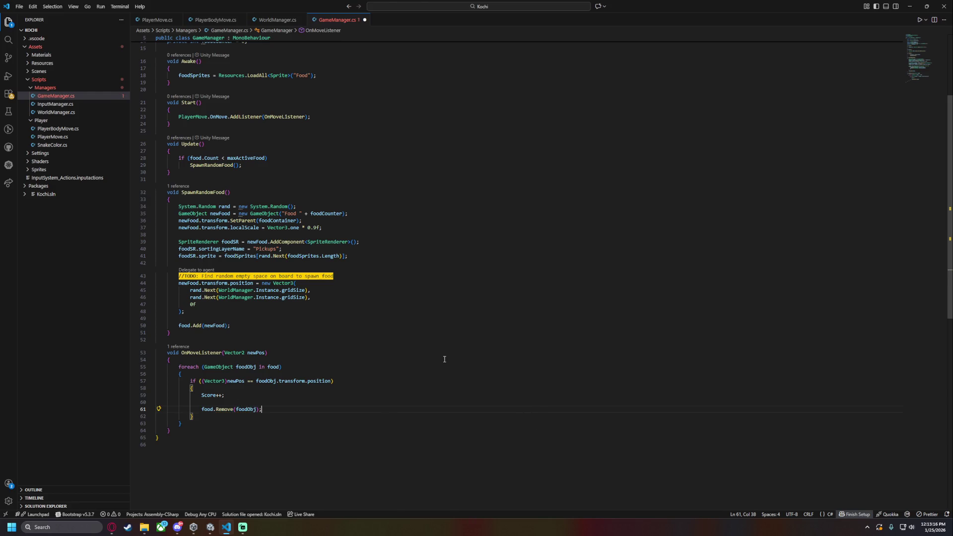
Add Destroy(foodObj); and return; after the Remove call and save GameManager.cs
key(Return)
text(Destroy(foodObj);)
key(ctrl+s)
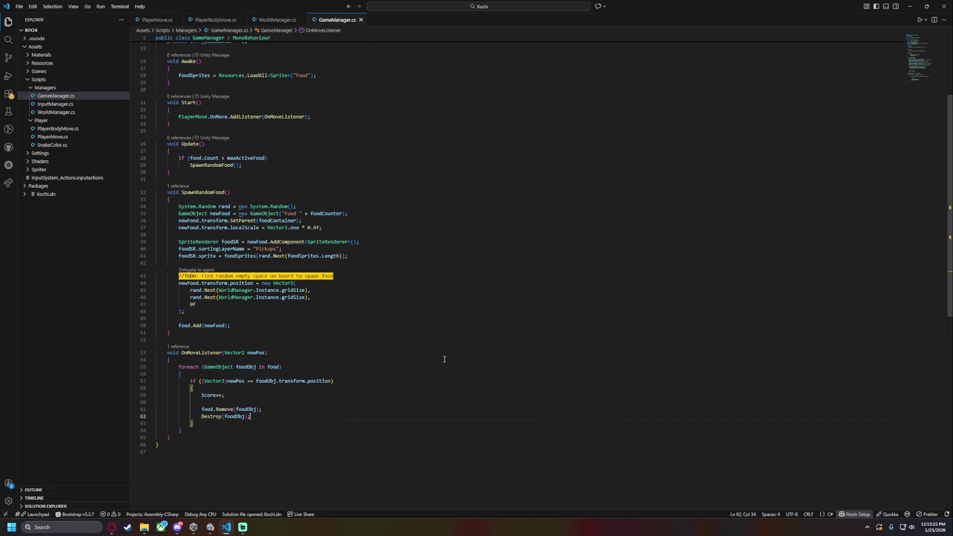
key(Return)
text(return;)
key(ctrl+s)
double_click(205, 353)
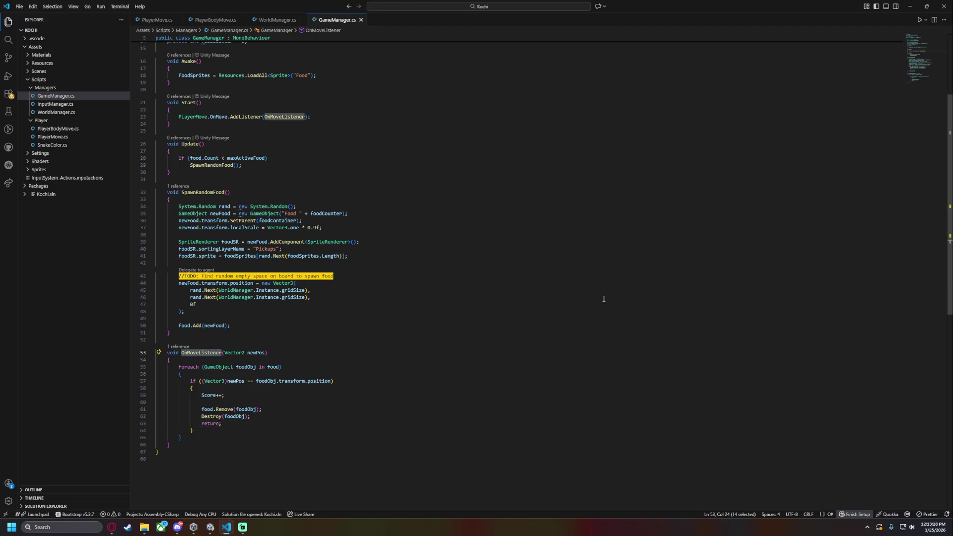
Switch to Unity, let GameManager recompile, and start Play mode
click(210, 527)
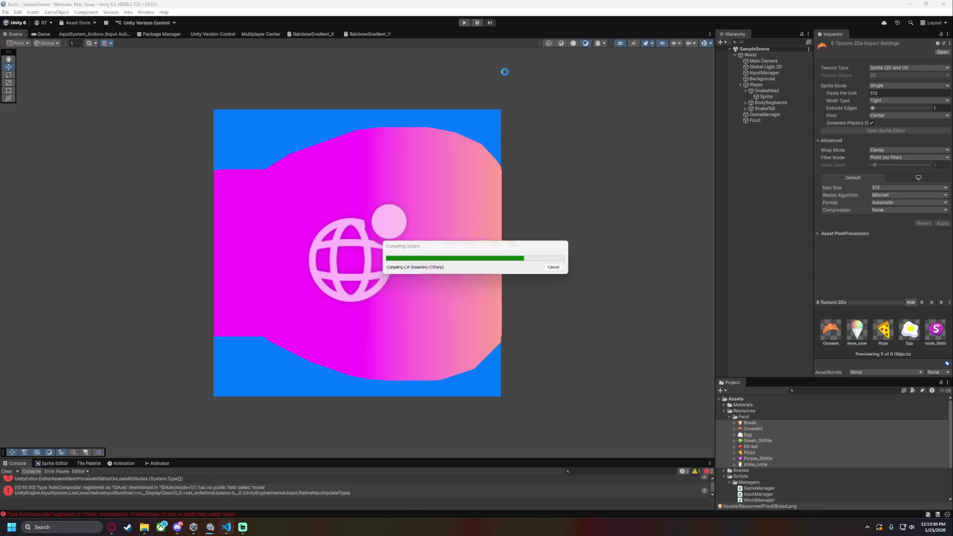
mouse_move(226, 527)
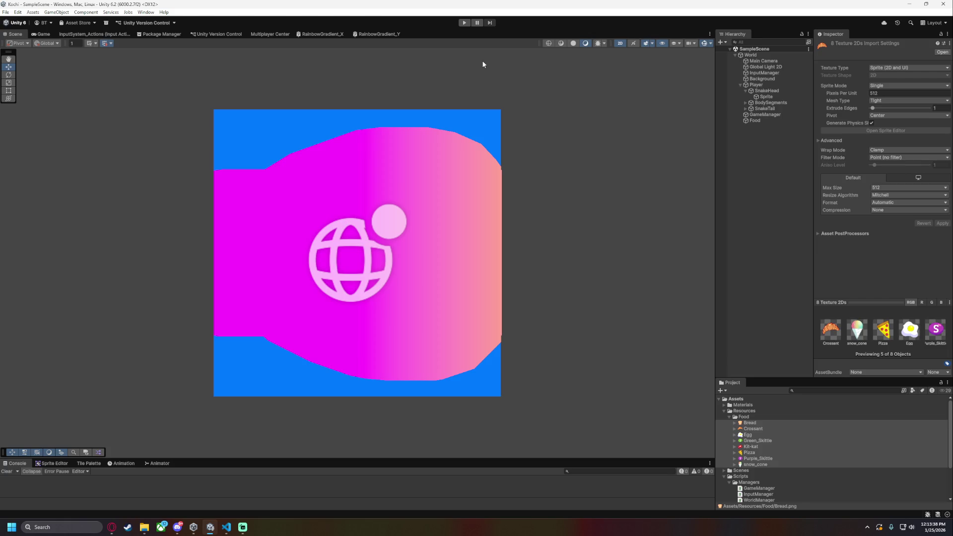
click(464, 22)
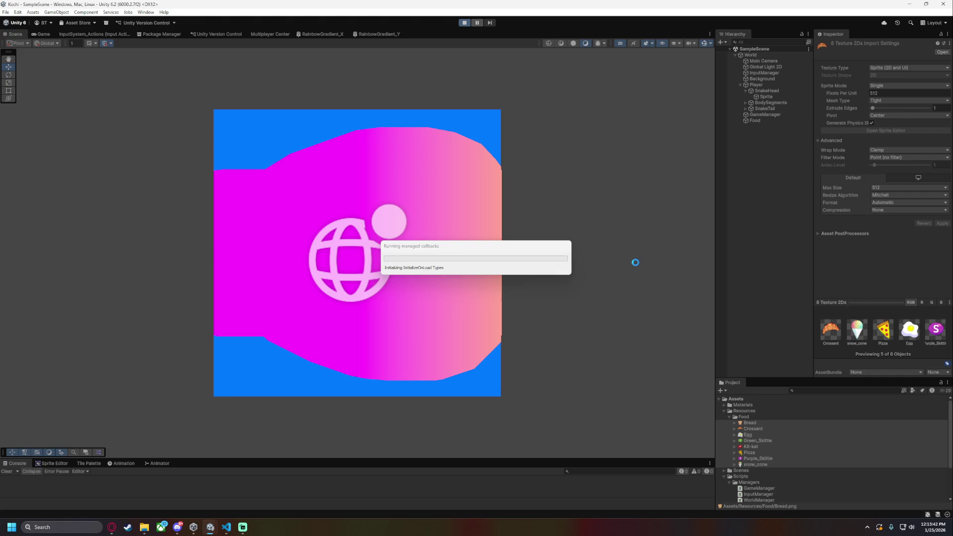
Steer the snake with the arrow keys to eat the green skittle and the egg
key(Up)
key(Right)
key(Down)
key(Right)
key(Up)
key(Right)
key(Up)
key(Left)
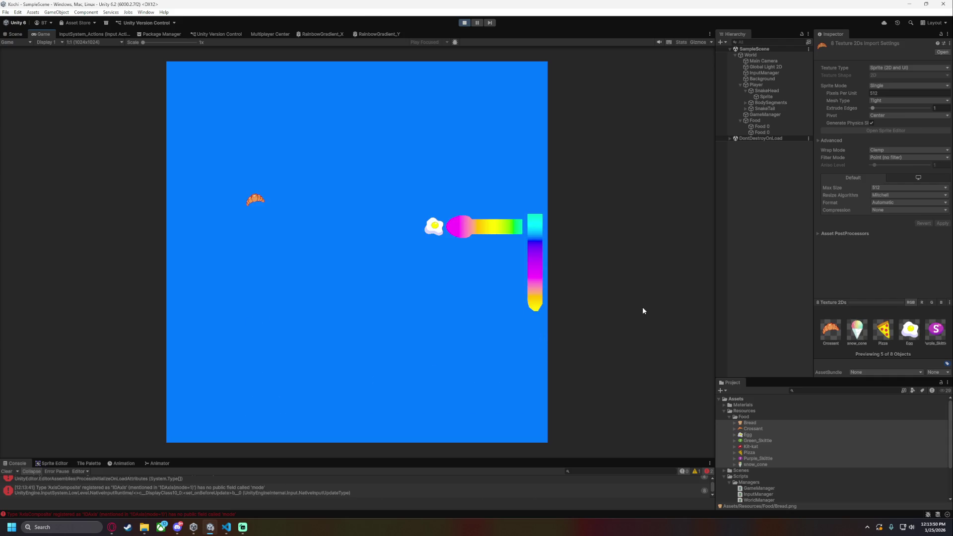
key(Up)
key(Left)
Guide the snake onto the pizza and the bread, watching each one vanish
key(Down)
key(Right)
key(Down)
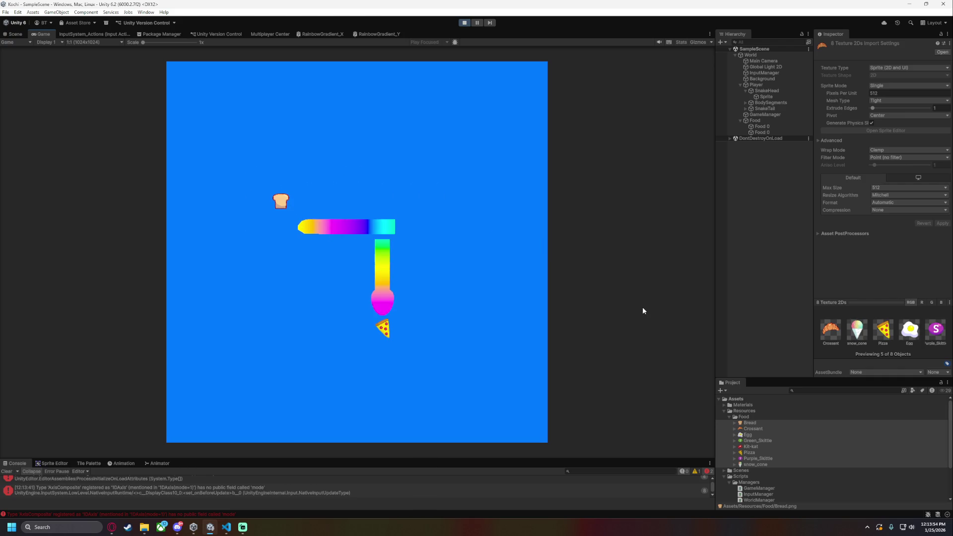
key(Left)
key(Up)
key(Left)
Maneuver the snake along the bottom and up to eat the snow cone
key(Down)
key(Right)
key(Up)
key(Right)
key(Up)
key(Left)
key(Down)
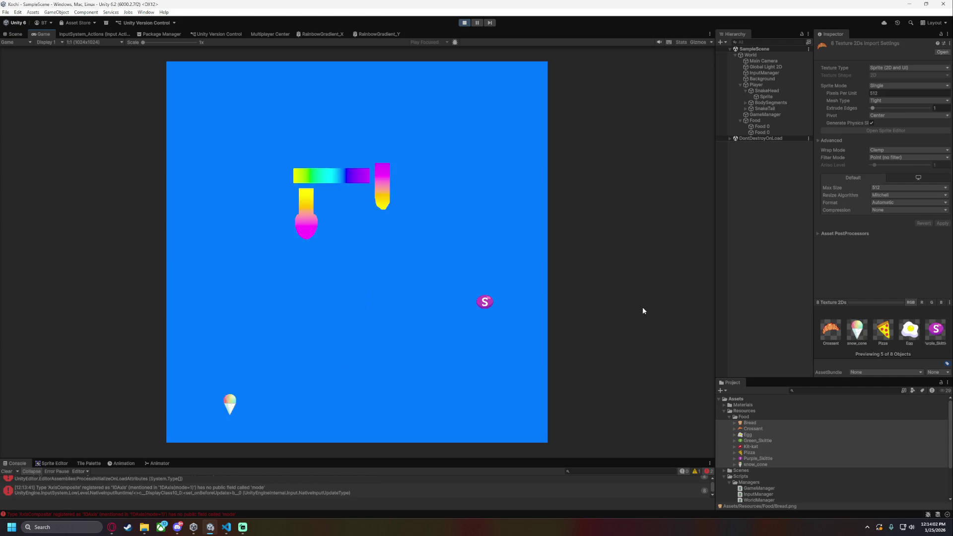
key(Left)
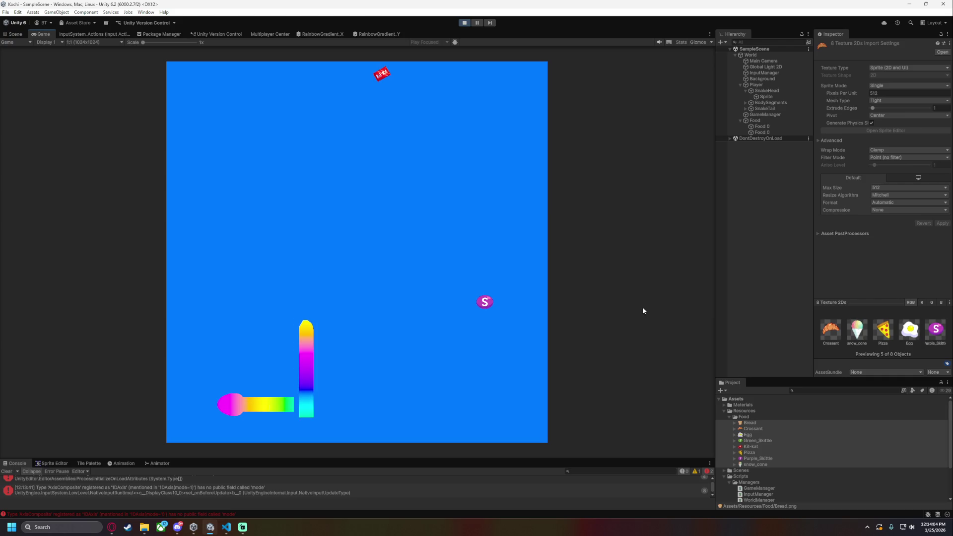